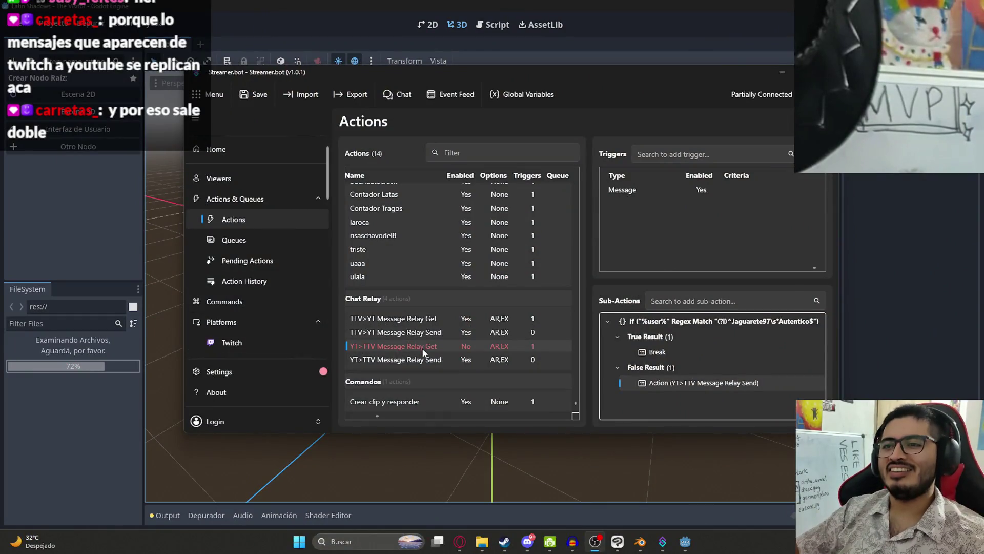
# Step: Look over the YT>TTV Message Relay Get action's settings and steps without changing anything
pyautogui.rightClick(492, 342)
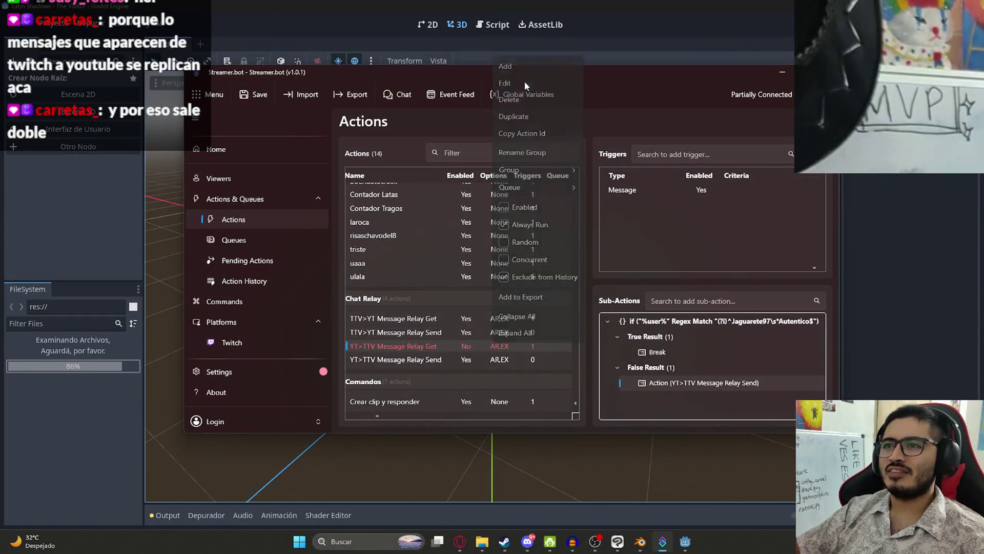
pyautogui.click(524, 82)
pyautogui.click(621, 298)
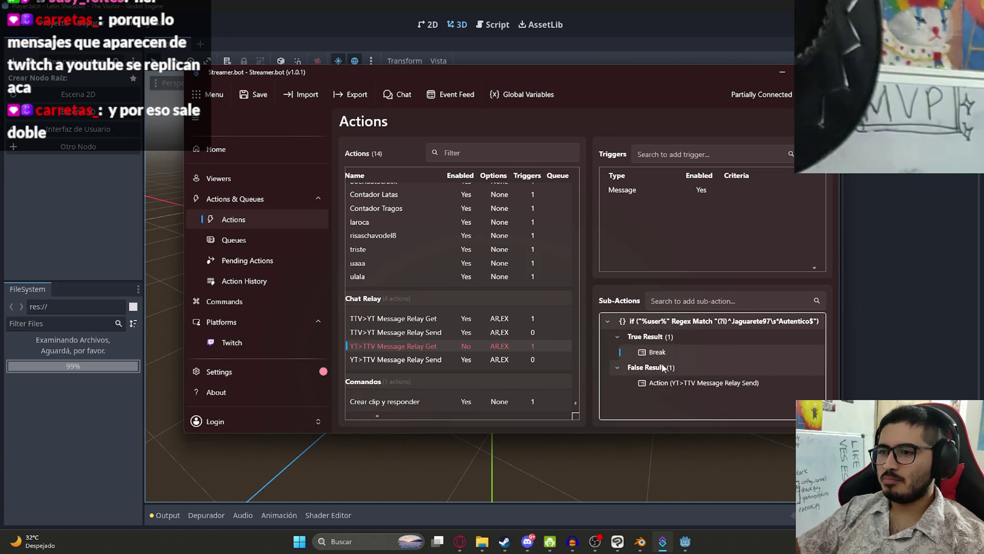
pyautogui.click(669, 385)
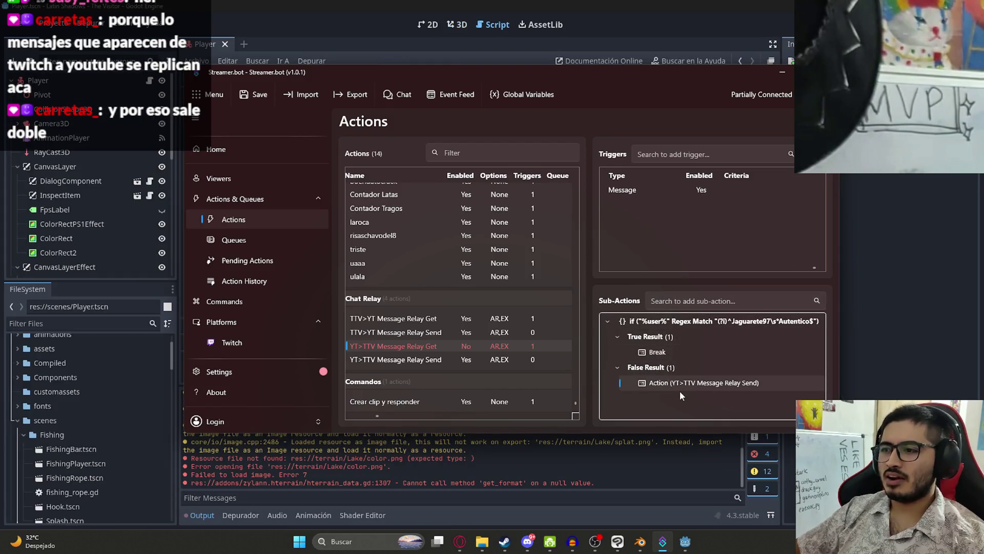
pyautogui.click(421, 318)
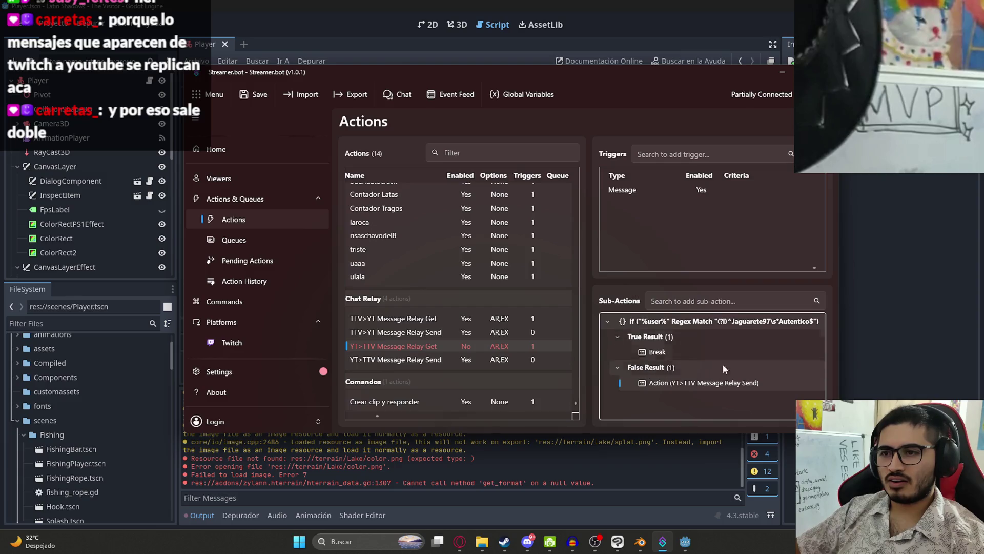
pyautogui.click(458, 343)
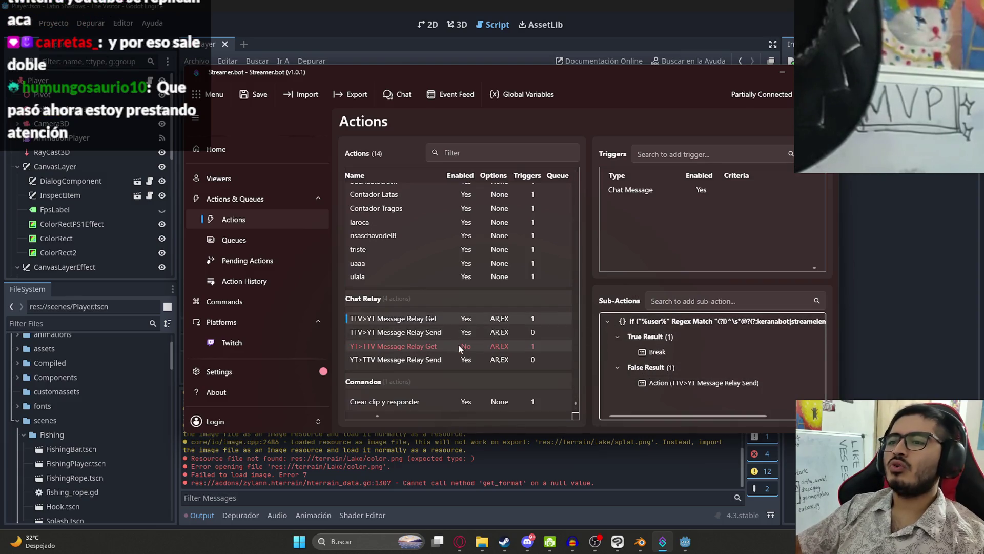
pyautogui.rightClick(457, 344)
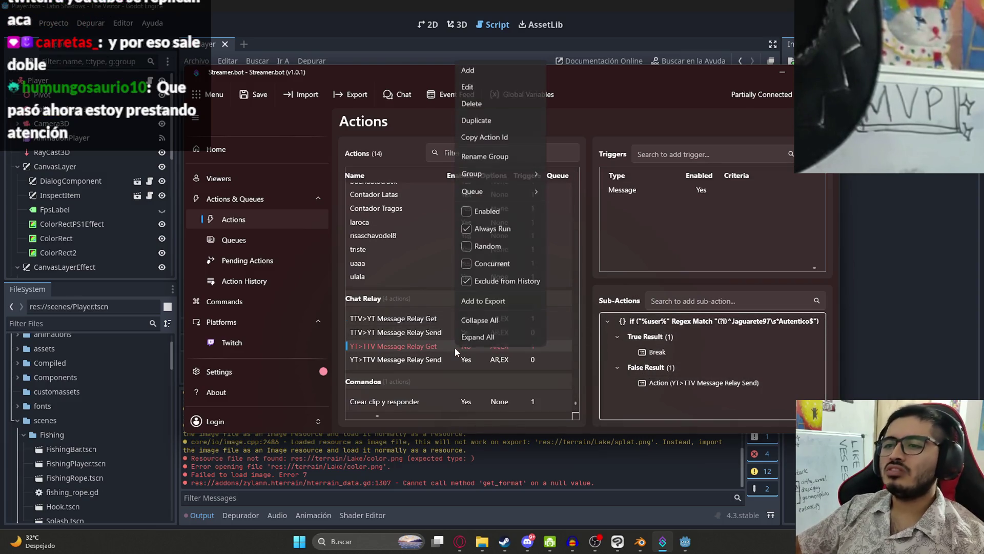
pyautogui.click(472, 87)
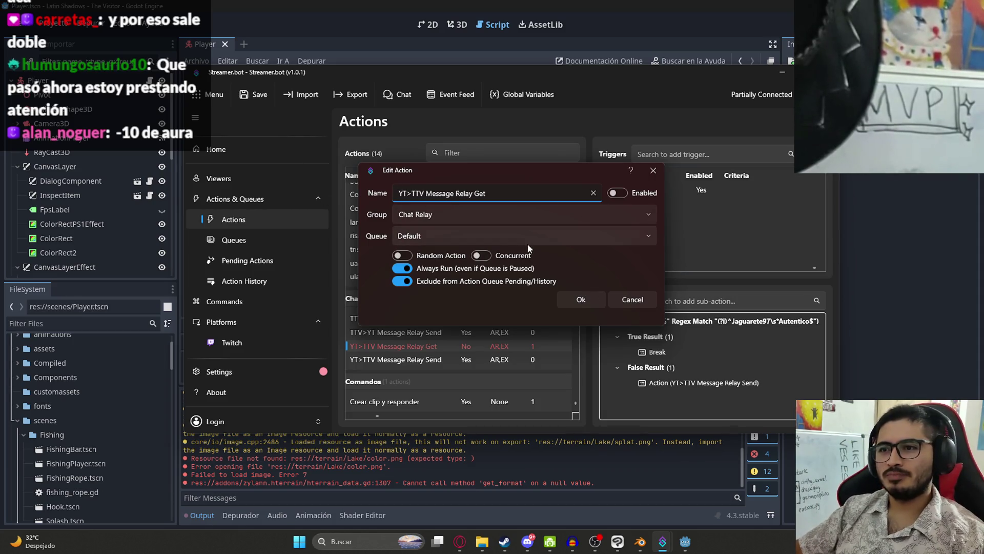
pyautogui.click(633, 299)
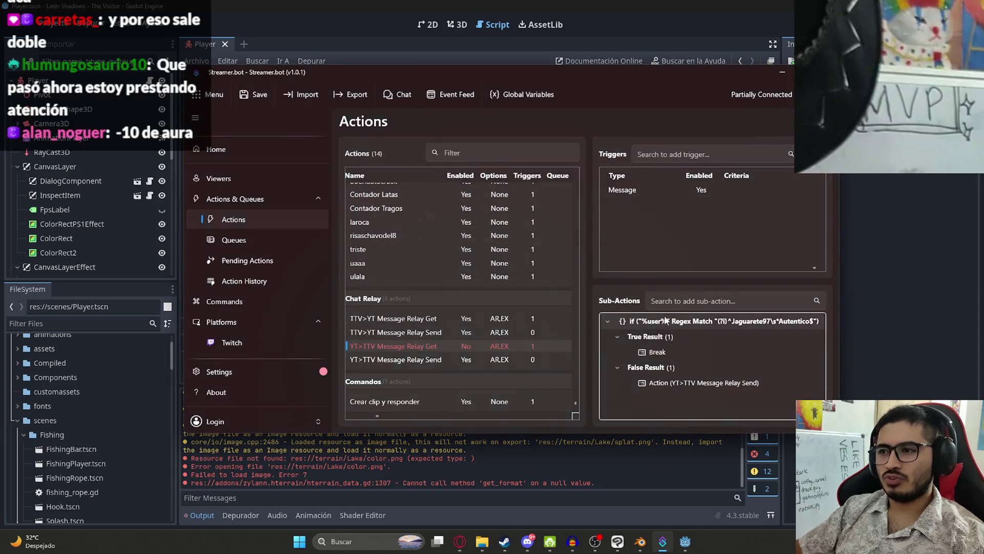
# Step: Open the regex If/Else condition, move its editor left, and select the whole Value regex
pyautogui.rightClick(649, 321)
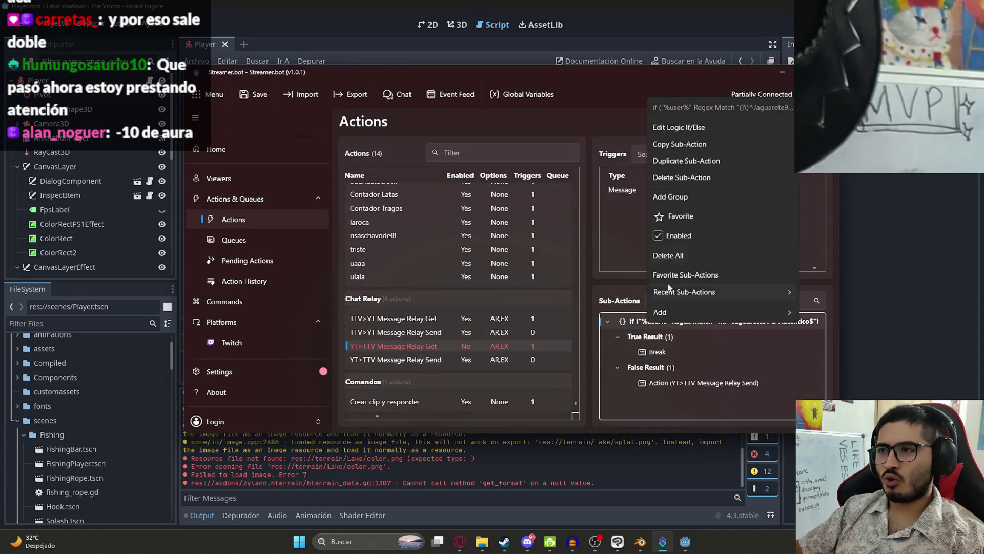
pyautogui.click(688, 127)
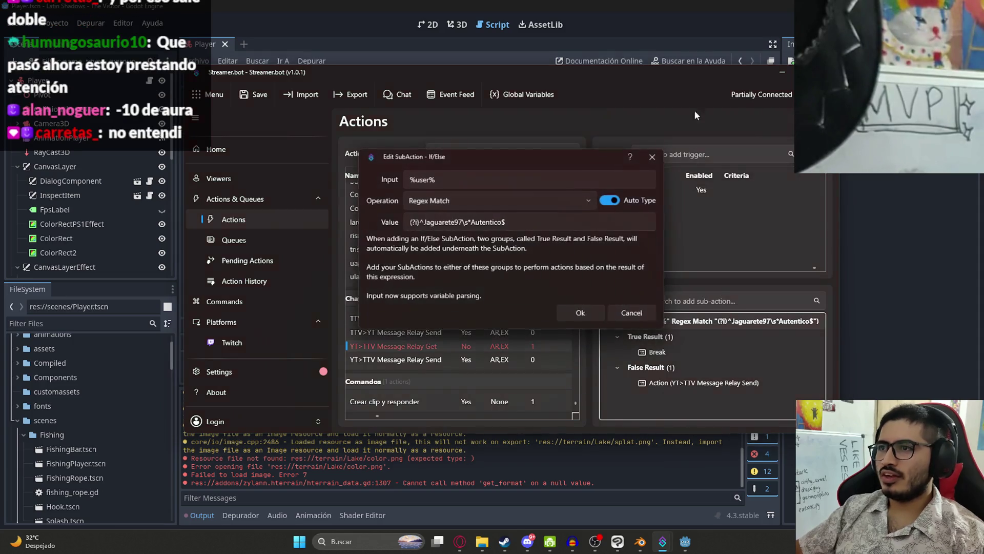
pyautogui.click(554, 222)
pyautogui.hotkey('ctrl', 'a')
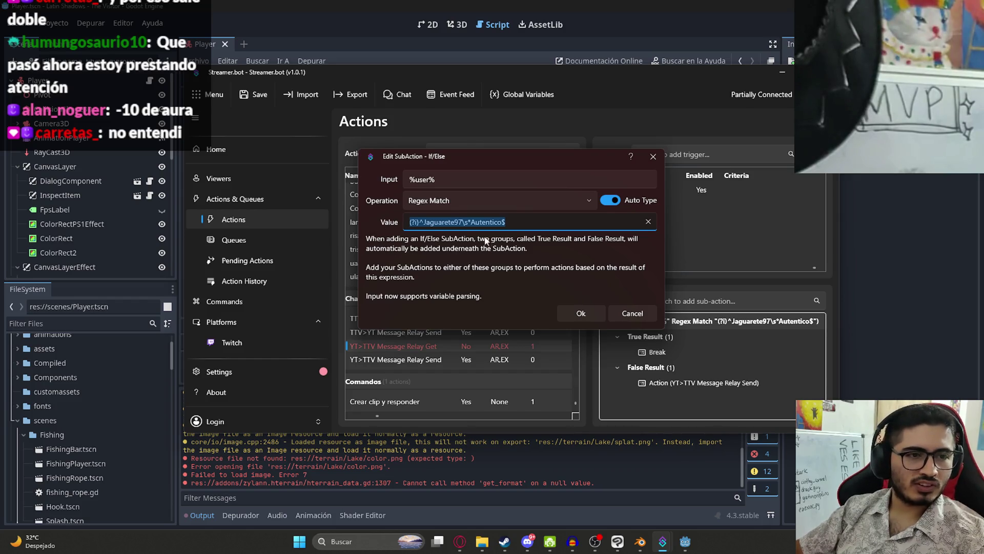
pyautogui.click(517, 222)
pyautogui.moveTo(534, 154); pyautogui.dragTo(361, 160)
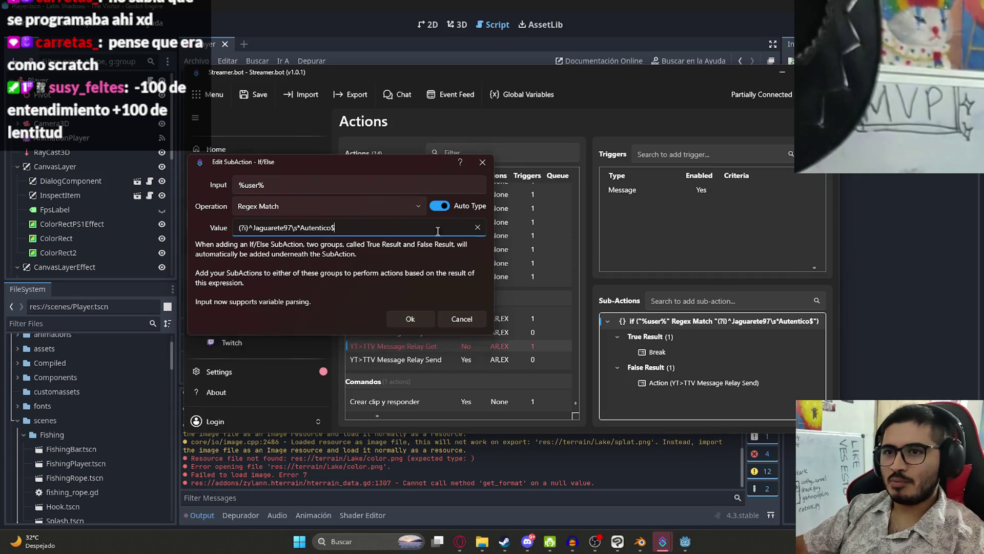
pyautogui.hotkey('ctrl', 'a')
pyautogui.hotkey('ctrl', 'c')
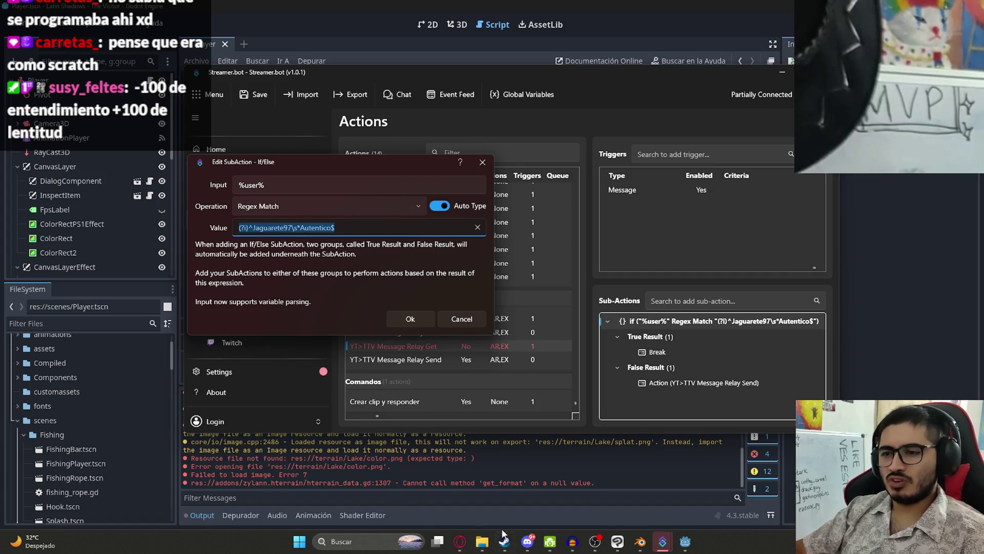
# Step: In the ChatGPT chat, write 'Este regex no esta funcionando' and paste the regex below it
pyautogui.click(463, 545)
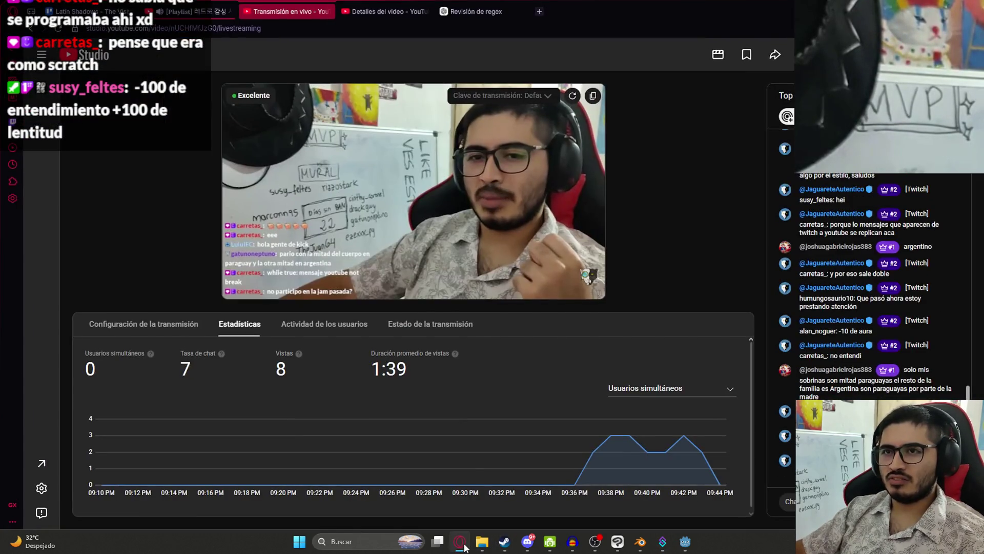
pyautogui.hotkey('ctrl', 'Tab')
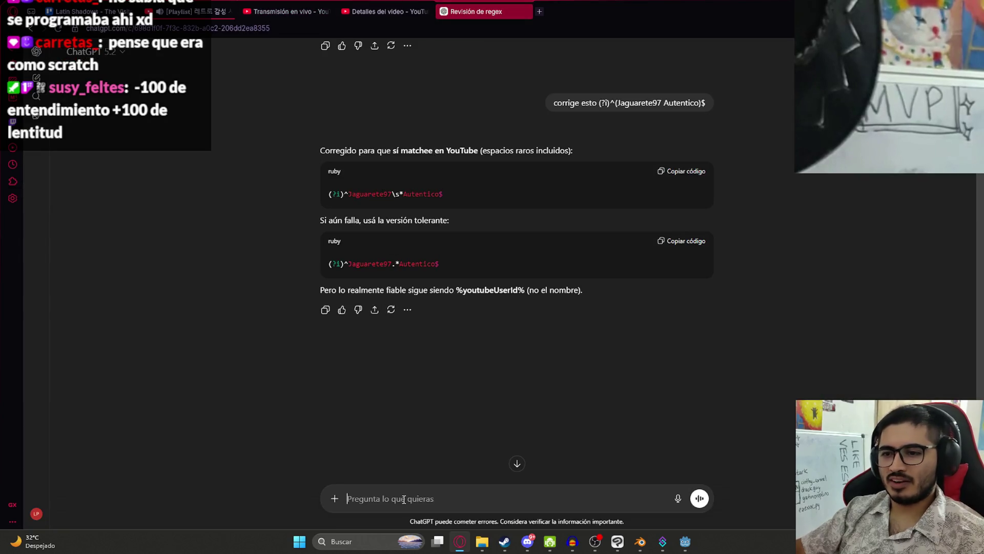
pyautogui.write('Este regex no es')
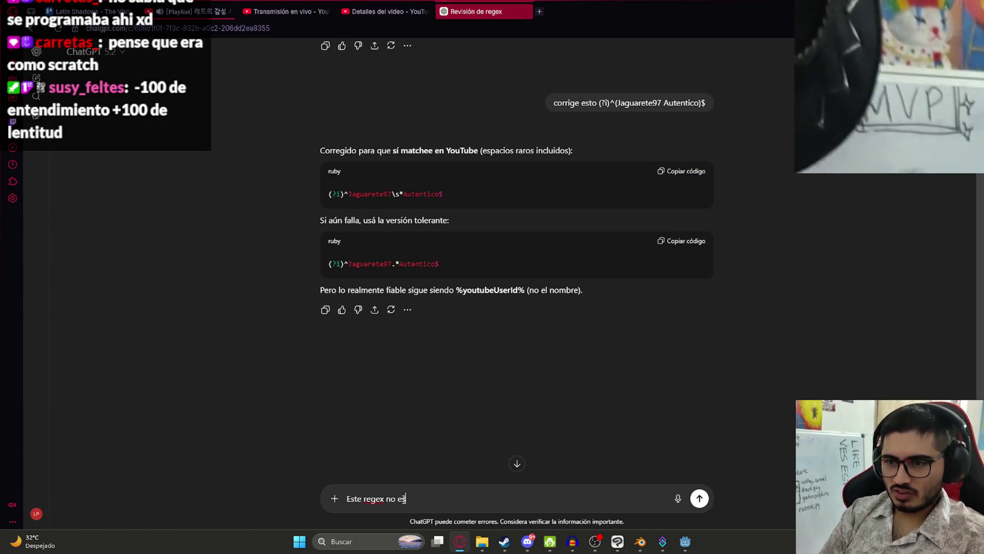
pyautogui.write('ta funcionando')
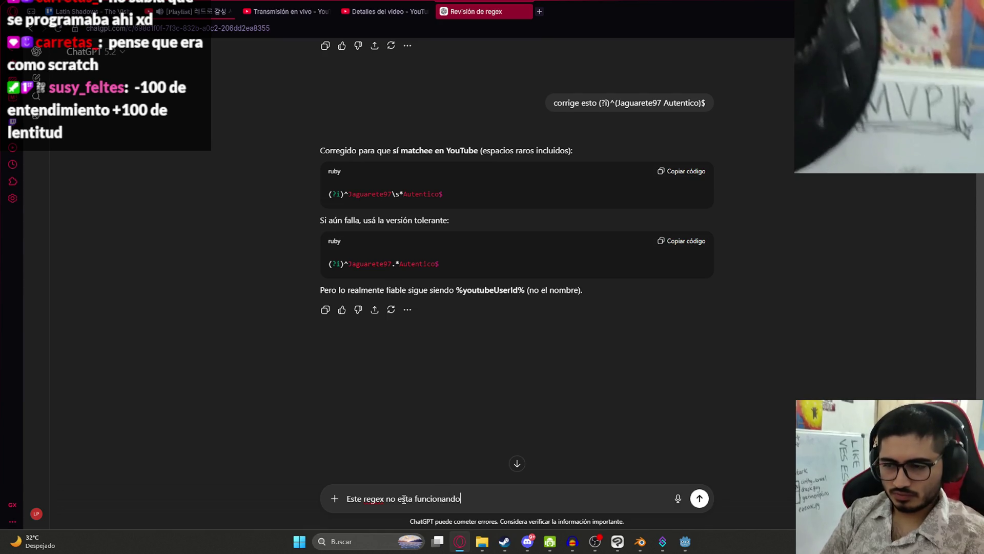
pyautogui.hotkey('shift', 'Return')
pyautogui.hotkey('ctrl', 'v')
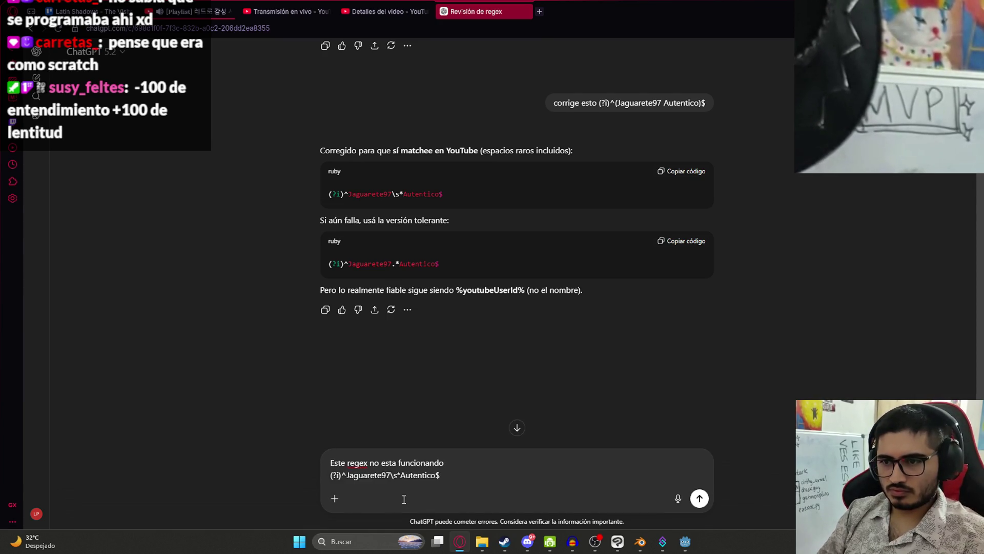
# Step: Attach a screenshot of the Sub-Actions tree, add 'sienviando esaje', and send the message
pyautogui.hotkey('alt', 'Tab')
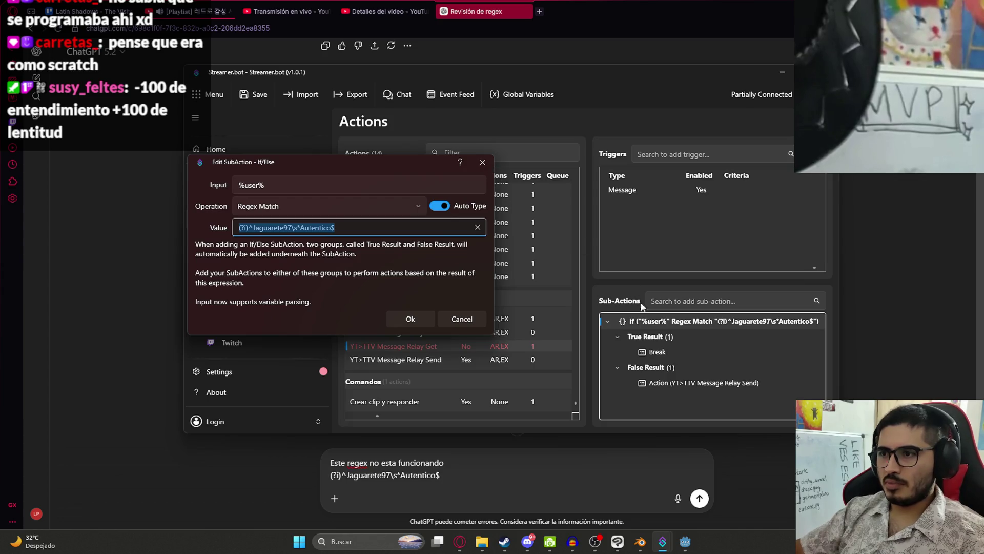
pyautogui.click(482, 162)
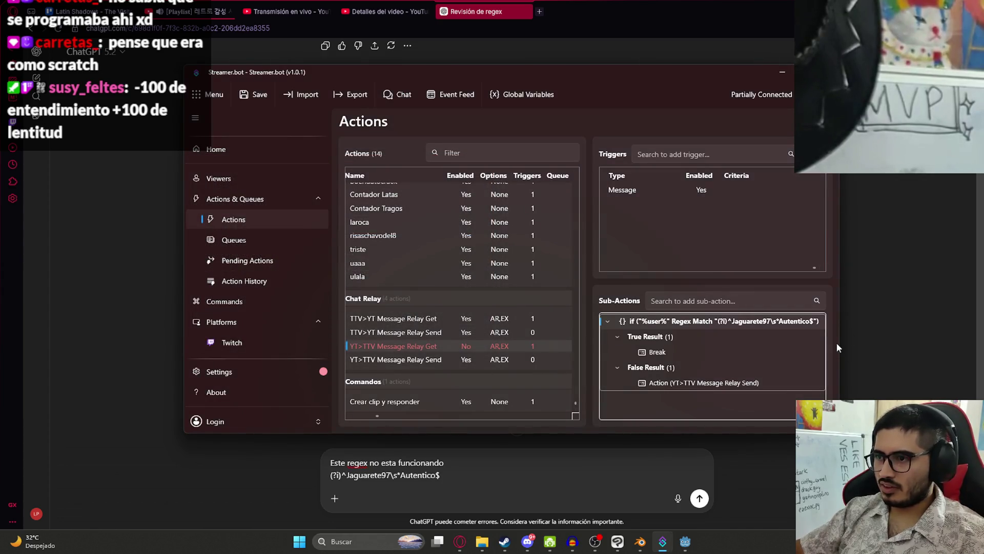
pyautogui.press('super+shift+s')
pyautogui.moveTo(597, 310)
pyautogui.mouseDown()
pyautogui.moveTo(846, 402)
pyautogui.moveTo(837, 395)
pyautogui.mouseUp()
pyautogui.click(508, 453)
pyautogui.hotkey('ctrl', 'v')
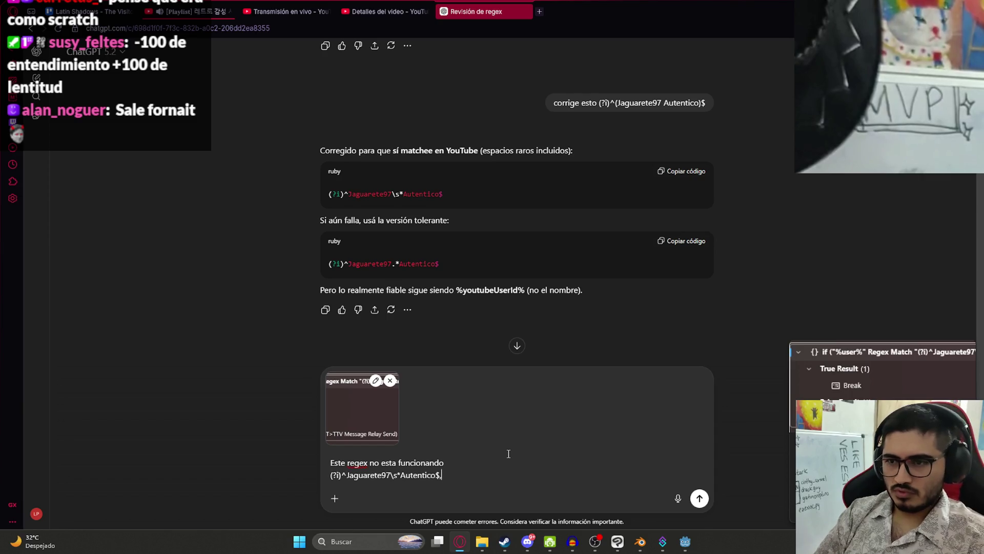
pyautogui.hotkey('shift', 'Return')
pyautogui.write('siempr')
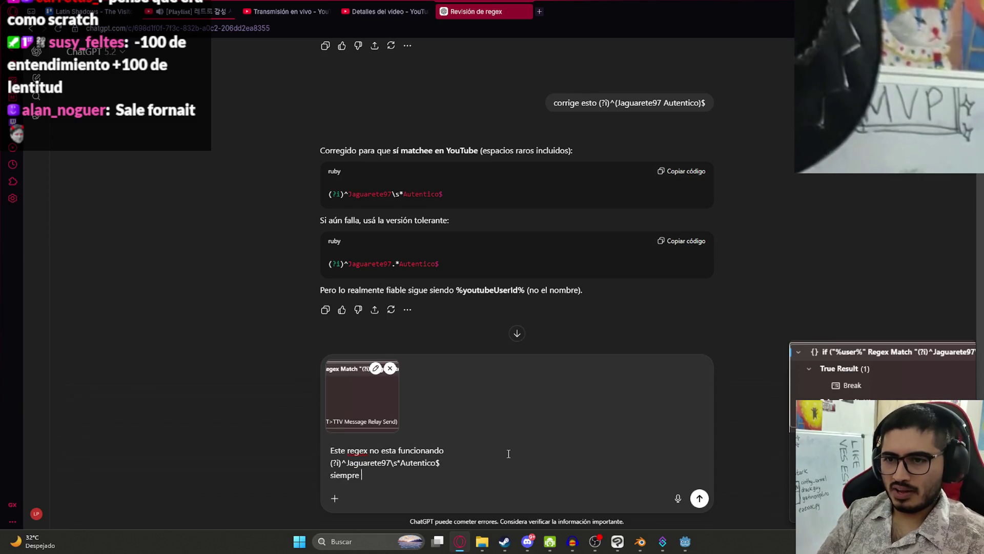
pyautogui.write('enviando el men')
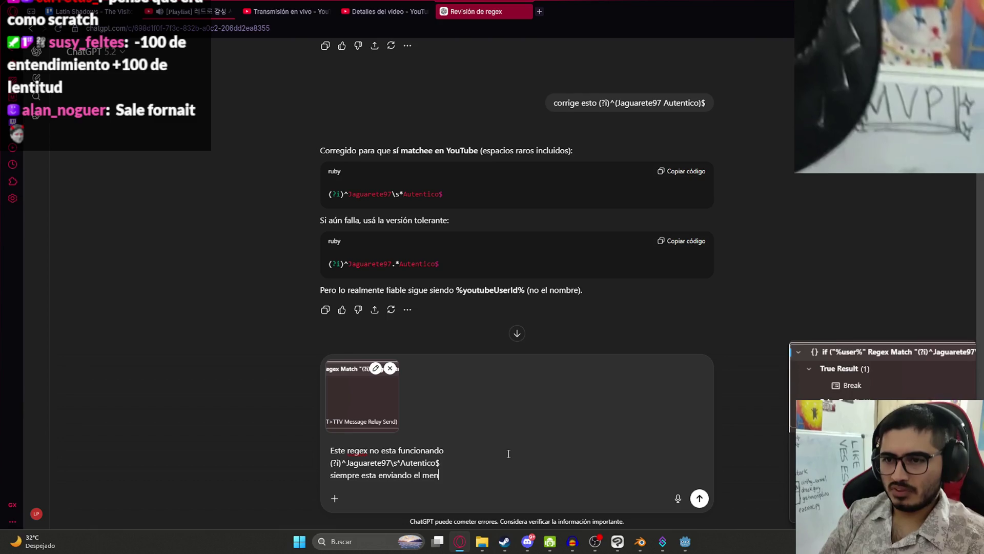
pyautogui.write('saje')
pyautogui.press('Return')
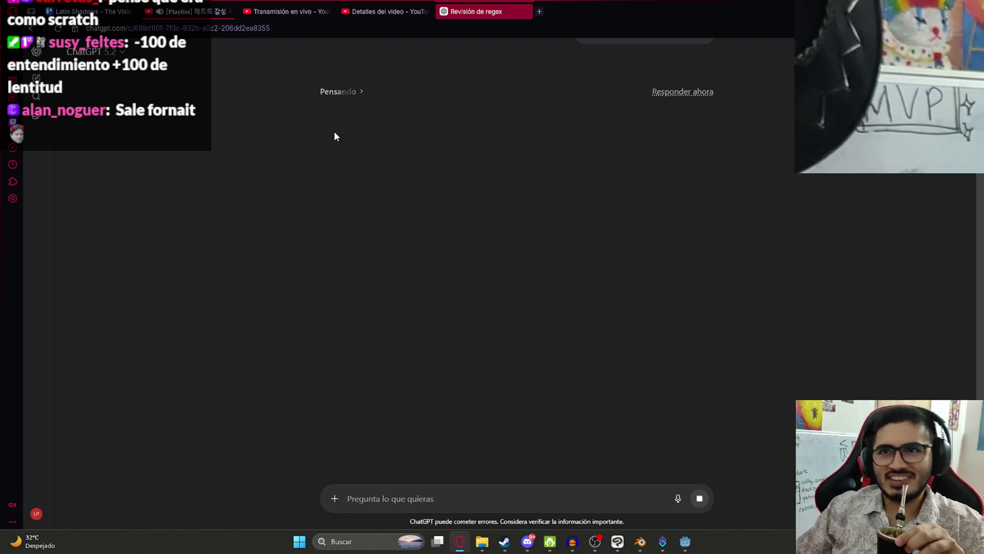
# Step: Filter the project files for 'levellake', open LevelLake.tscn, and run it from its scene tab
pyautogui.click(682, 541)
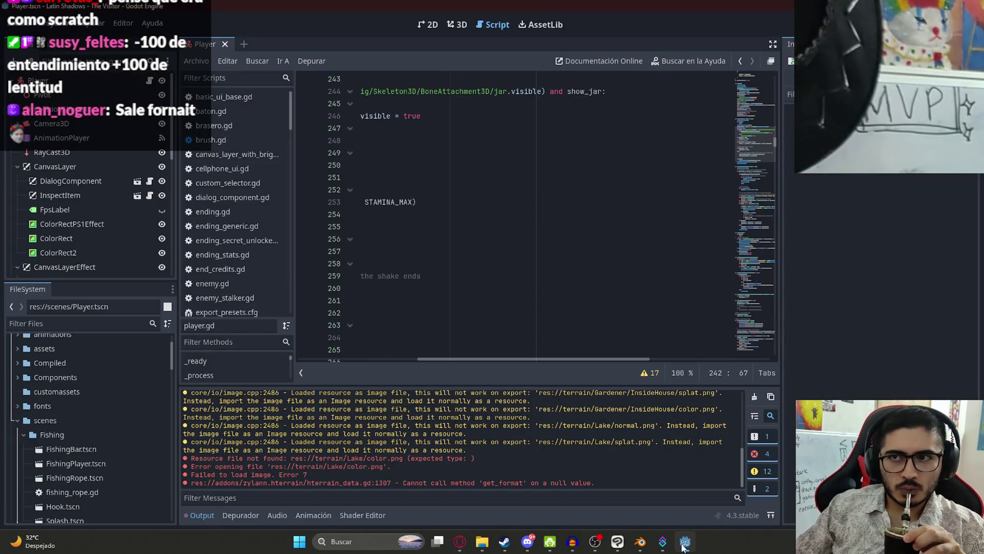
pyautogui.moveTo(473, 358); pyautogui.dragTo(317, 128)
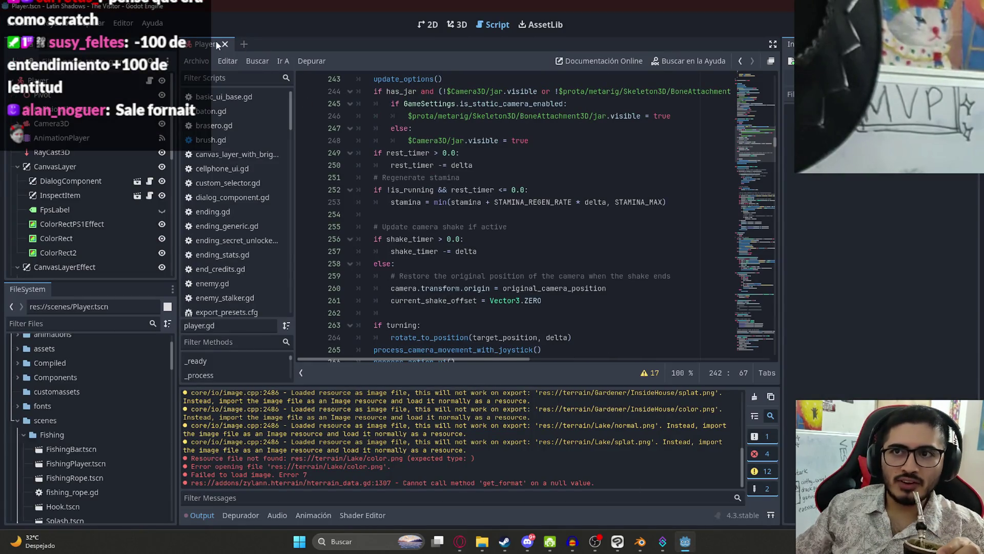
pyautogui.click(76, 327)
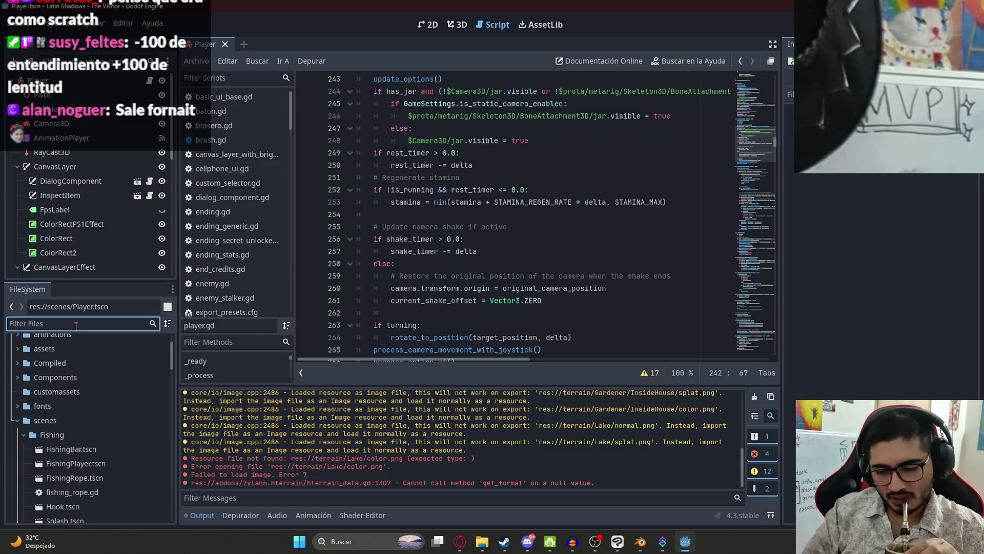
pyautogui.write('le')
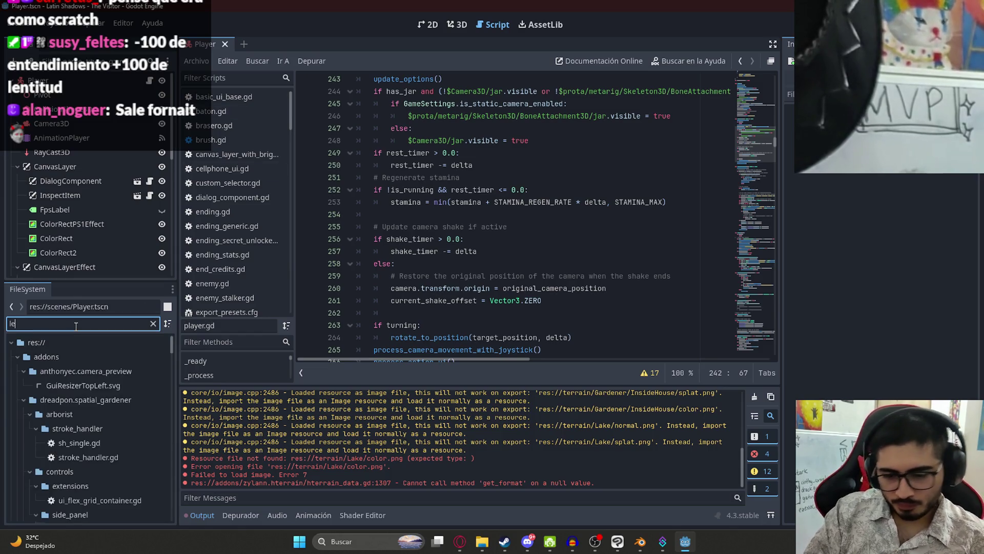
pyautogui.write('vel')
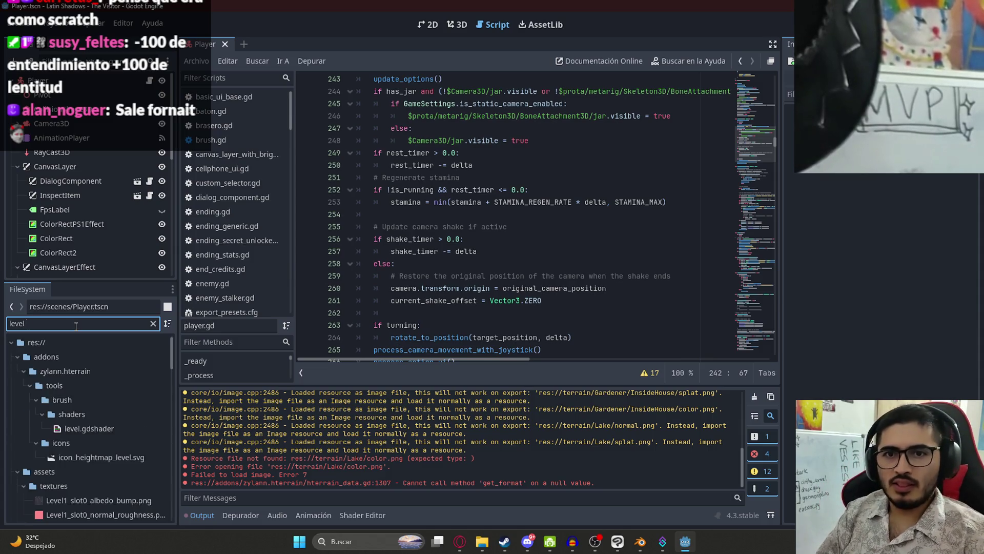
pyautogui.write('lake')
pyautogui.doubleClick(85, 398)
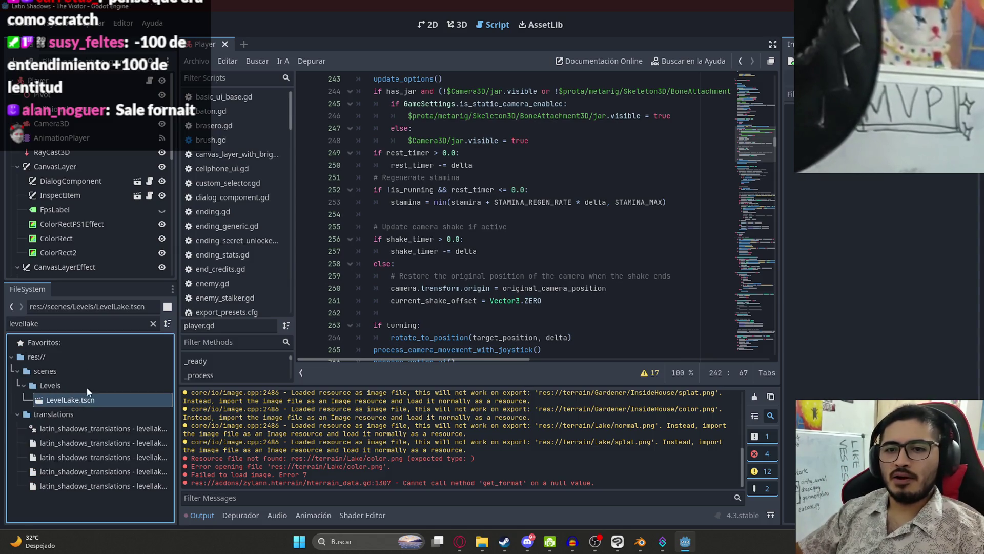
pyautogui.rightClick(248, 45)
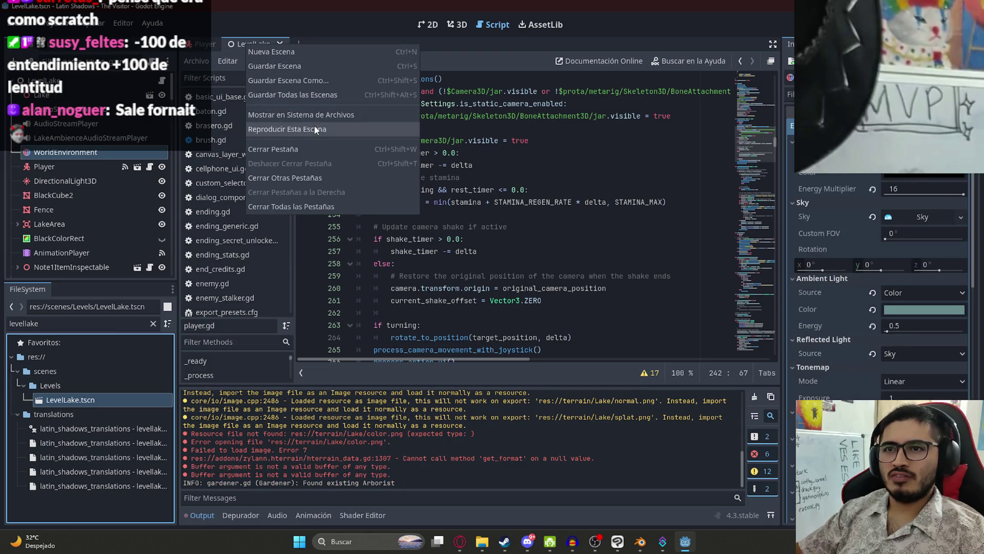
pyautogui.click(328, 132)
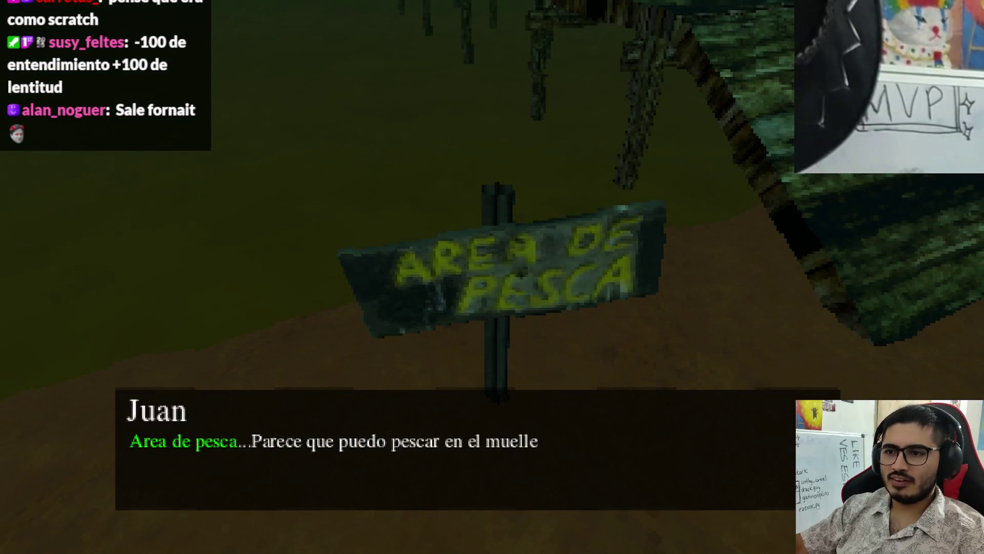
# Step: Dismiss the Área de pesca sign, take the fishing rod on the dock, and cast the line
pyautogui.press('space')
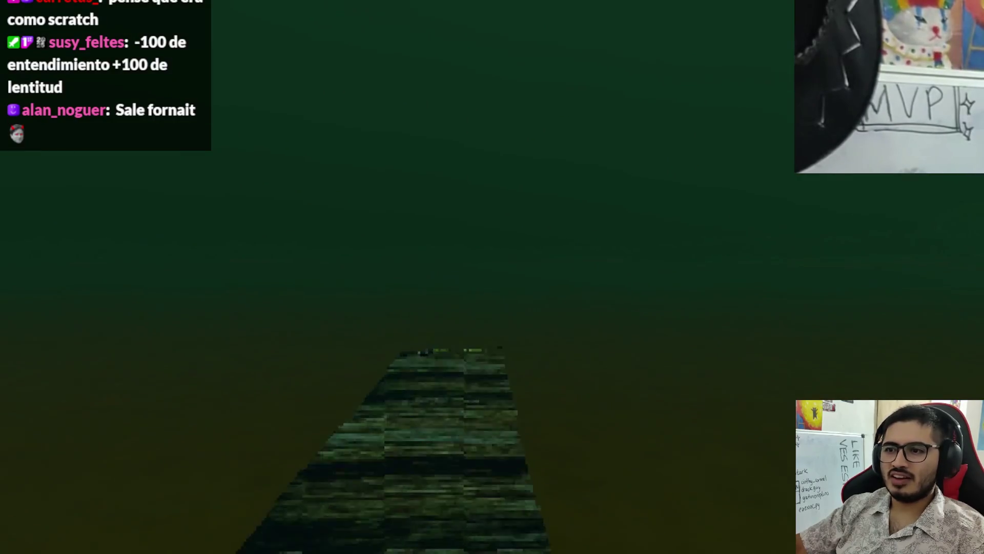
pyautogui.press('space')
pyautogui.press('space')
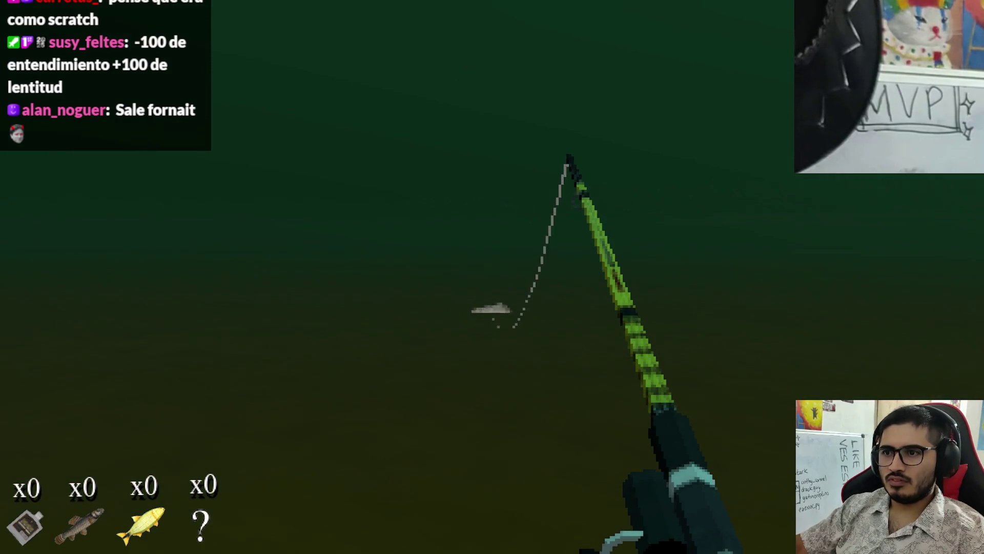
pyautogui.press('space')
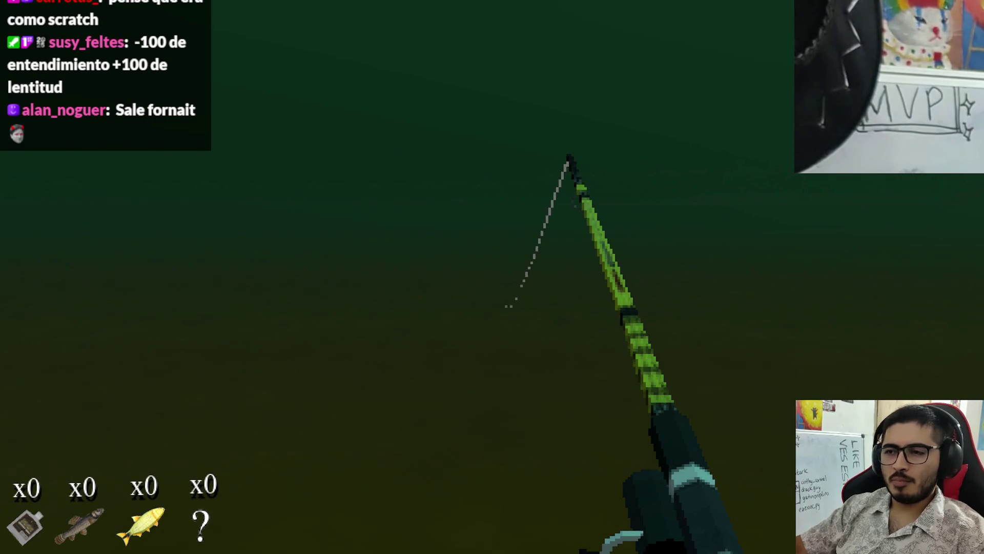
pyautogui.press('space')
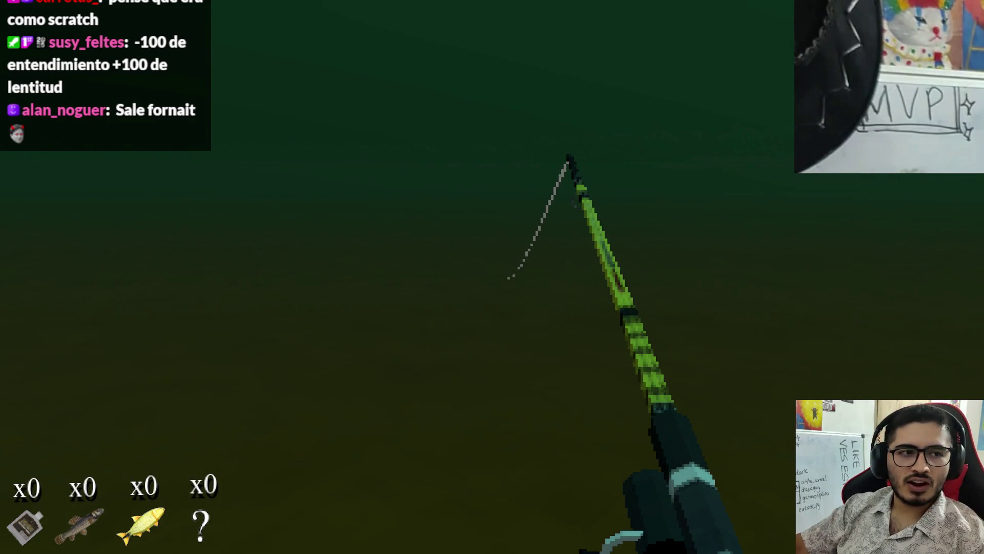
# Step: Keep the green catch bar on the moving fish until it is reeled in
pyautogui.press('space')
pyautogui.press('space')
pyautogui.press('space')
pyautogui.press('space')
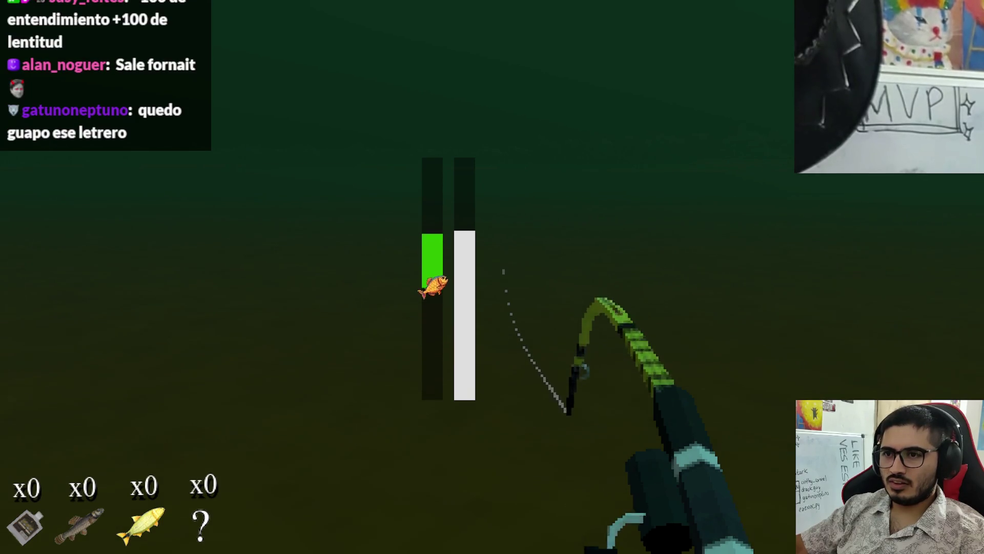
pyautogui.press('space')
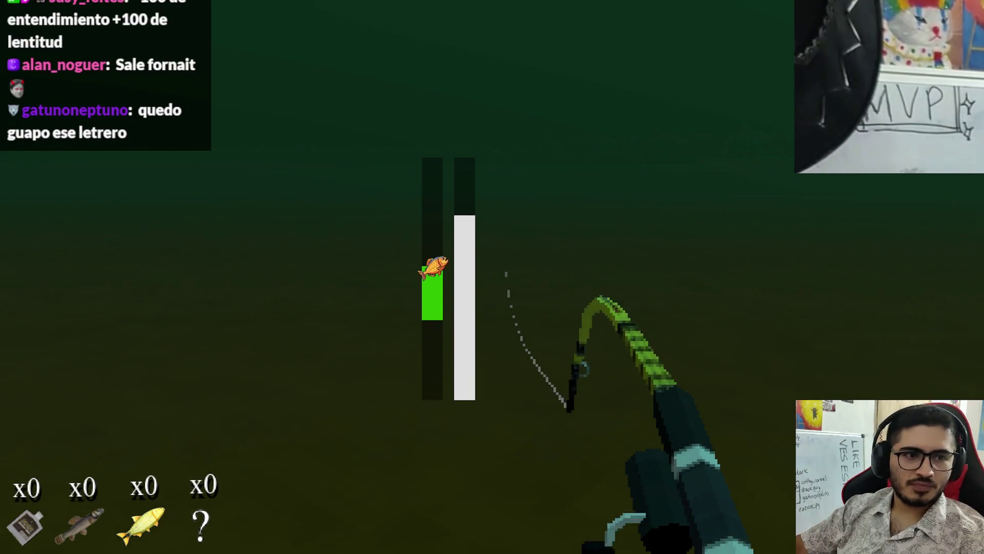
pyautogui.press('space')
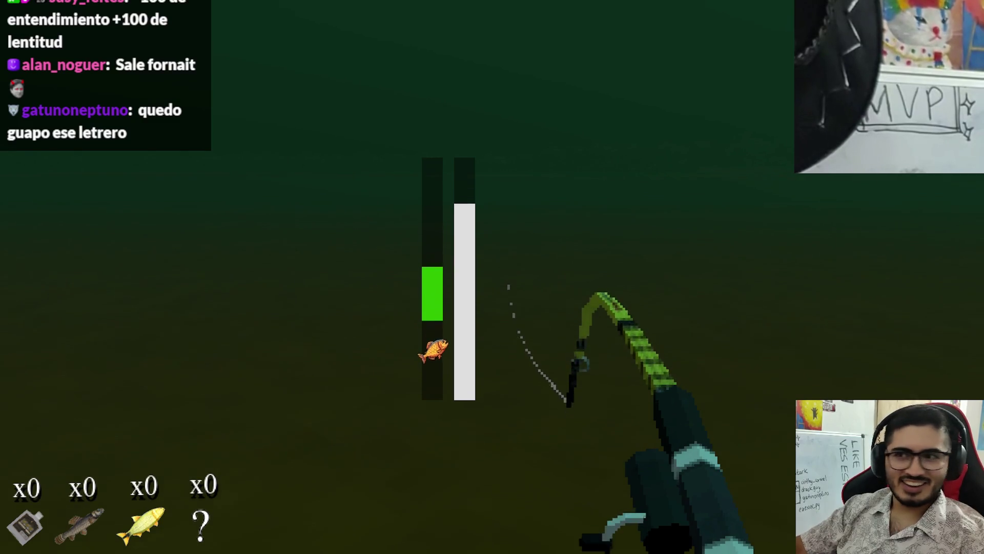
pyautogui.press('space')
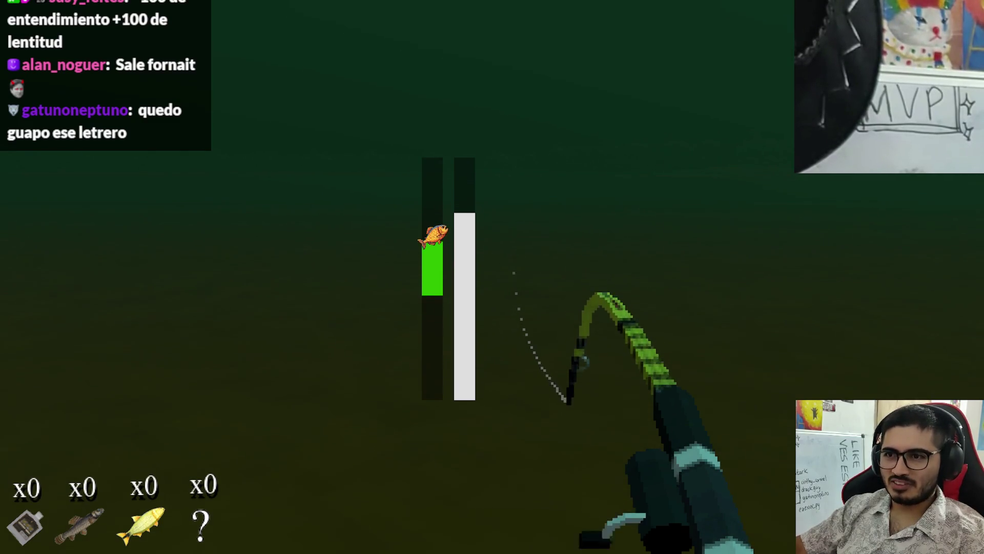
pyautogui.press('space')
pyautogui.press('space')
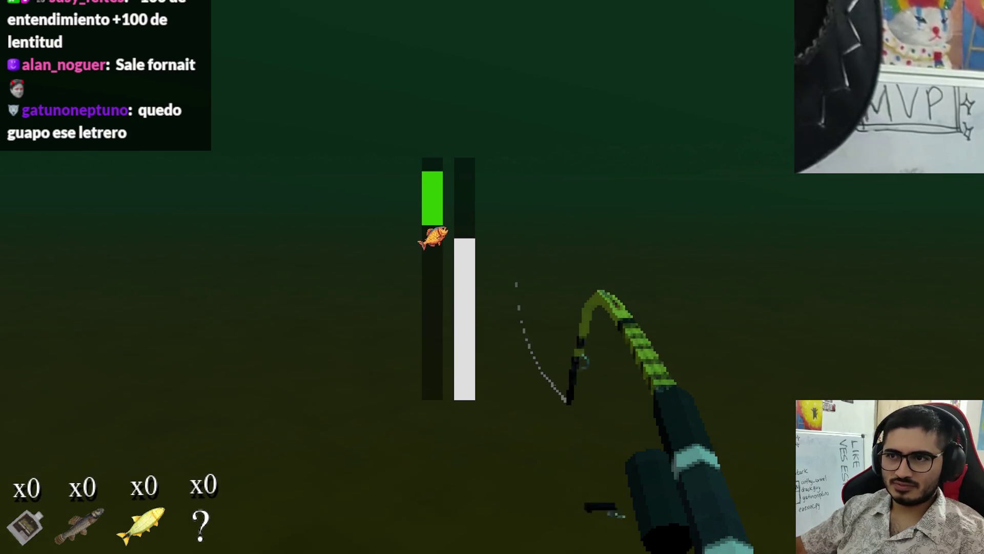
pyautogui.press('space')
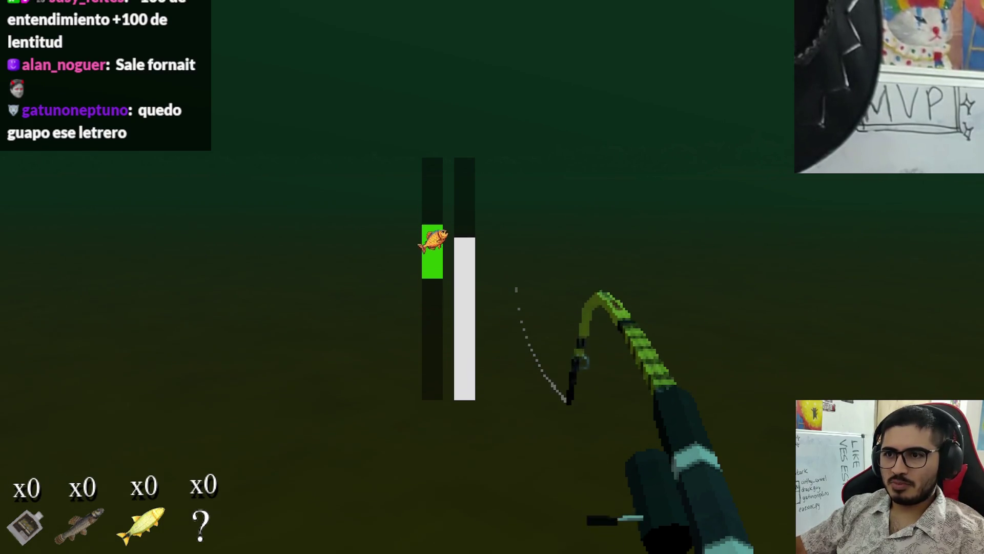
pyautogui.press('space')
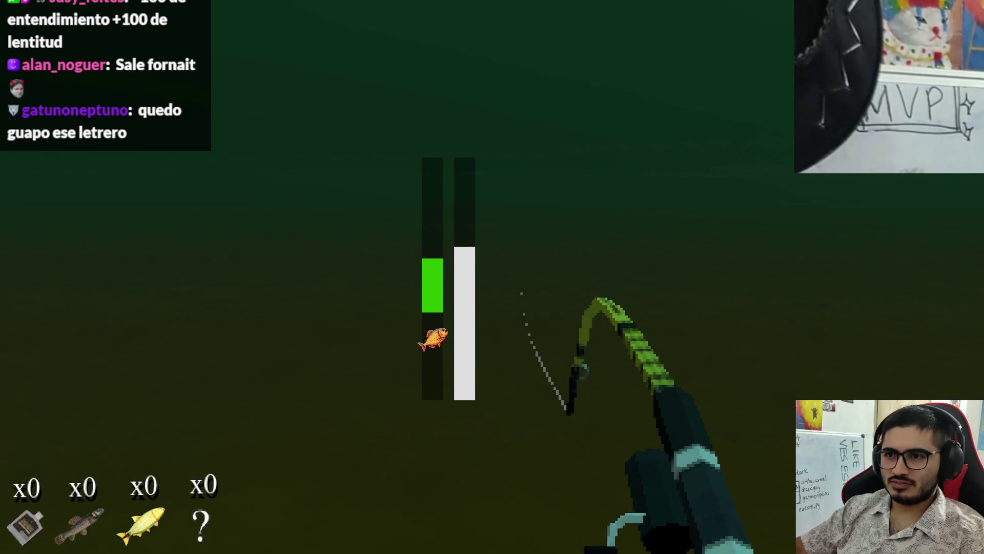
pyautogui.press('space')
pyautogui.press('space')
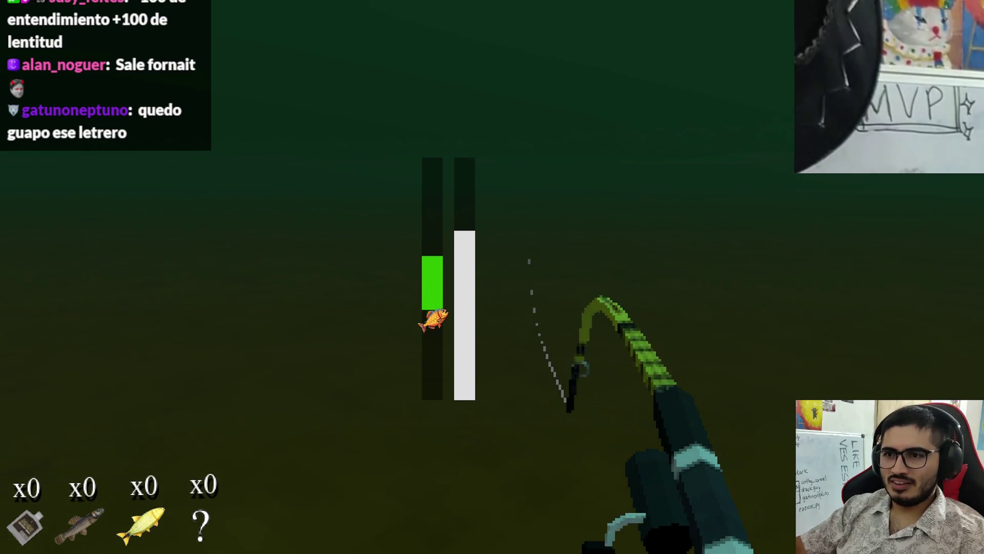
pyautogui.press('space')
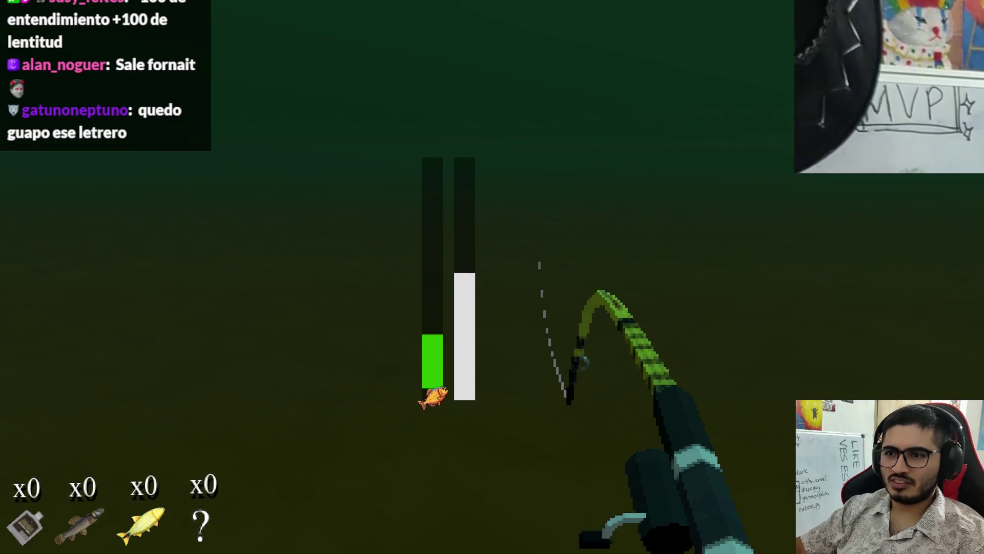
pyautogui.press('space')
pyautogui.press('space')
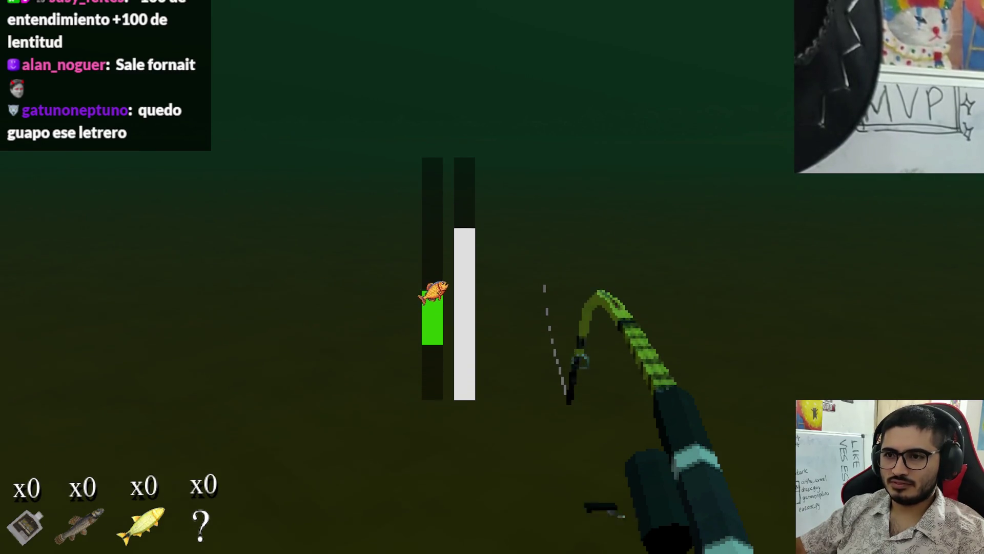
pyautogui.press('space')
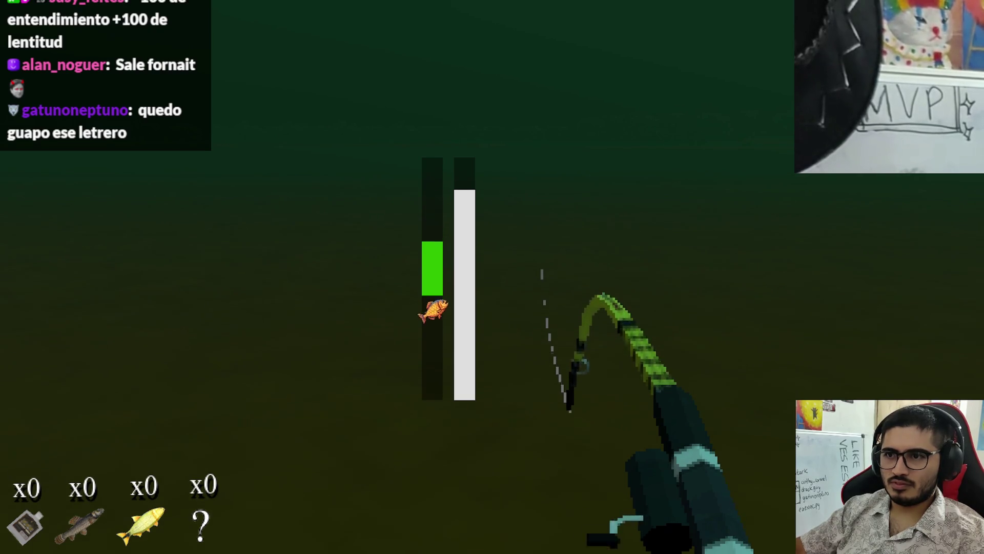
pyautogui.press('space')
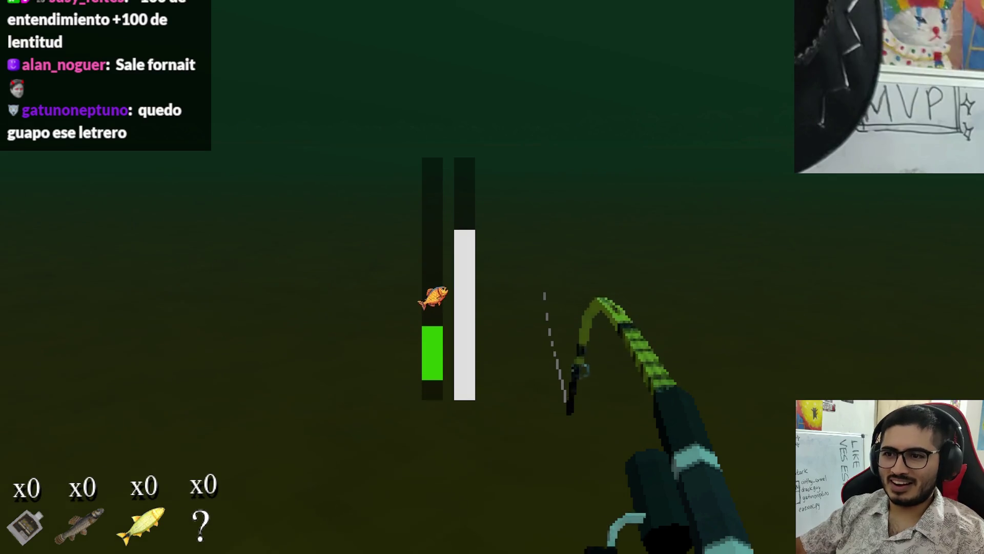
pyautogui.press('space')
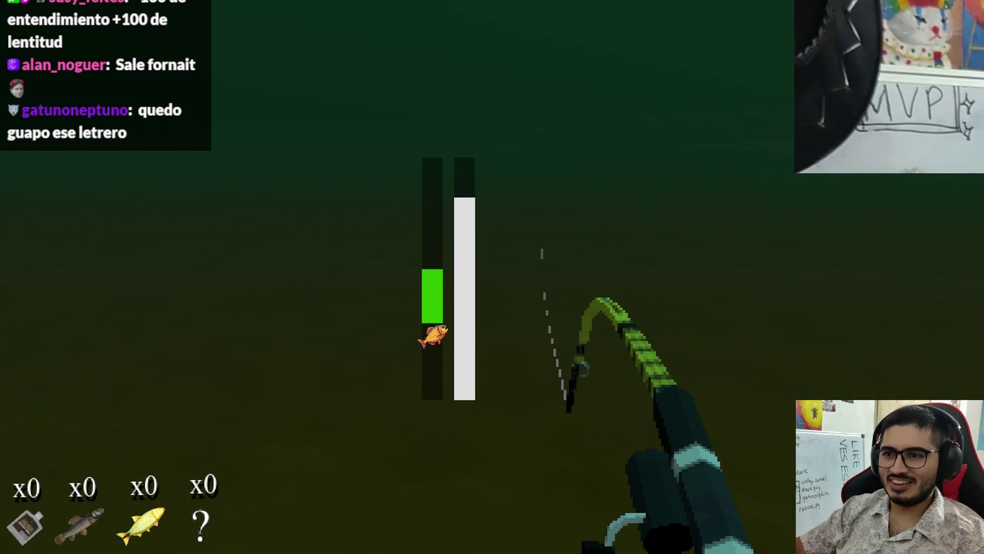
pyautogui.press('space')
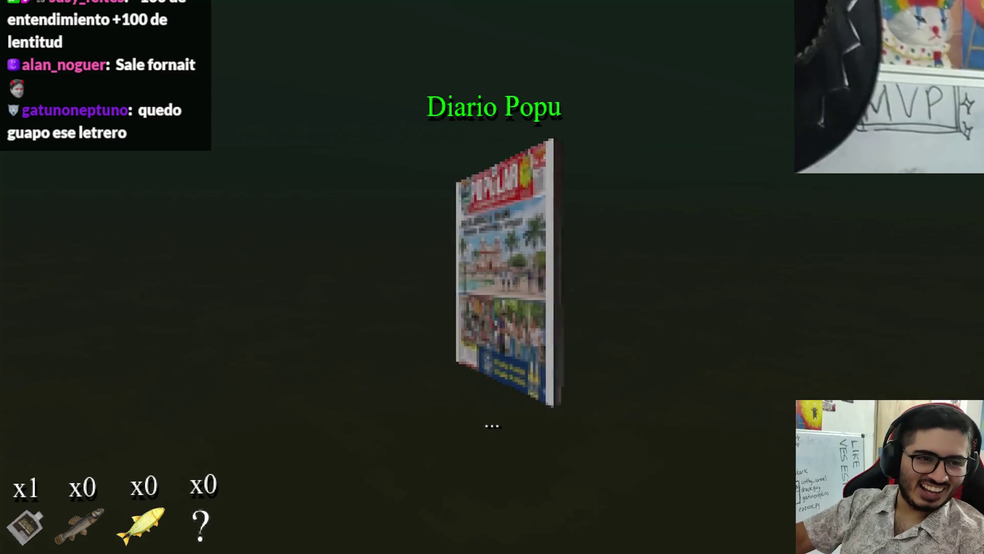
# Step: Close the catch screen, recast, and land another fish before leaving the game
pyautogui.click(492, 277)
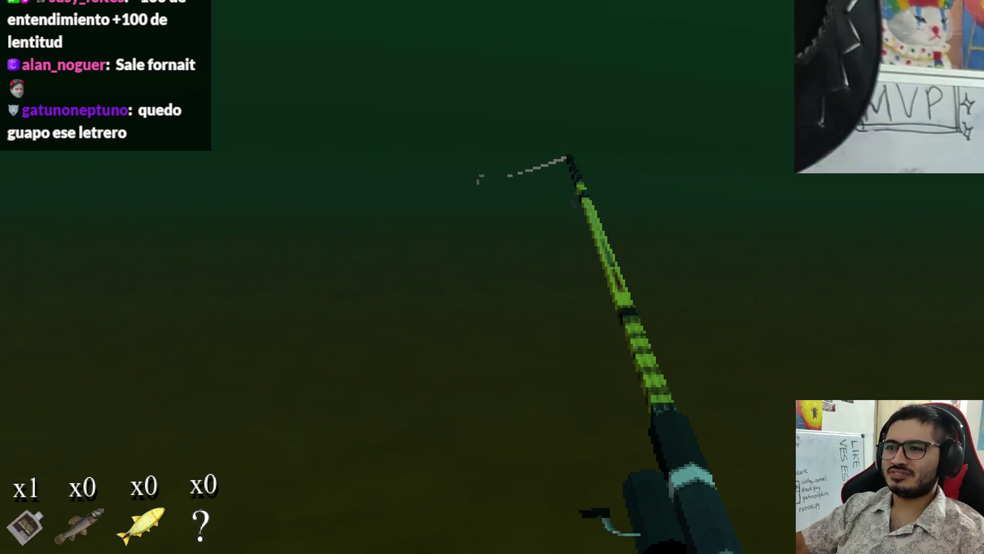
pyautogui.click(492, 277)
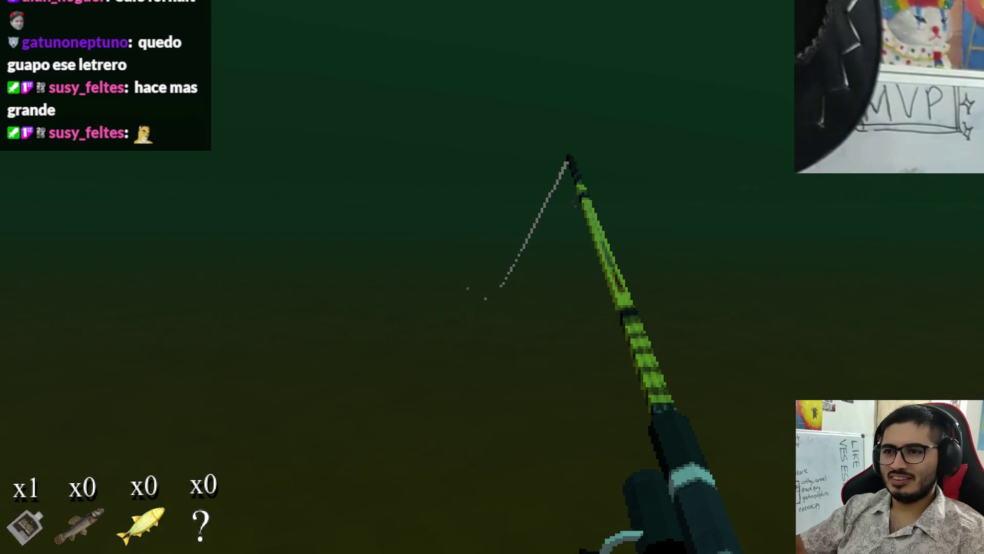
pyautogui.moveTo(493, 276); pyautogui.dragTo(493, 277)
pyautogui.click(492, 276)
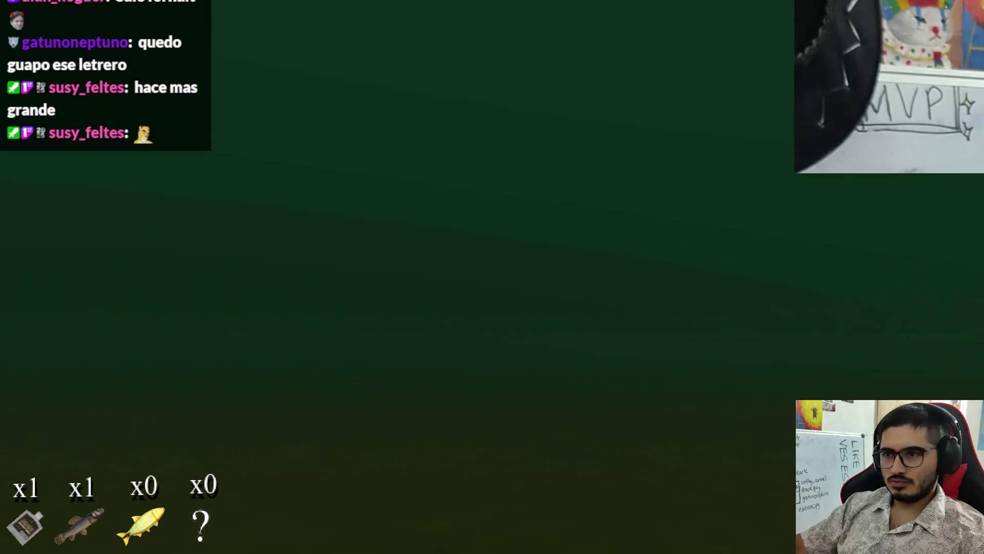
pyautogui.hotkey('alt', 'Tab')
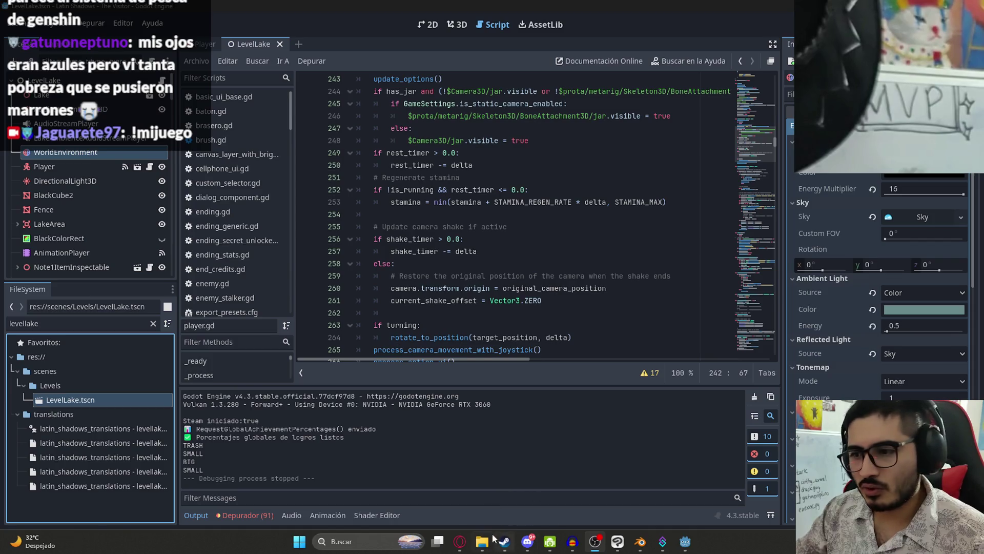
# Step: Load the pasted Latin Shadows - The Visitor Steam store URL in a new browser tab
pyautogui.click(459, 542)
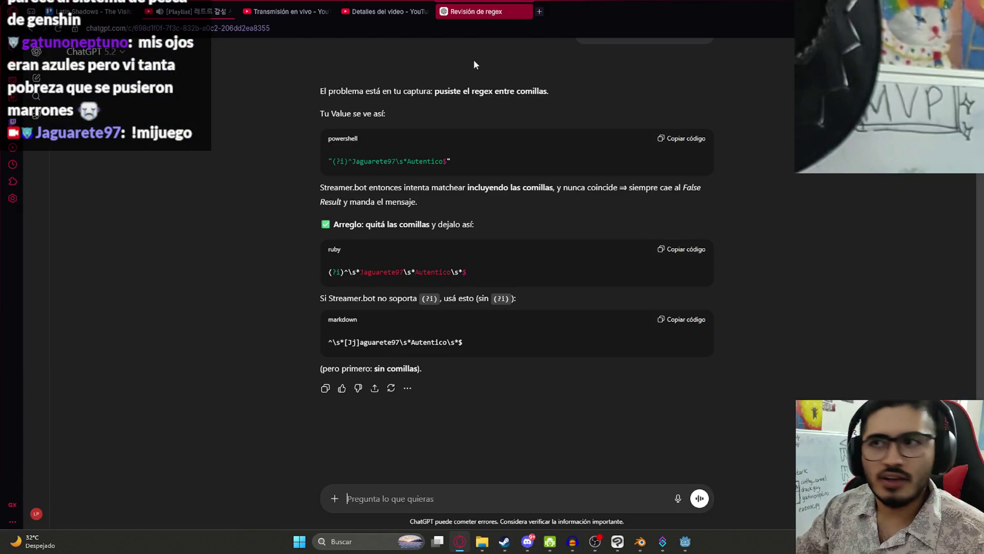
pyautogui.click(540, 11)
pyautogui.hotkey('ctrl', 'v')
pyautogui.press('Return')
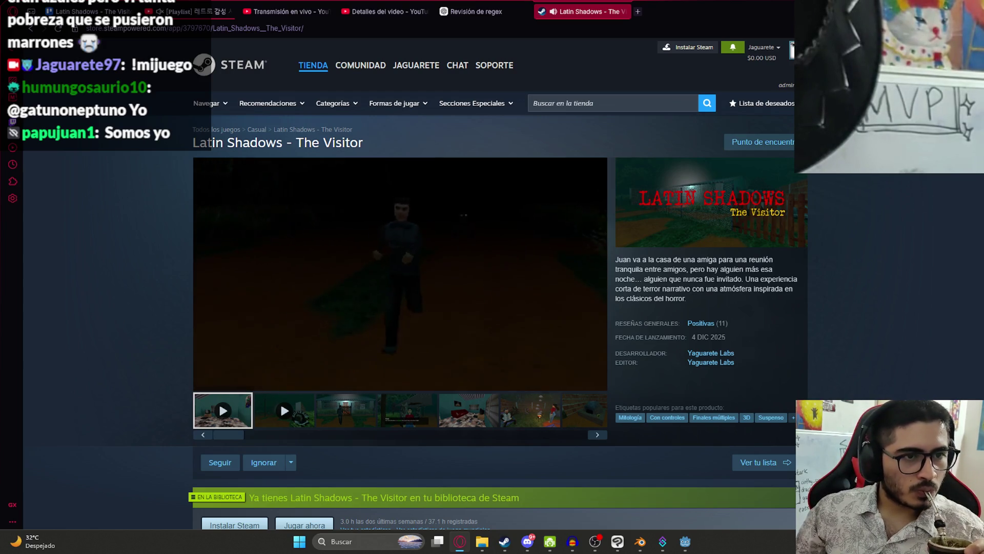
# Step: Pause the trailer at 0:40 and review the store page's $1.49 price and description
pyautogui.moveTo(280, 273)
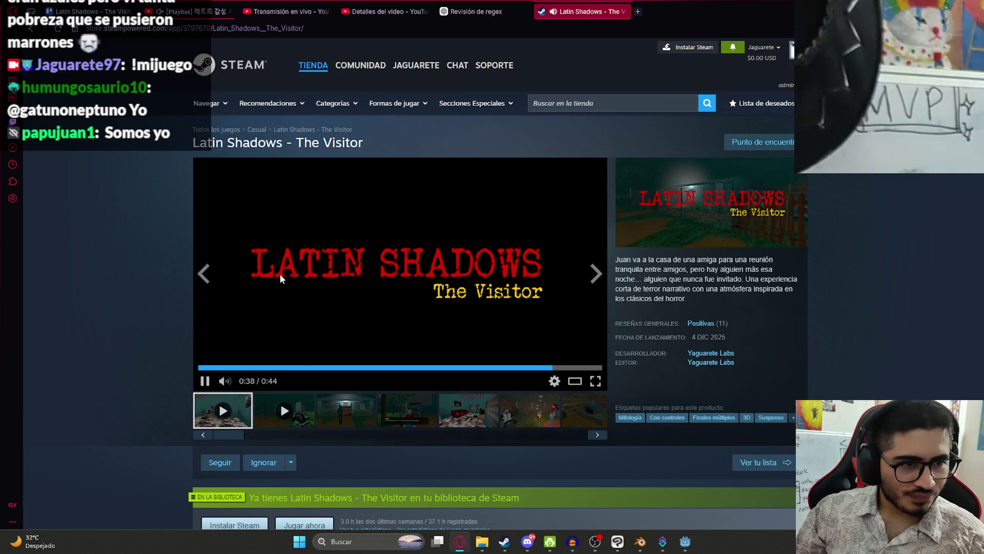
pyautogui.click(205, 382)
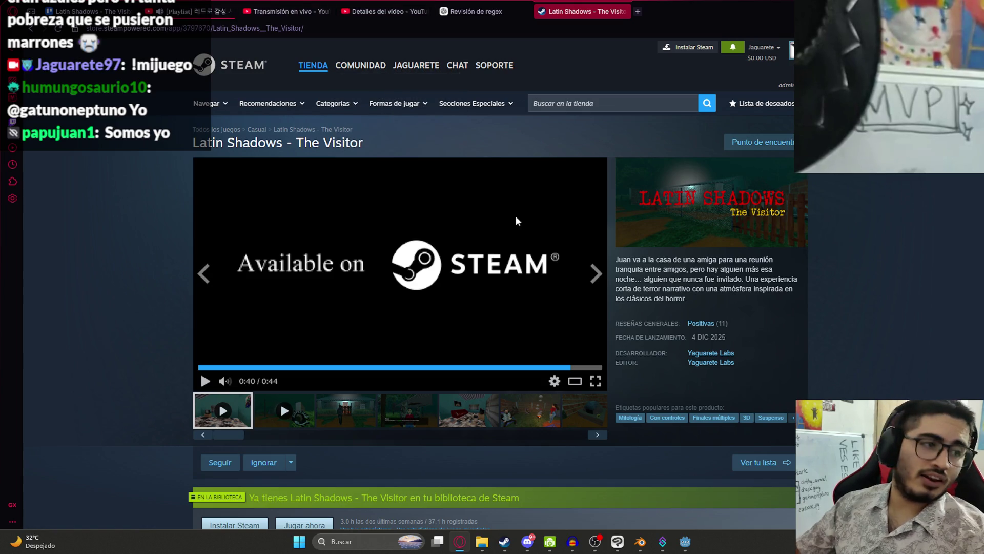
pyautogui.scroll(-5, 541, 306)
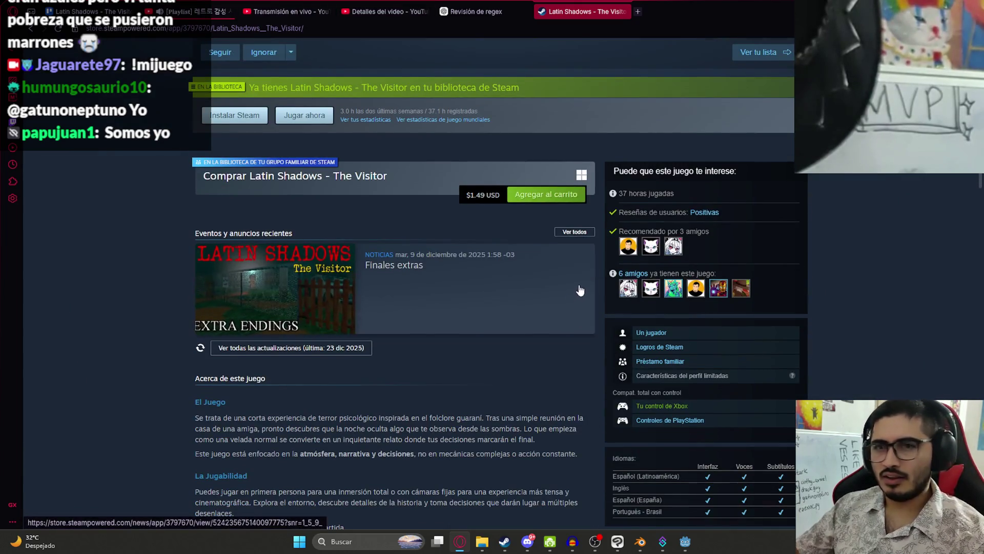
pyautogui.scroll(-10, 538, 299)
pyautogui.scroll(15, 533, 292)
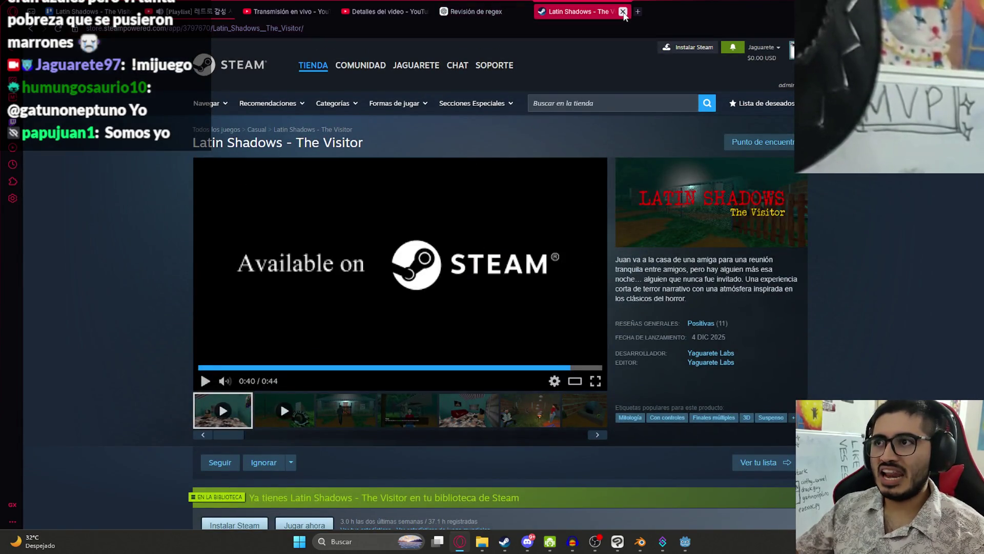
pyautogui.scroll(-6, 564, 182)
pyautogui.scroll(-8, 564, 182)
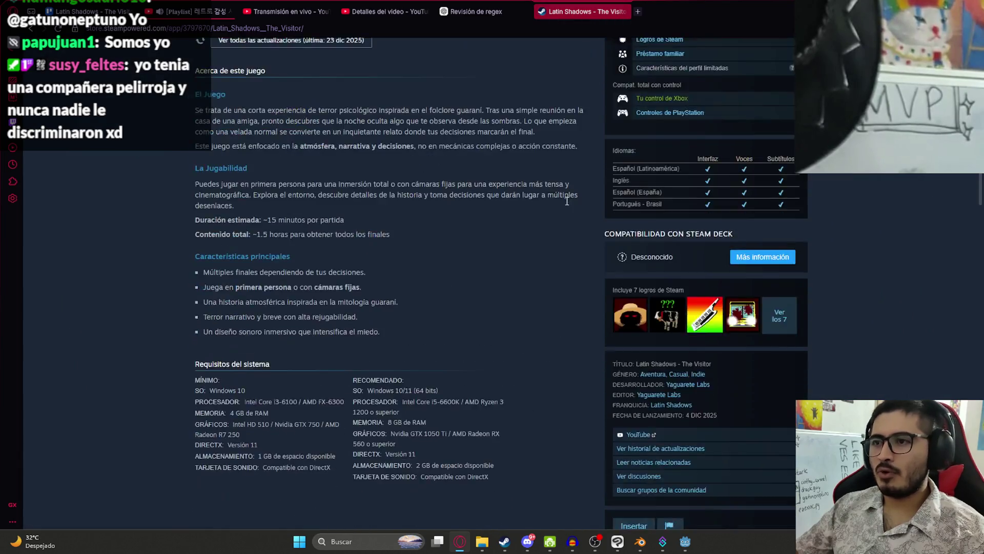
pyautogui.scroll(5, 485, 172)
pyautogui.moveTo(466, 143); pyautogui.dragTo(496, 144)
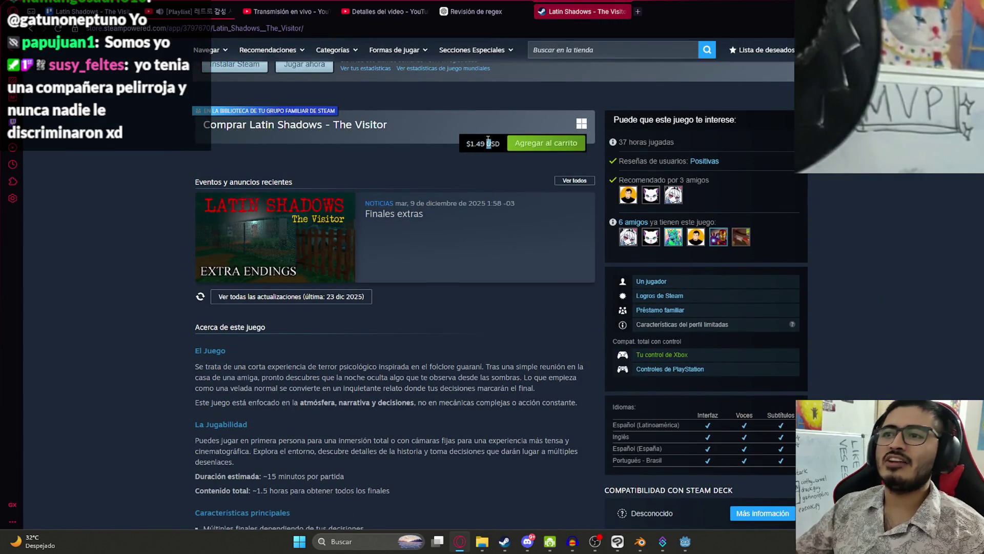
pyautogui.click(449, 123)
pyautogui.scroll(9, 449, 123)
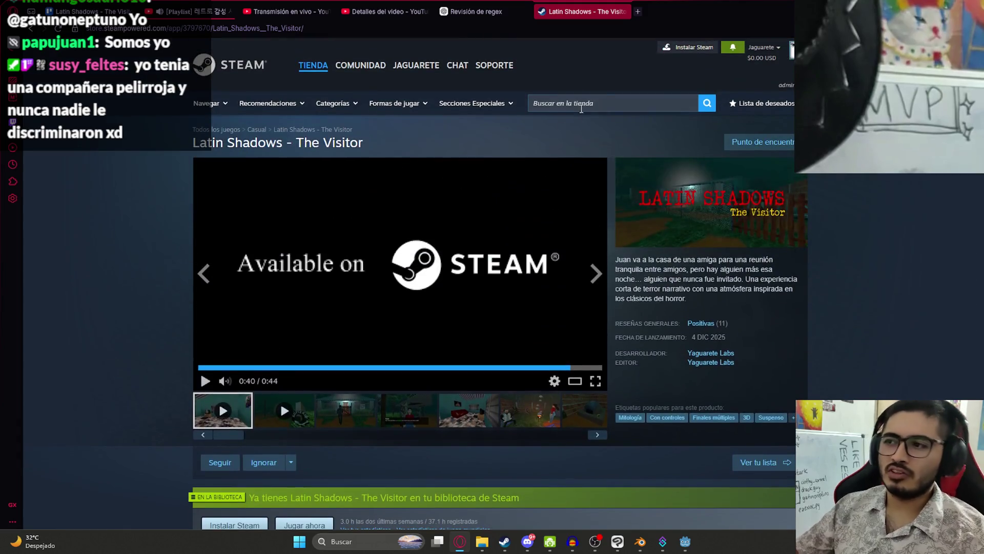
pyautogui.click(623, 12)
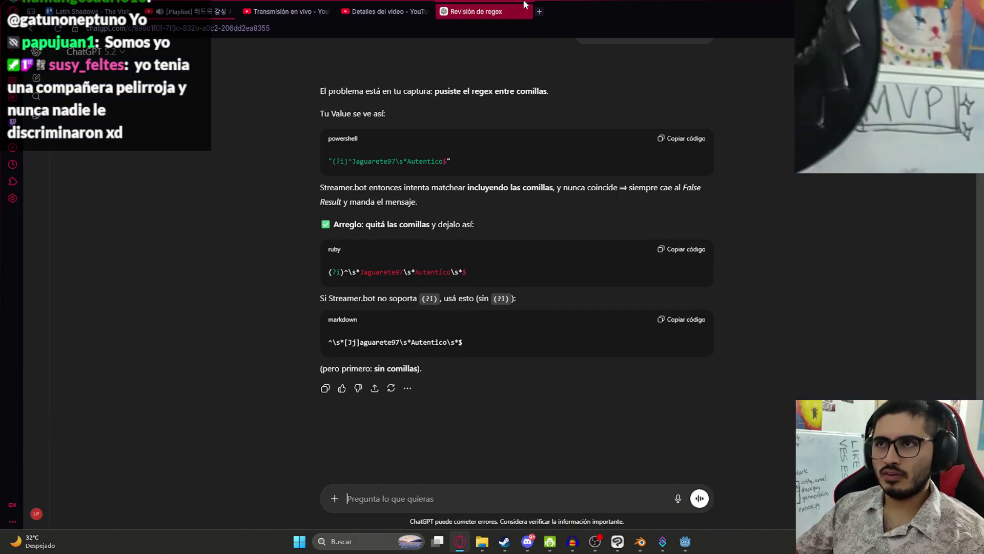
# Step: Review ChatGPT's quote-free regex suggestion, then bring Streamer.bot's Actions page back
pyautogui.scroll(2, 550, 426)
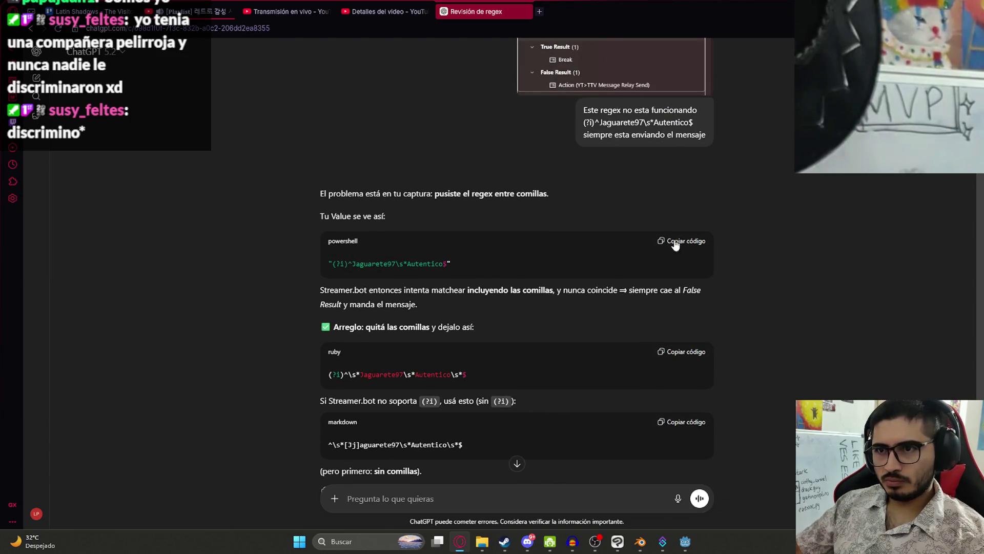
pyautogui.scroll(-2, 400, 283)
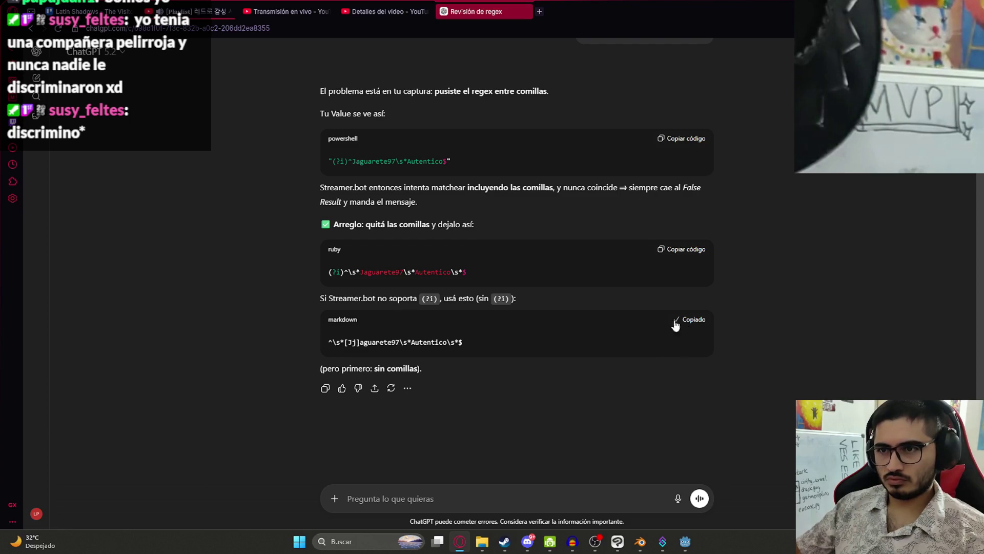
pyautogui.click(663, 541)
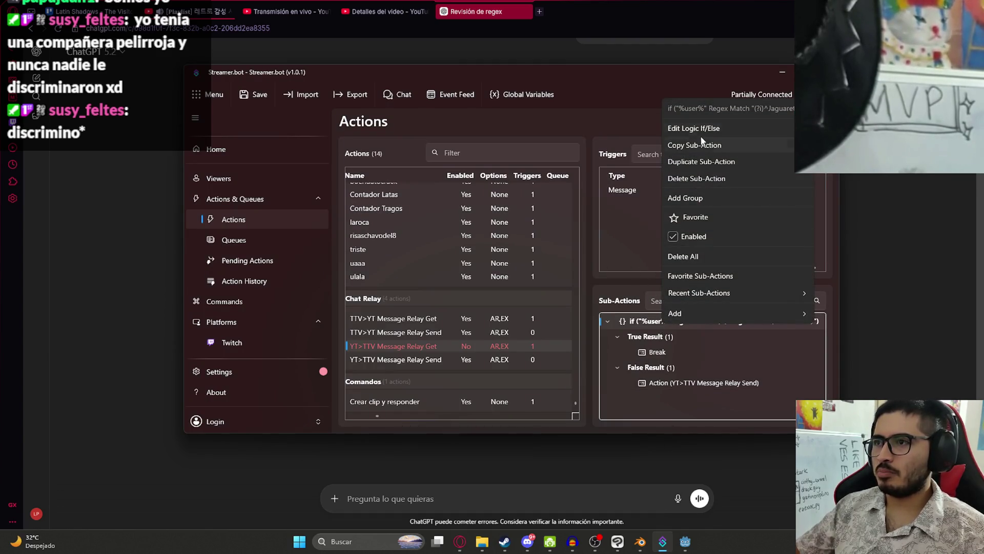
# Step: Replace the If/Else condition's Value with the newly copied username regex and confirm
pyautogui.click(702, 129)
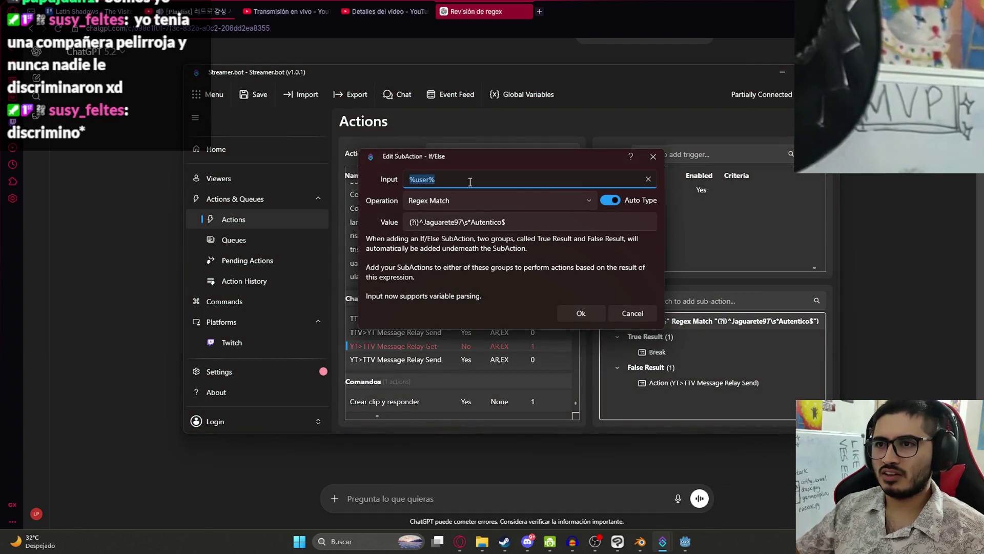
pyautogui.tripleClick(492, 221)
pyautogui.write('^\\s*[Jj]aguarete97\\s*Autentico\\s*$')
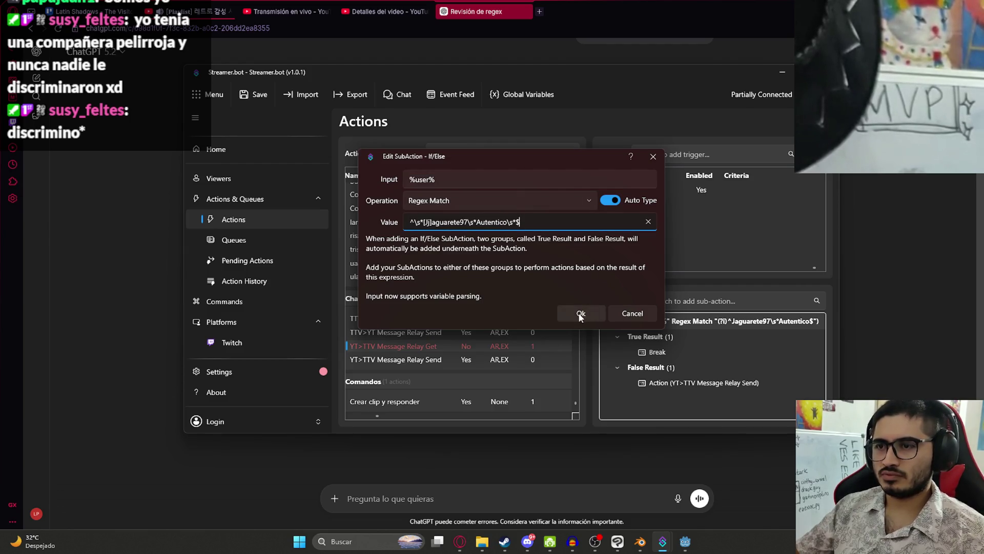
pyautogui.click(575, 315)
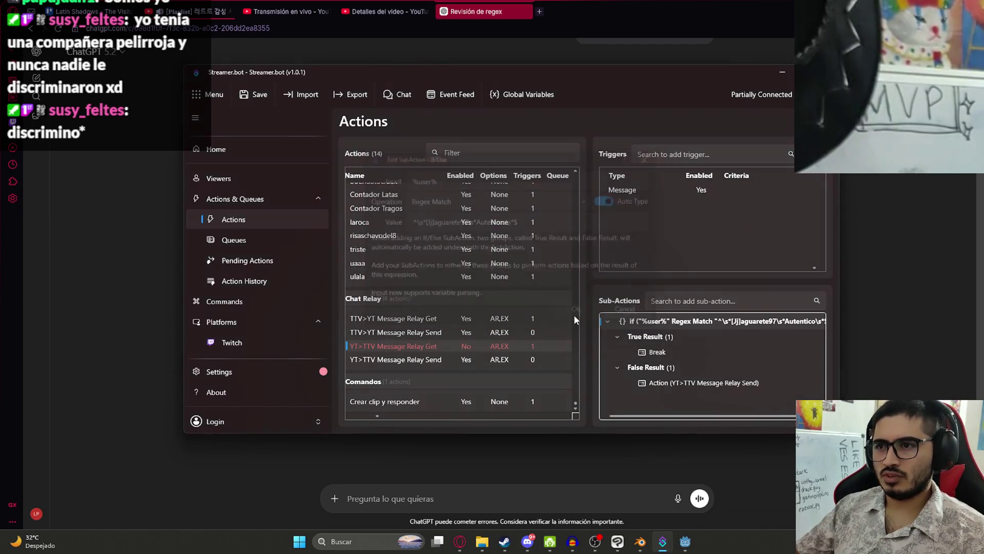
# Step: Toggle the Enabled option on the YT>TTV Message Relay Get action
pyautogui.rightClick(457, 346)
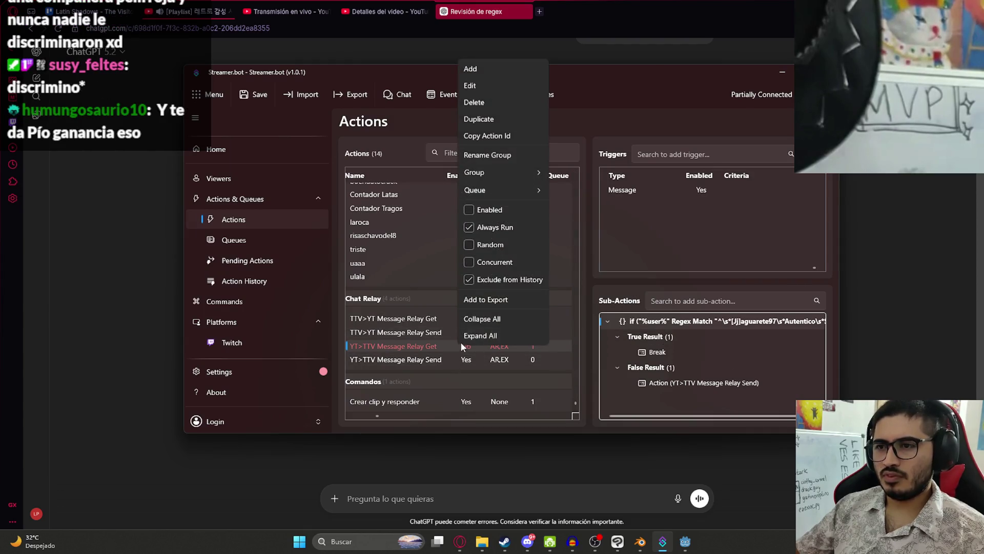
pyautogui.click(479, 208)
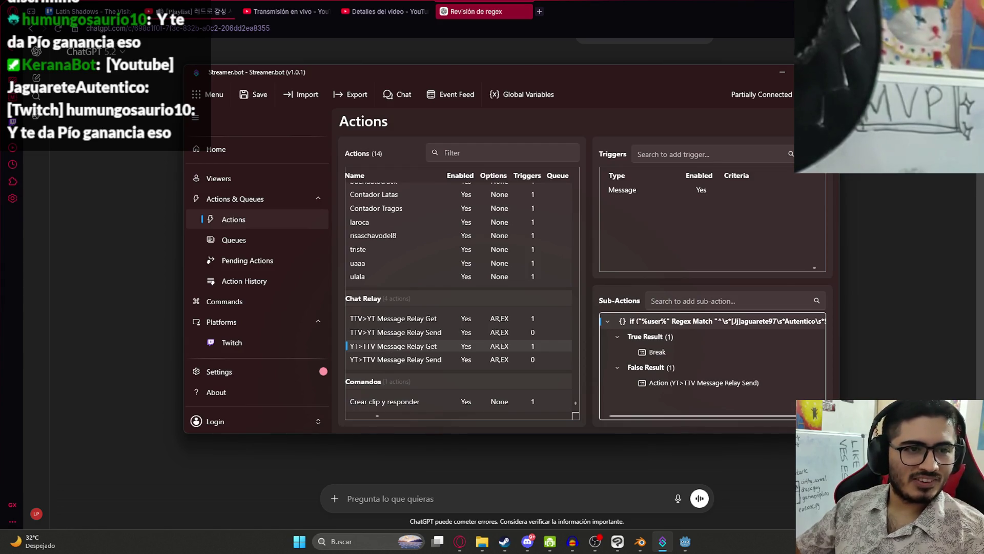
pyautogui.rightClick(409, 349)
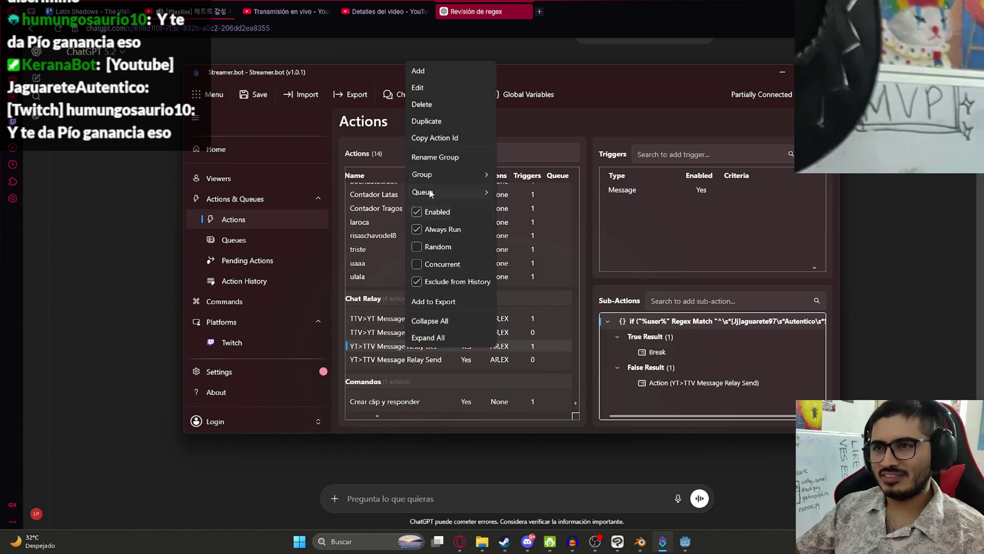
pyautogui.click(425, 212)
pyautogui.click(124, 318)
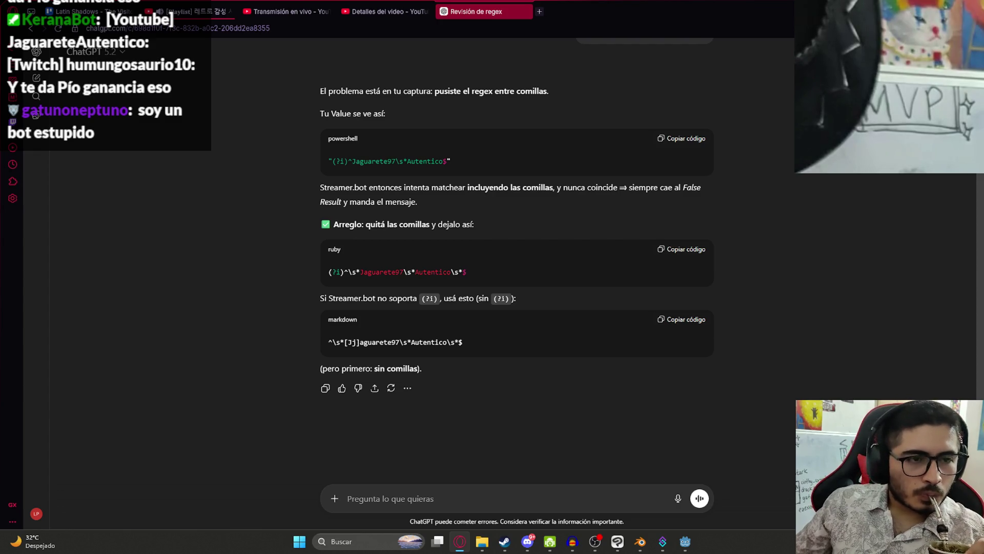
pyautogui.hotkey('alt', 'Tab')
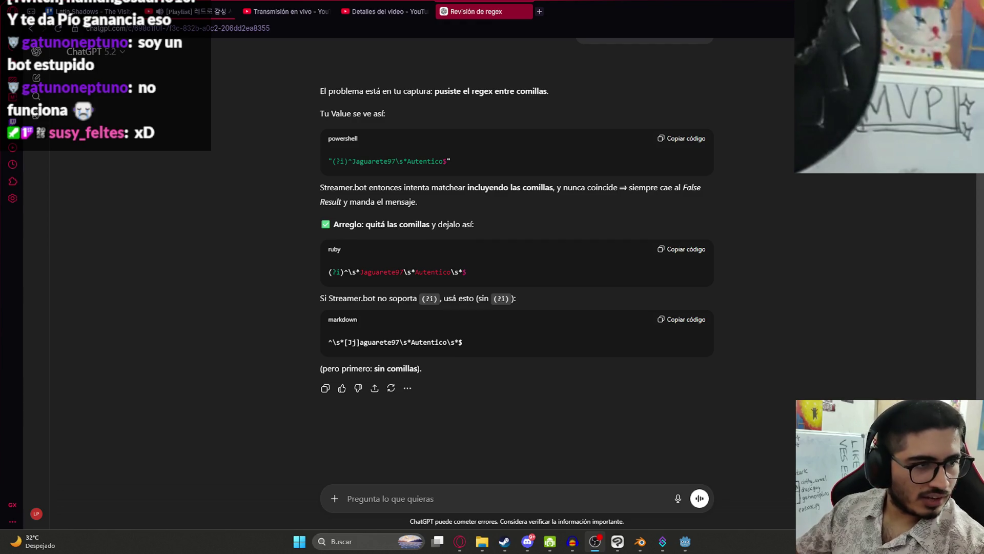
# Step: Search images for 'alfajor 3 colonias' and preview the white and chocolate alfajor photos
pyautogui.click(538, 12)
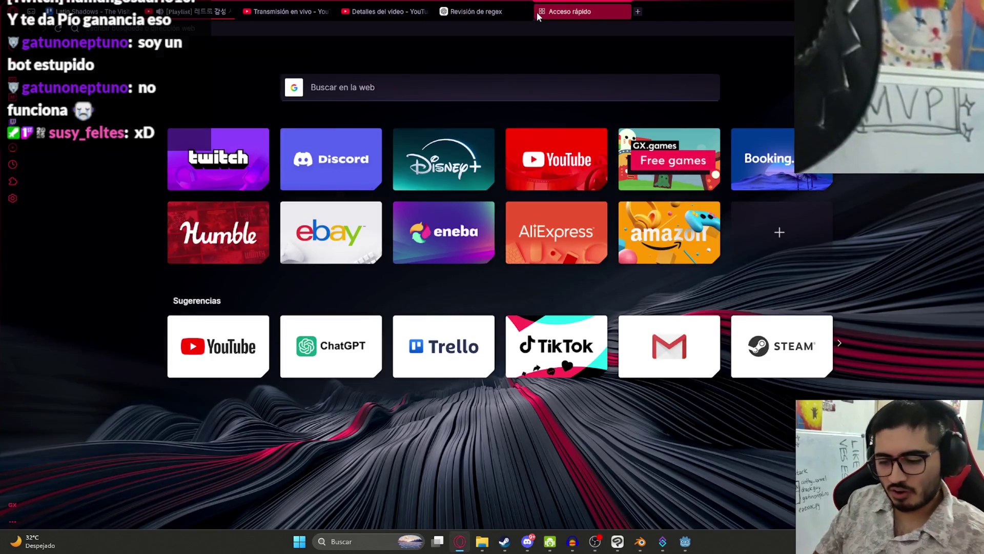
pyautogui.write('alfajor 3')
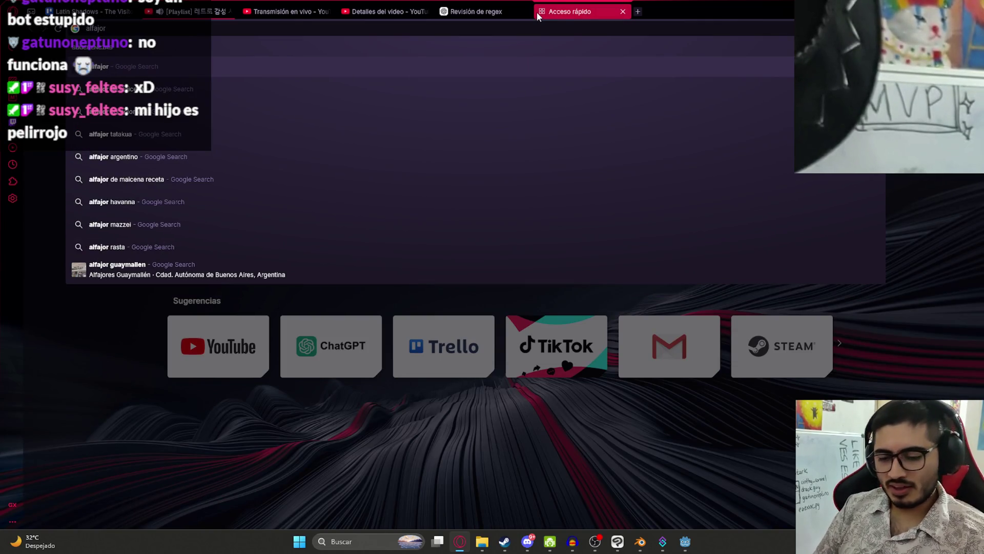
pyautogui.write(' colonias')
pyautogui.press('Return')
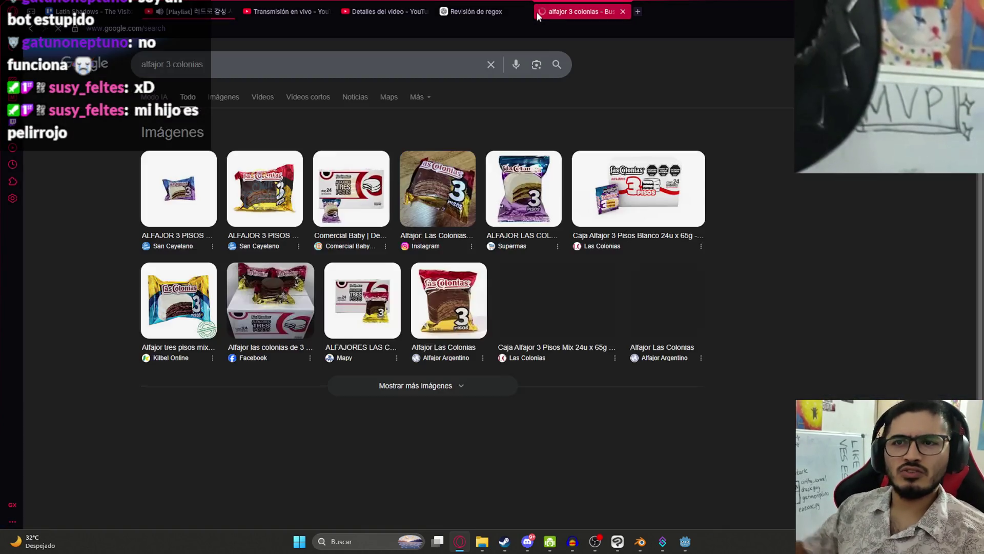
pyautogui.click(223, 97)
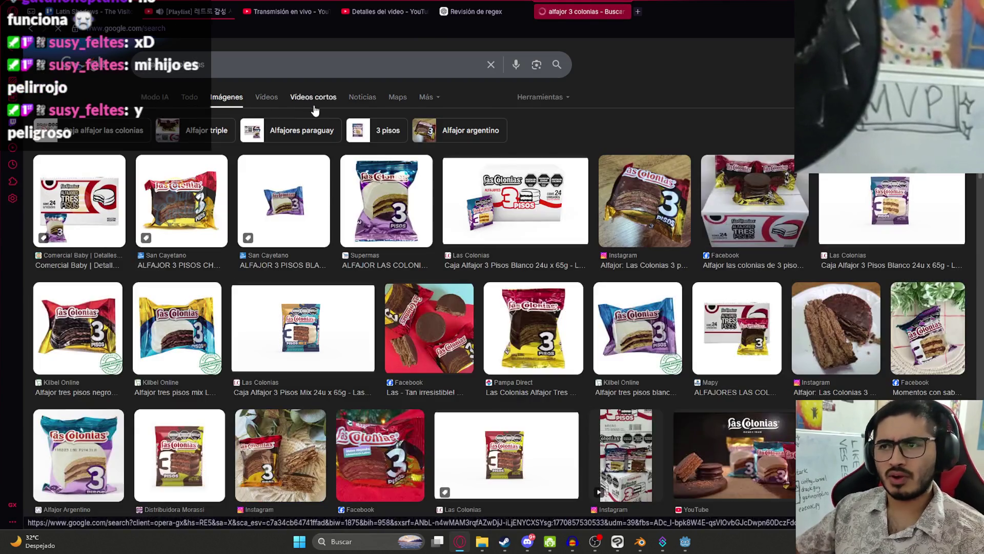
pyautogui.click(393, 194)
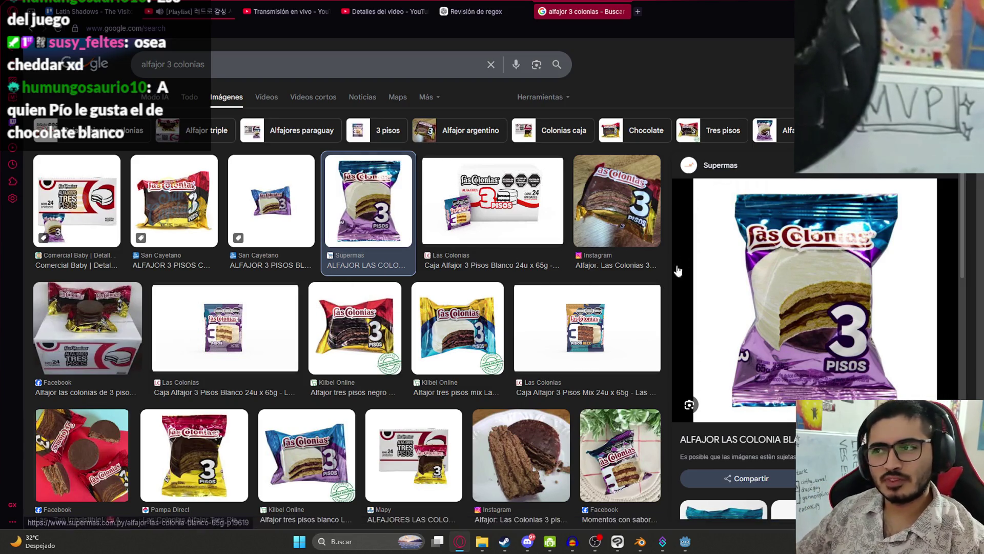
pyautogui.click(629, 218)
pyautogui.click(397, 220)
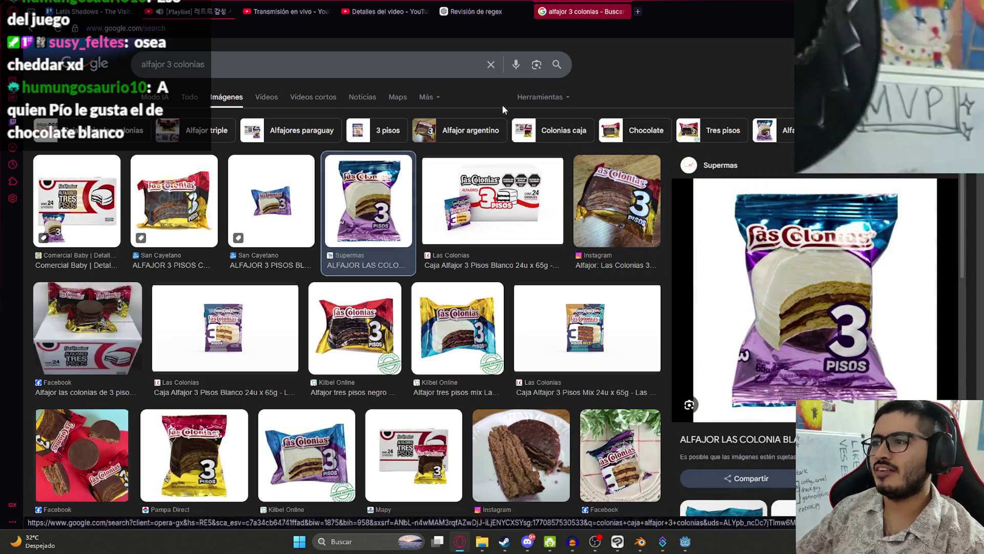
# Step: Search 'prestigio chocolate blanco coco' and preview the first Prestigio result
pyautogui.tripleClick(191, 62)
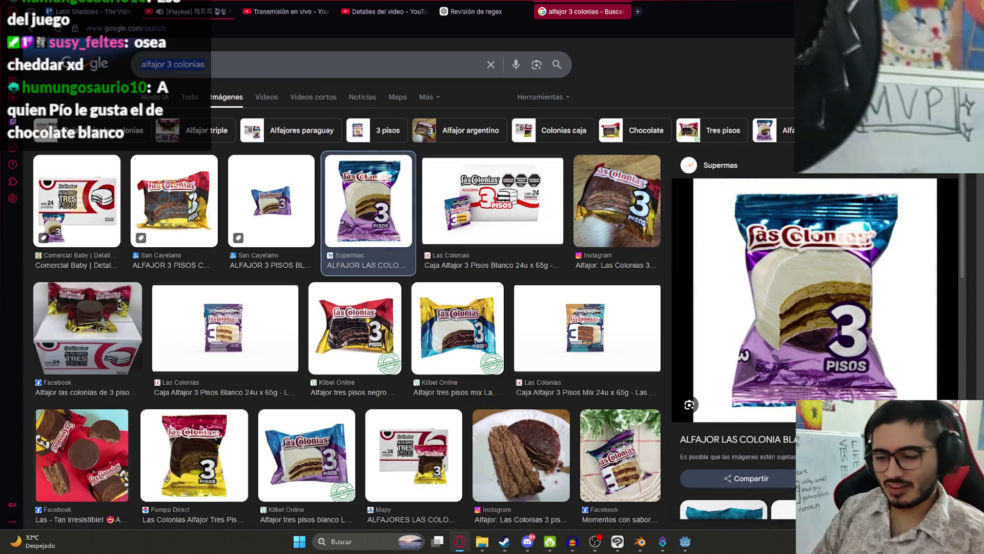
pyautogui.write('prestigio')
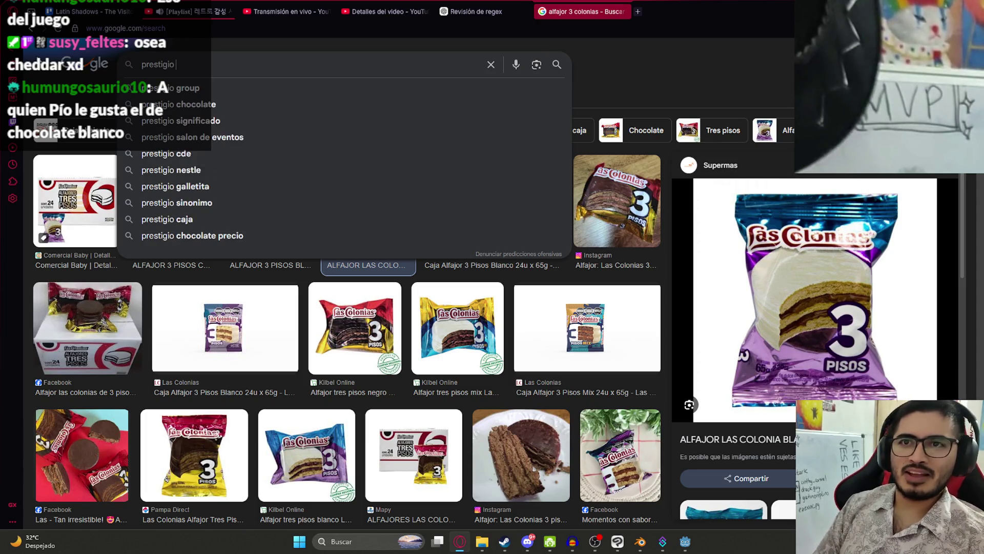
pyautogui.write(' chocolate blanco ')
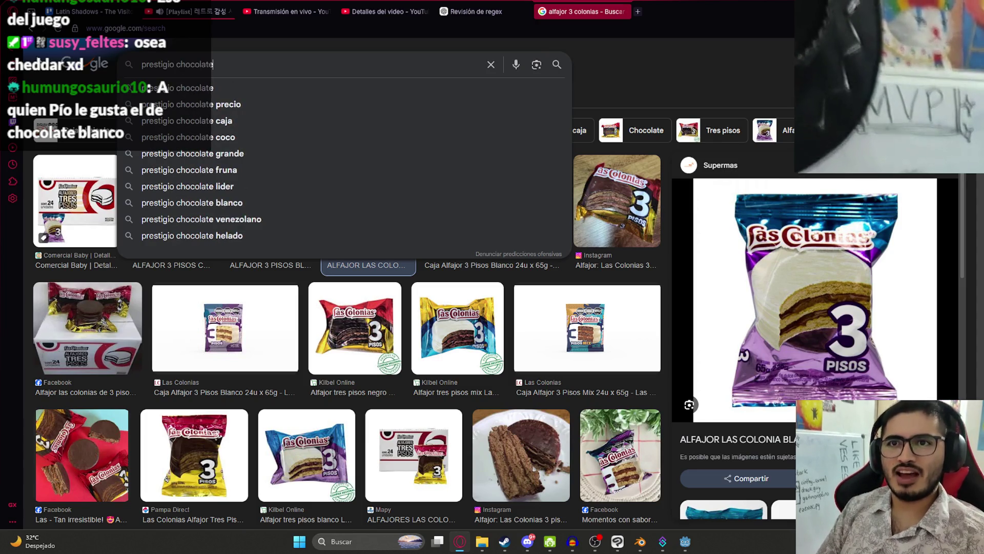
pyautogui.write('coco')
pyautogui.press('Return')
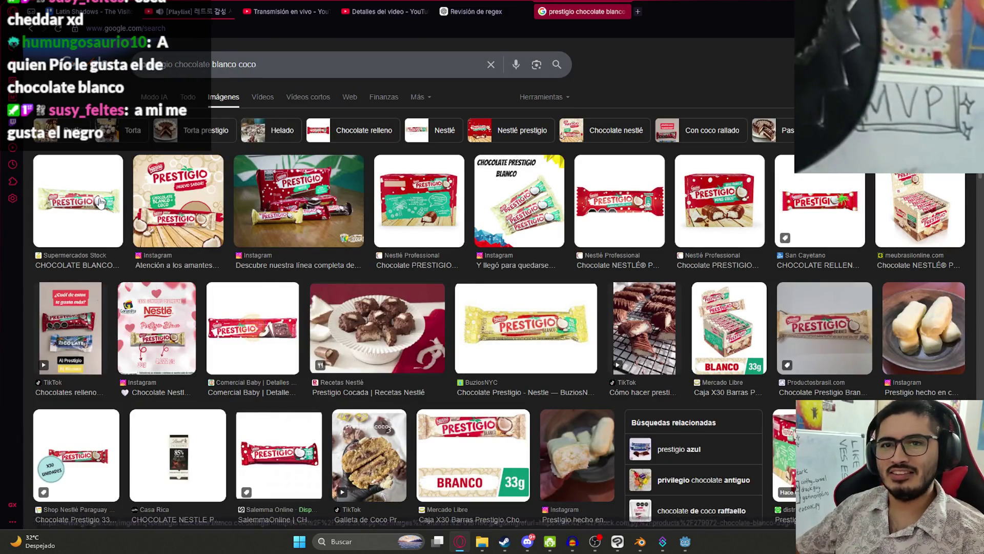
pyautogui.click(77, 200)
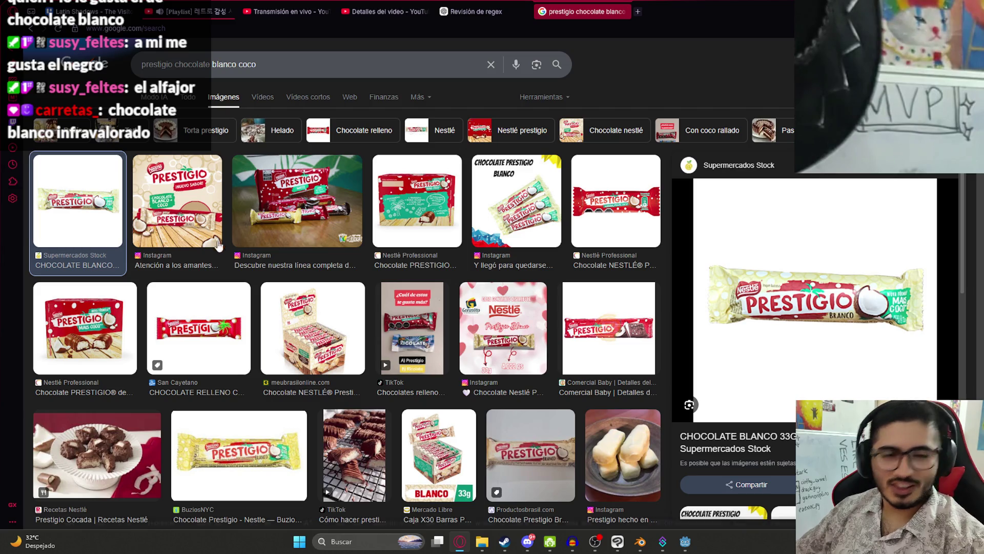
# Step: Replace the query with 'alfajor aguila de coco' and run the search
pyautogui.moveTo(259, 64); pyautogui.dragTo(67, 50)
pyautogui.write('alfajor')
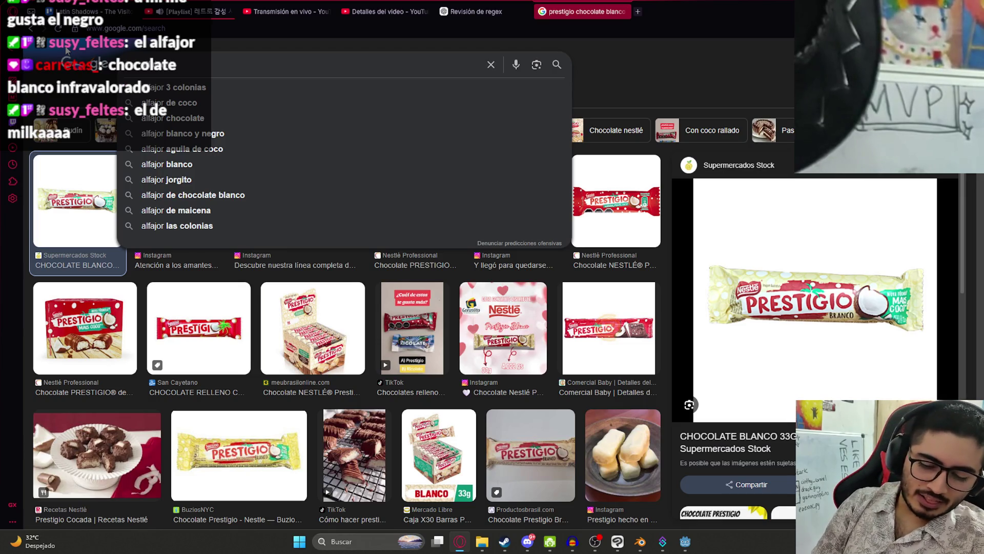
pyautogui.write('aguila de coco')
pyautogui.press('Return')
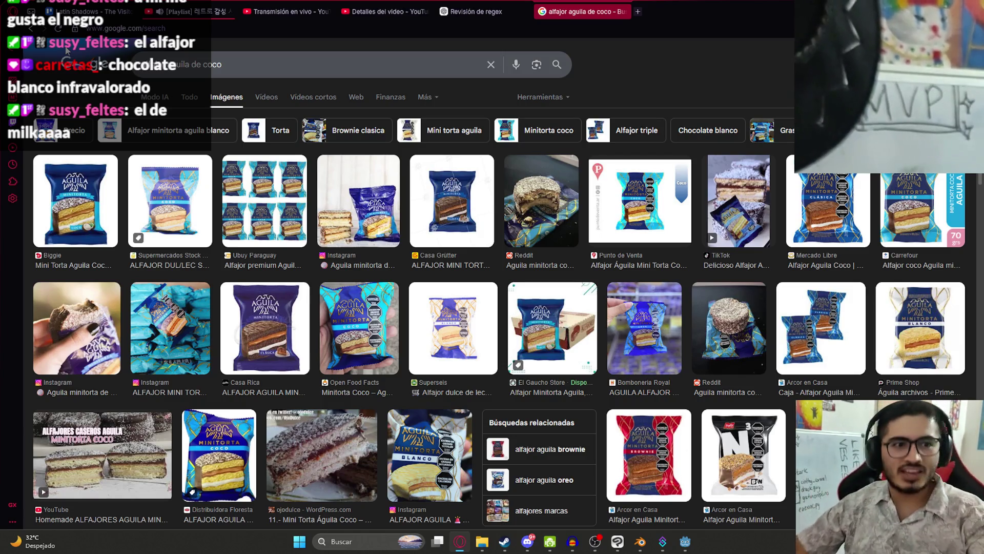
# Step: Preview the first result, the Mini Torta Aguila Coco alfajor, in the side panel
pyautogui.click(106, 209)
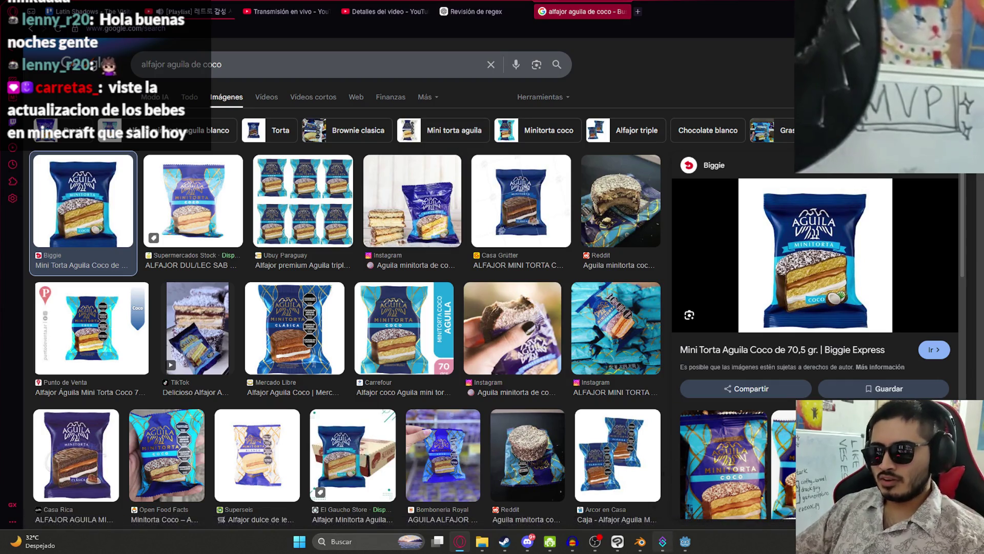
pyautogui.click(642, 540)
# Step: In the Layout workspace, delete the crocodile model, then undo to restore the hidden hook
pyautogui.scroll(-5, 394, 185)
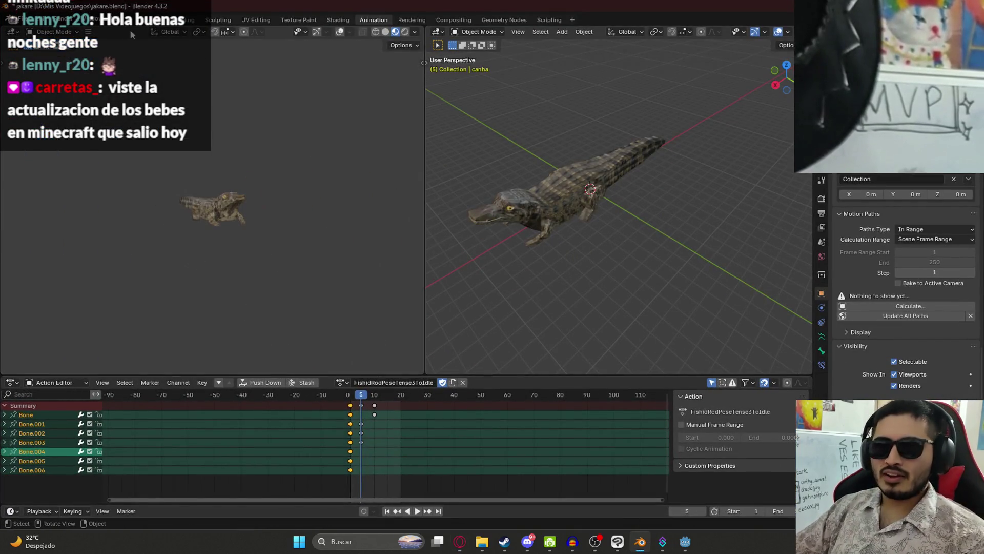
pyautogui.click(153, 20)
pyautogui.click(413, 177)
pyautogui.scroll(-5, 413, 179)
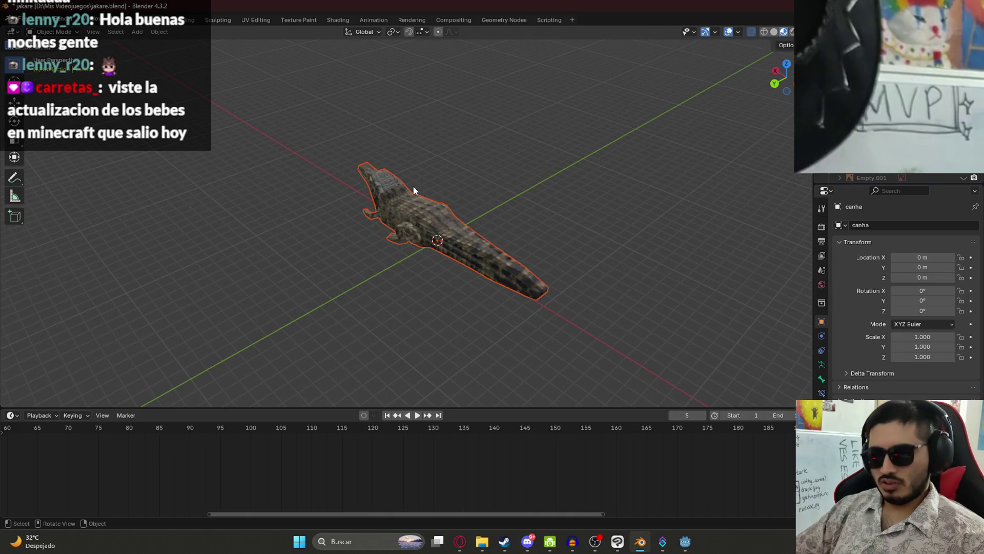
pyautogui.press('Delete')
pyautogui.hotkey('ctrl', 'z')
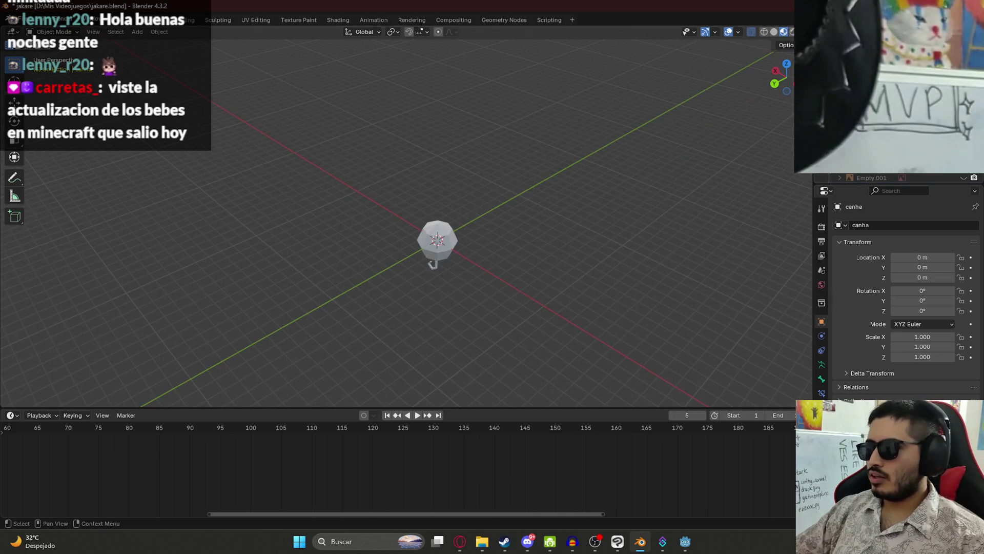
# Step: Select the AnzueloLegendario hook from the front view and save the file
pyautogui.press('KP_1')
pyautogui.scroll(4, 367, 282)
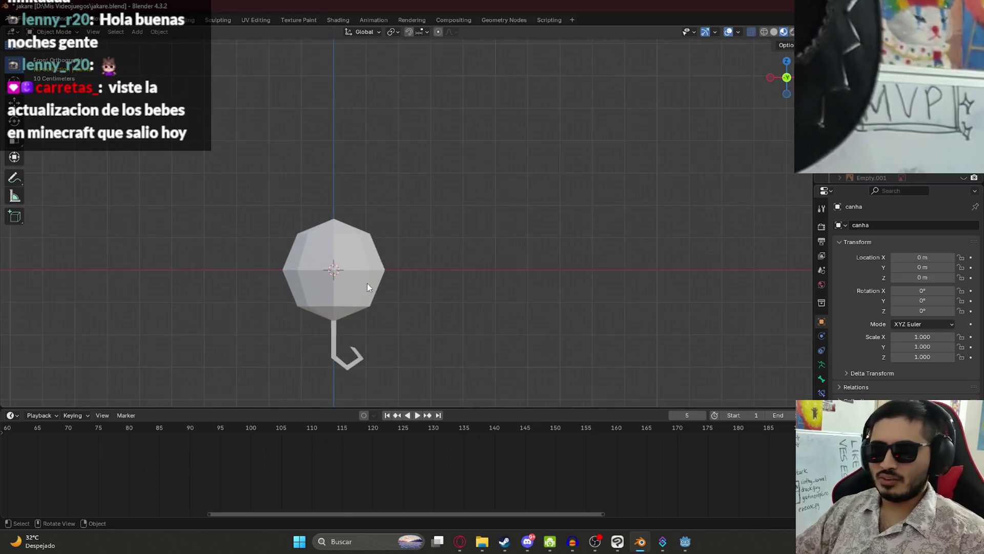
pyautogui.click(424, 203)
pyautogui.moveTo(479, 203); pyautogui.dragTo(395, 209)
pyautogui.hotkey('ctrl', 's')
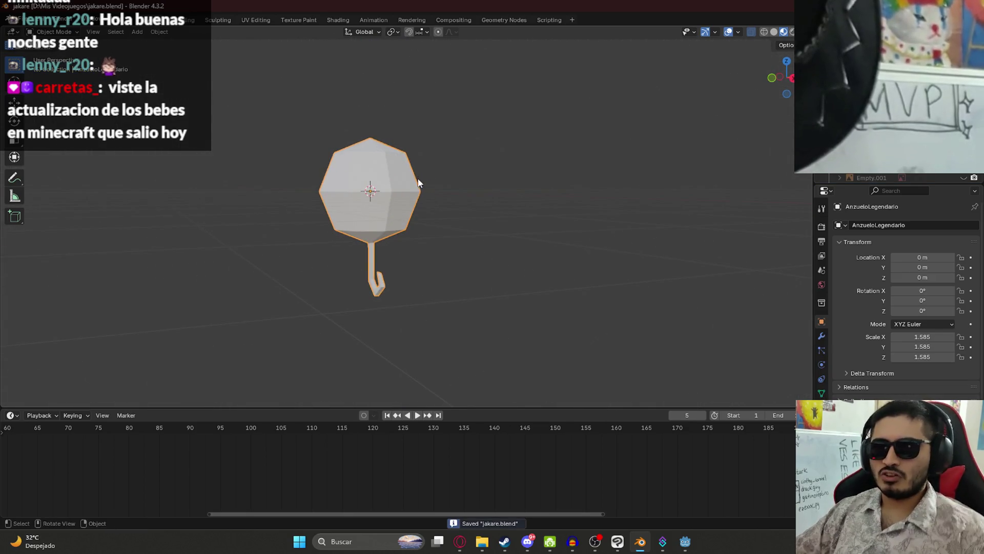
# Step: Zoom in and out around the hook in straight front view
pyautogui.scroll(-2, 435, 203)
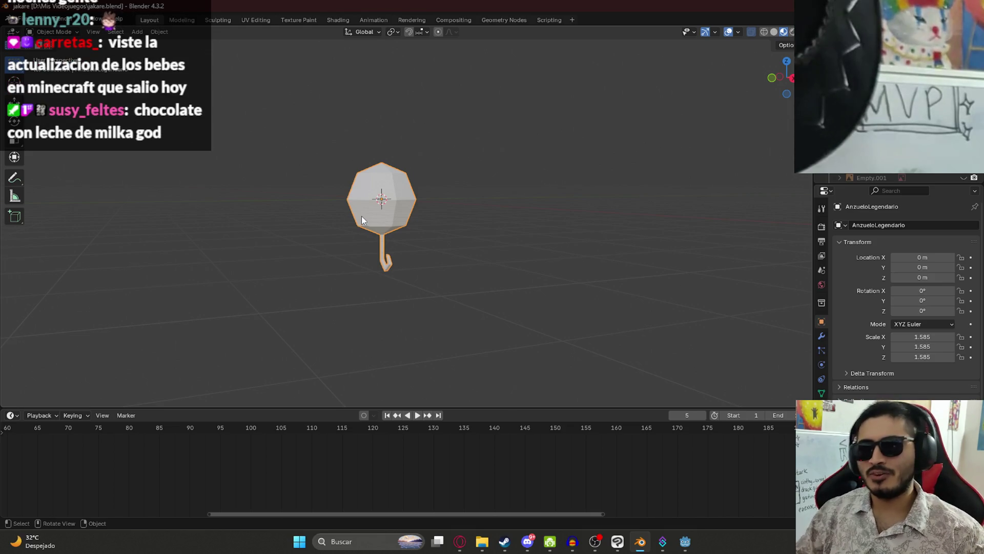
pyautogui.scroll(2, 364, 213)
pyautogui.press('KP_1')
pyautogui.scroll(3, 390, 171)
pyautogui.scroll(-6, 400, 202)
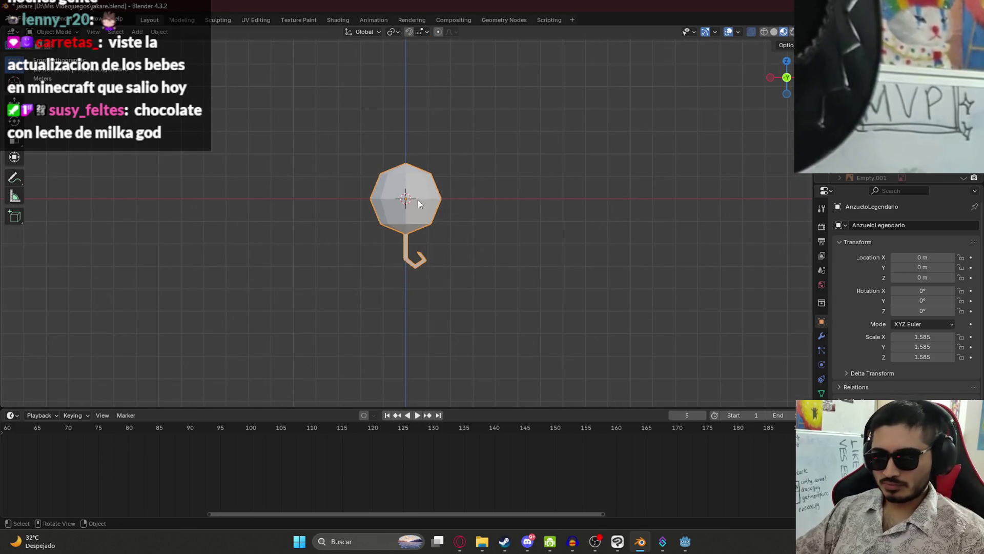
pyautogui.scroll(2, 402, 165)
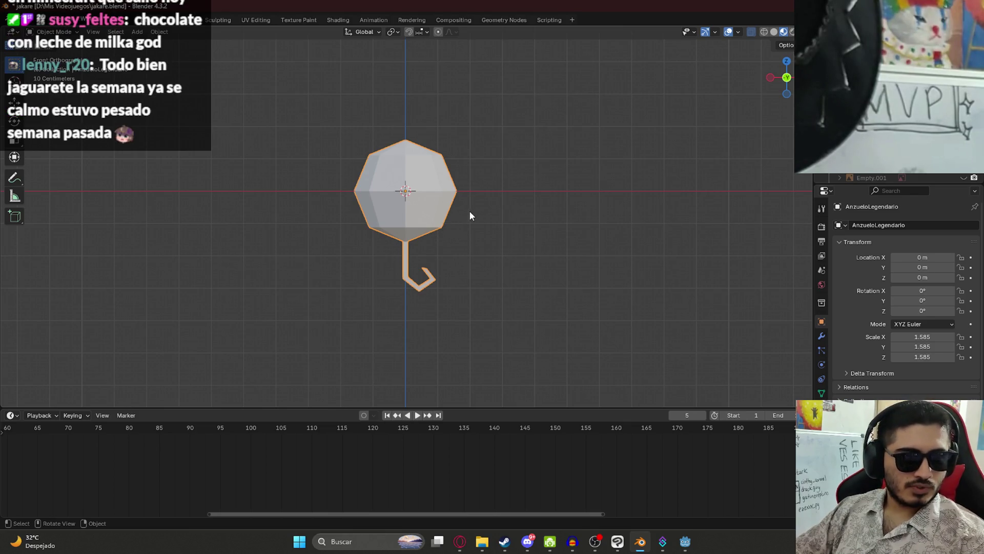
pyautogui.scroll(-1, 468, 216)
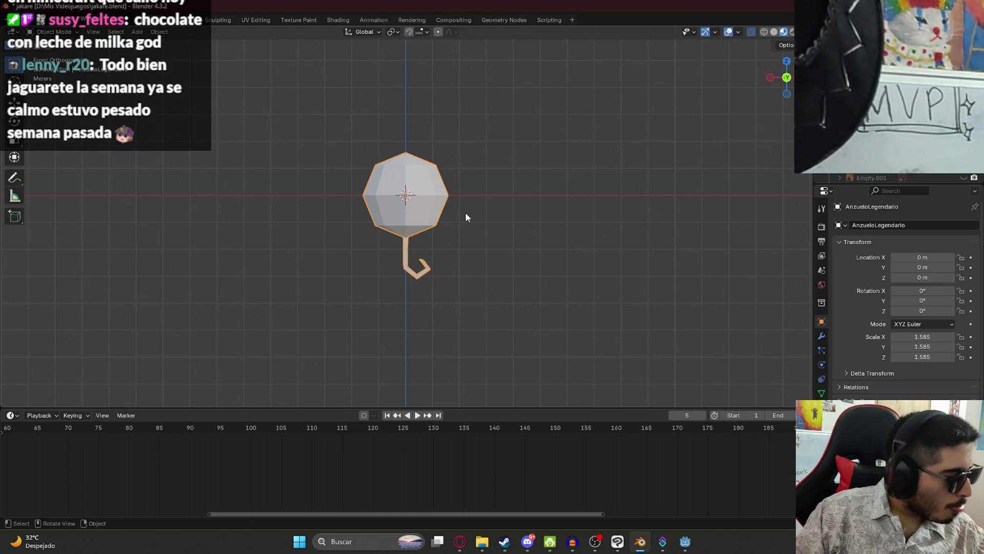
pyautogui.scroll(4, 465, 214)
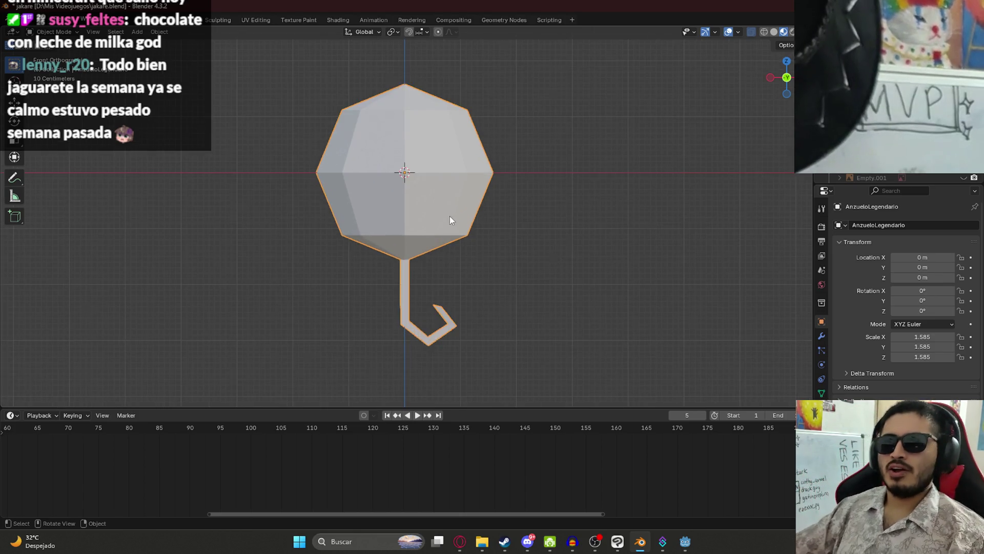
# Step: Put the hook in Edit Mode with all geometry selected, save jakare.blend, view from front
pyautogui.press('Tab')
pyautogui.moveTo(450, 221)
pyautogui.mouseDown()
pyautogui.moveTo(461, 215)
pyautogui.moveTo(455, 209)
pyautogui.moveTo(396, 197)
pyautogui.moveTo(329, 211)
pyautogui.mouseUp()
pyautogui.hotkey('alt', 'a')
pyautogui.press('a')
pyautogui.hotkey('ctrl', 's')
pyautogui.moveTo(451, 221); pyautogui.dragTo(502, 220)
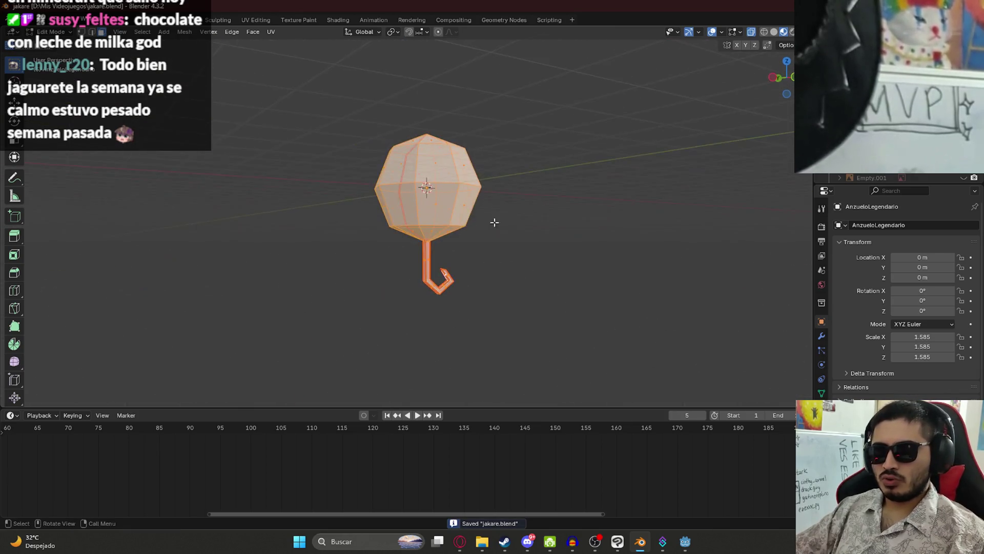
pyautogui.press('KP_1')
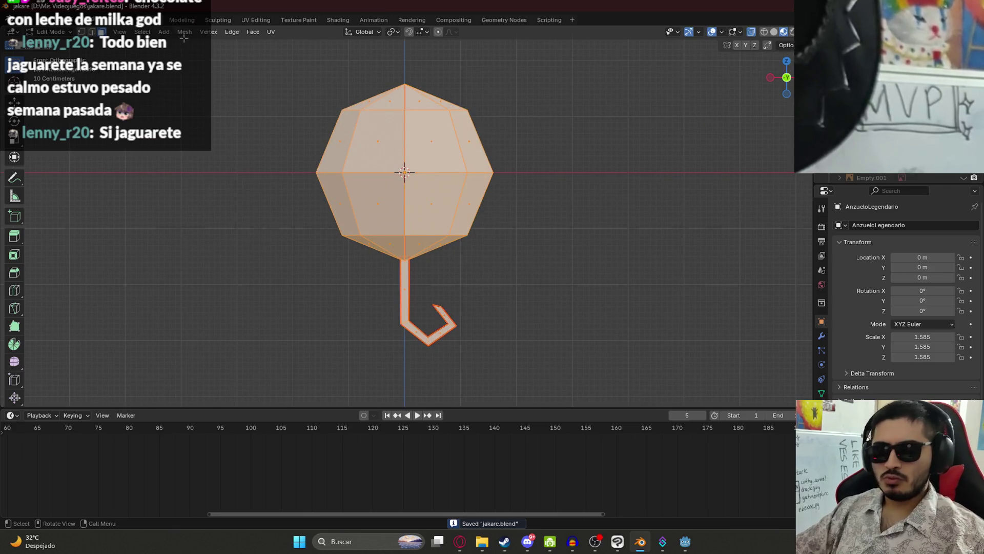
# Step: In the UV Editing workspace, frame the UV space and start UV > Export UV Layout
pyautogui.click(256, 20)
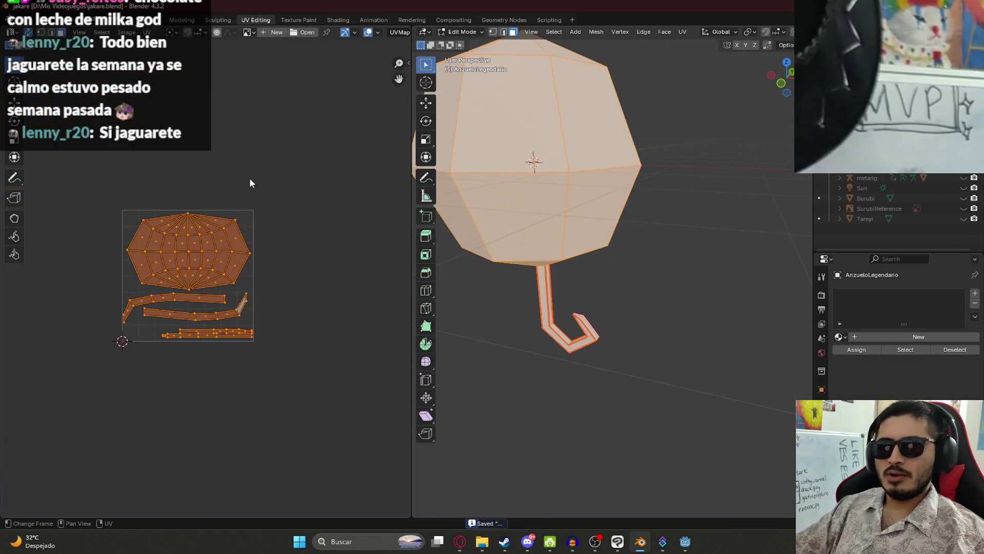
pyautogui.press('Home')
pyautogui.click(147, 32)
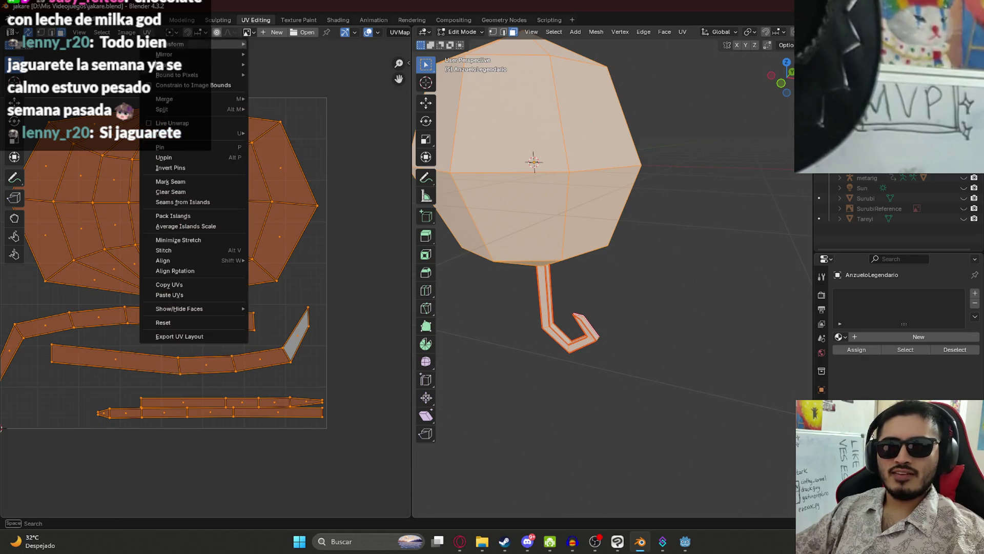
pyautogui.click(185, 336)
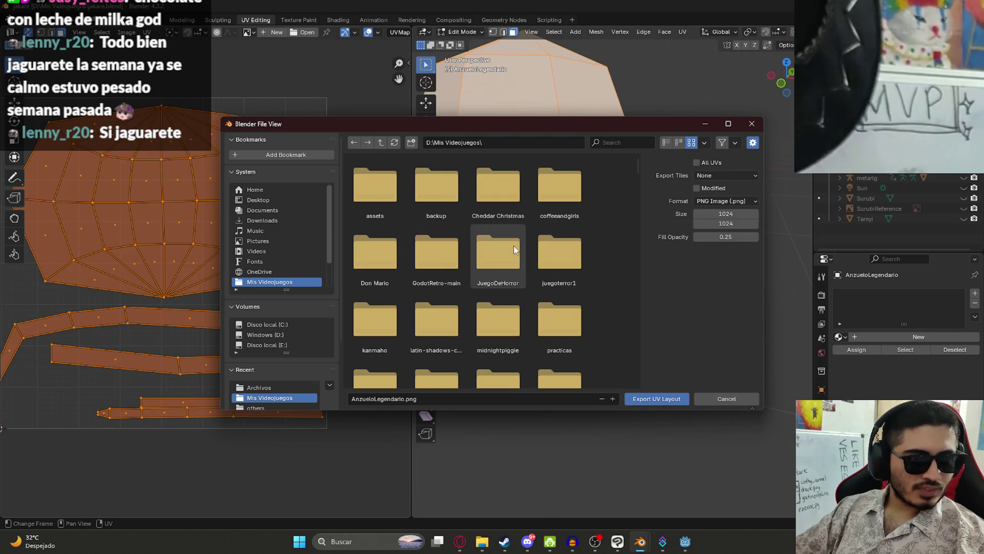
# Step: Export the layout as AnzueloLegendarioUV.png at 1024×1024 into Mis Videojuegos
pyautogui.scroll(-5, 552, 300)
pyautogui.scroll(-10, 549, 298)
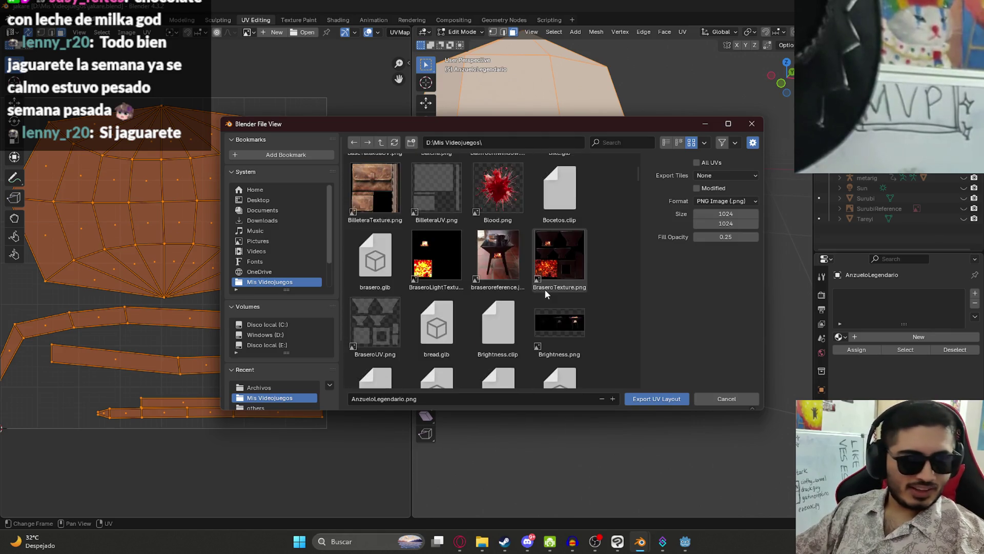
pyautogui.scroll(-4, 528, 290)
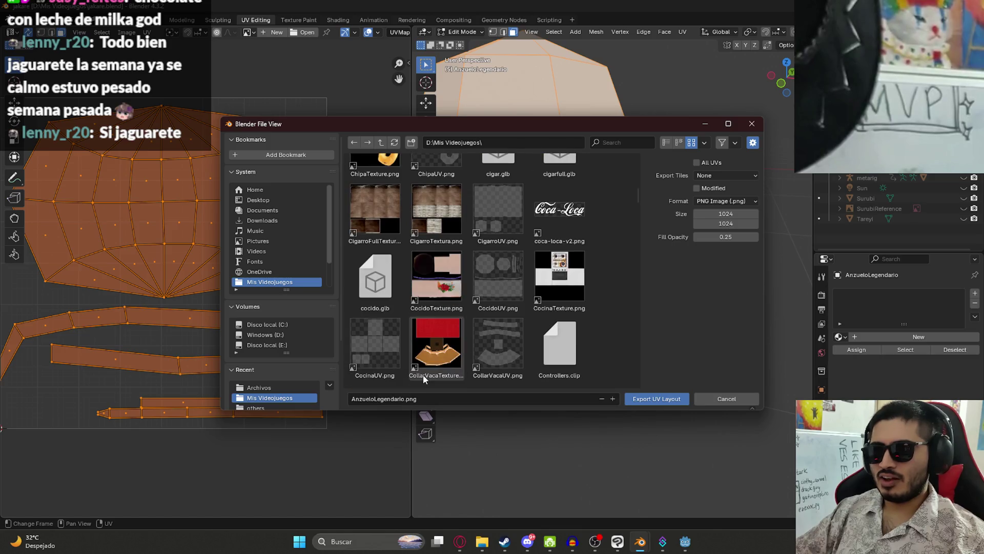
pyautogui.click(393, 399)
pyautogui.click(430, 402)
pyautogui.press('Left')
pyautogui.press('Left')
pyautogui.press('Left')
pyautogui.write('UV')
pyautogui.press('Return')
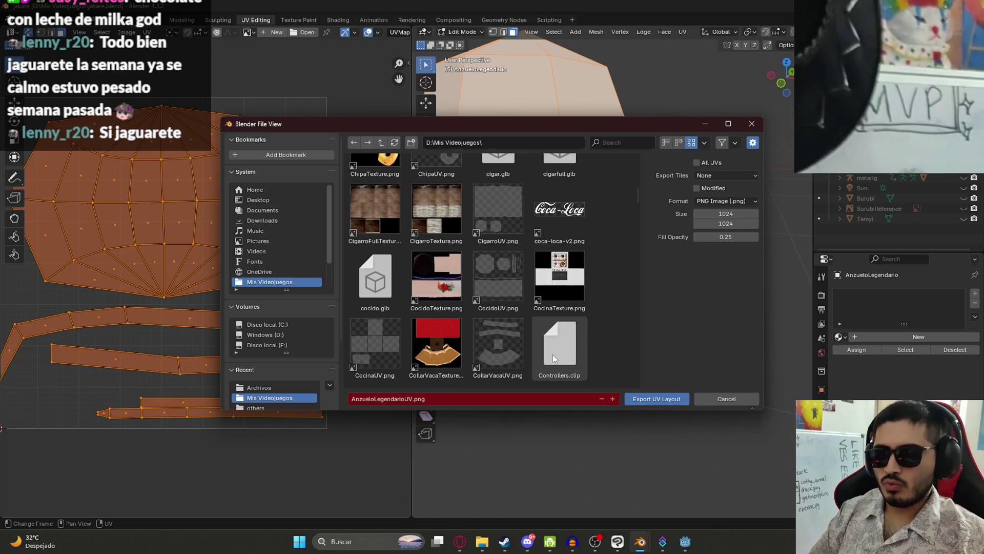
pyautogui.press('Tab')
pyautogui.click(658, 399)
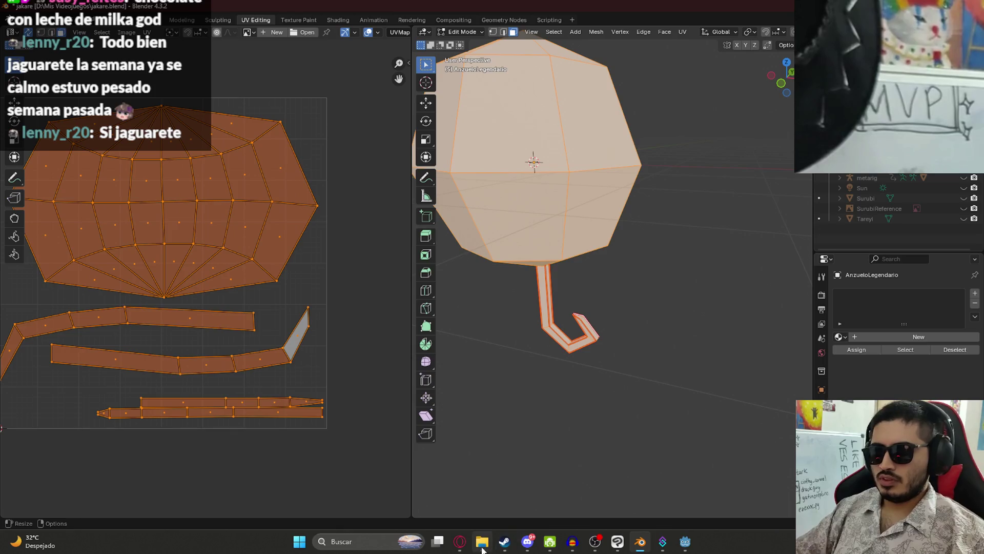
# Step: Open File Explorer, flip between the juegoterror1 and Directos tabs, and clear the file selection
pyautogui.click(482, 542)
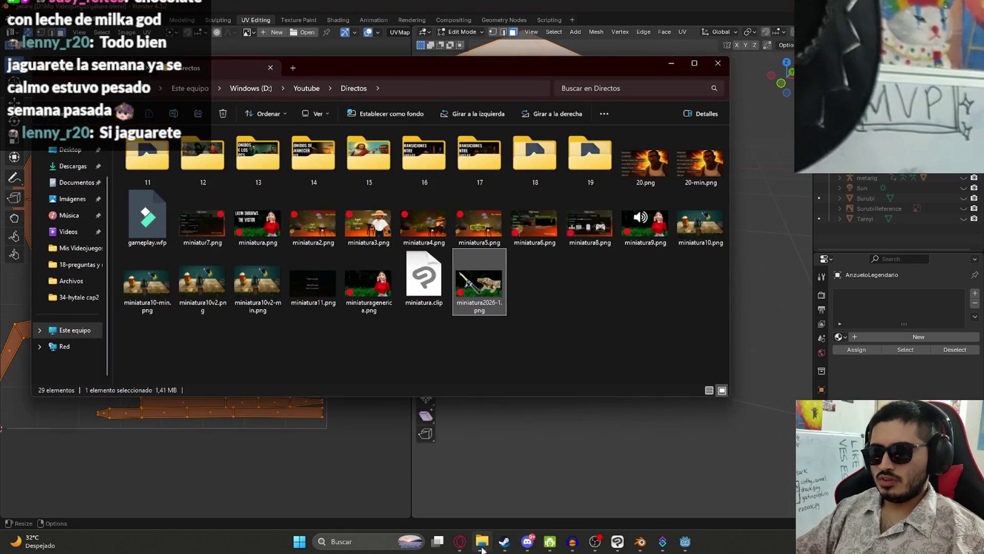
pyautogui.click(123, 70)
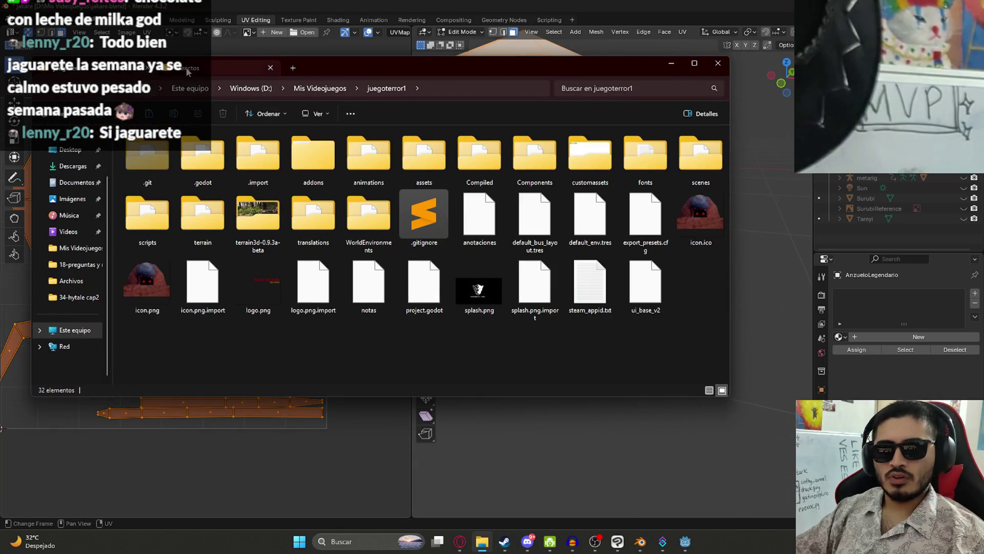
pyautogui.click(225, 67)
pyautogui.moveTo(605, 307); pyautogui.dragTo(441, 279)
pyautogui.moveTo(566, 339); pyautogui.dragTo(590, 302)
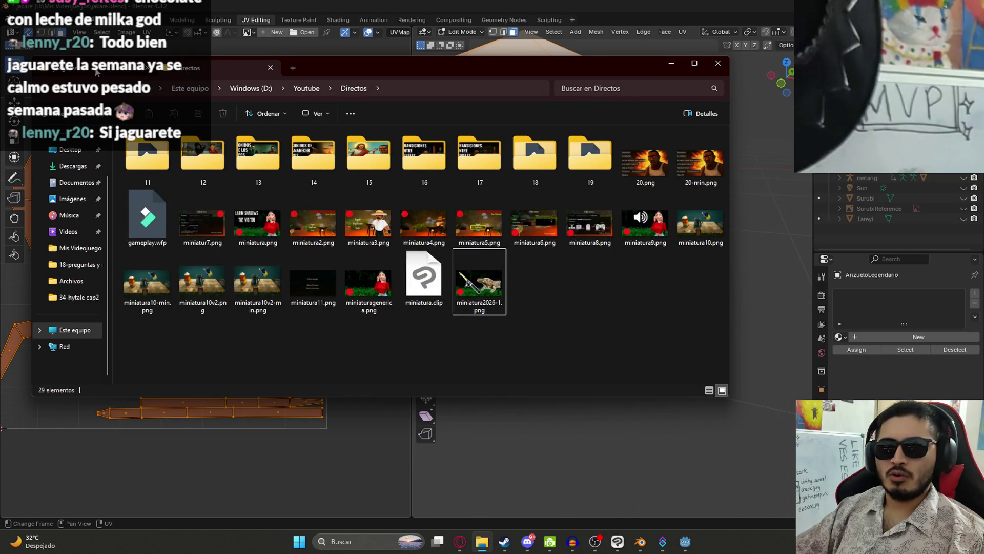
# Step: Go up to Mis Videojuegos, scroll through its .clip files, and jump to jakare
pyautogui.click(97, 72)
pyautogui.click(304, 89)
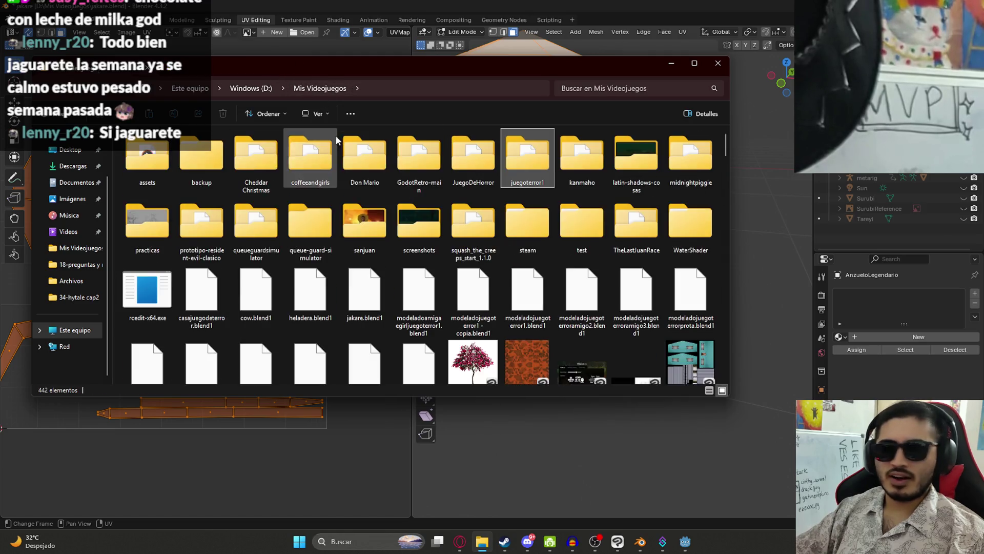
pyautogui.scroll(-20, 449, 291)
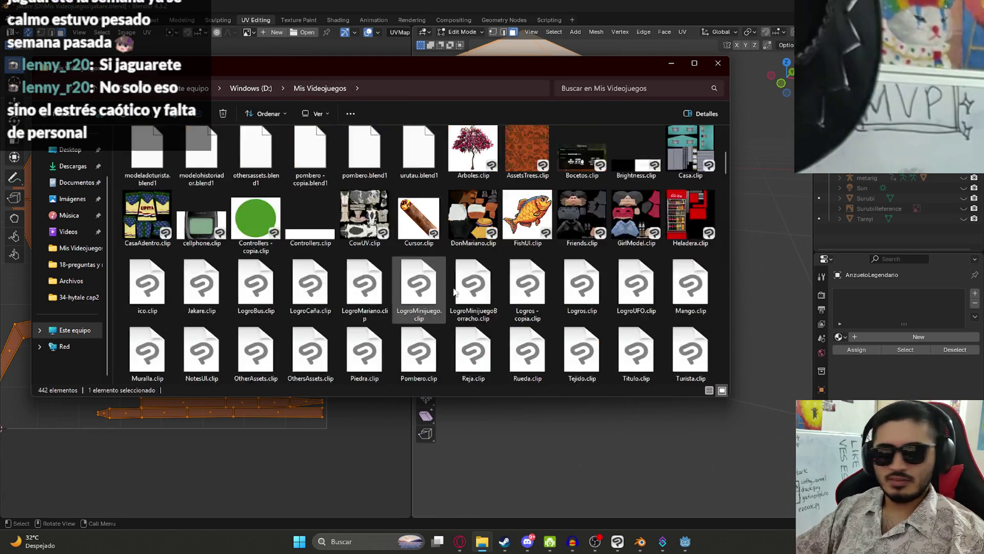
pyautogui.scroll(-15, 440, 279)
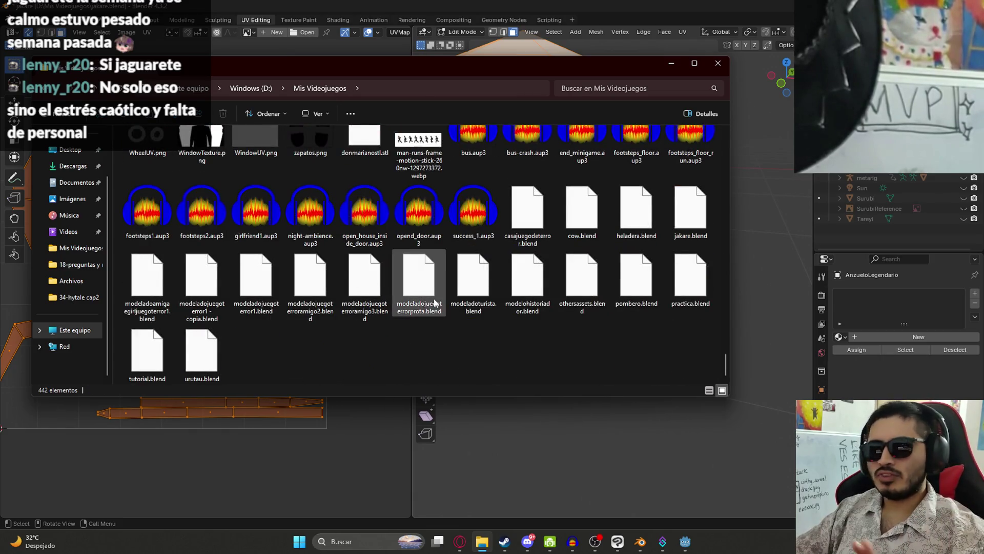
pyautogui.scroll(15, 451, 297)
pyautogui.scroll(15, 468, 264)
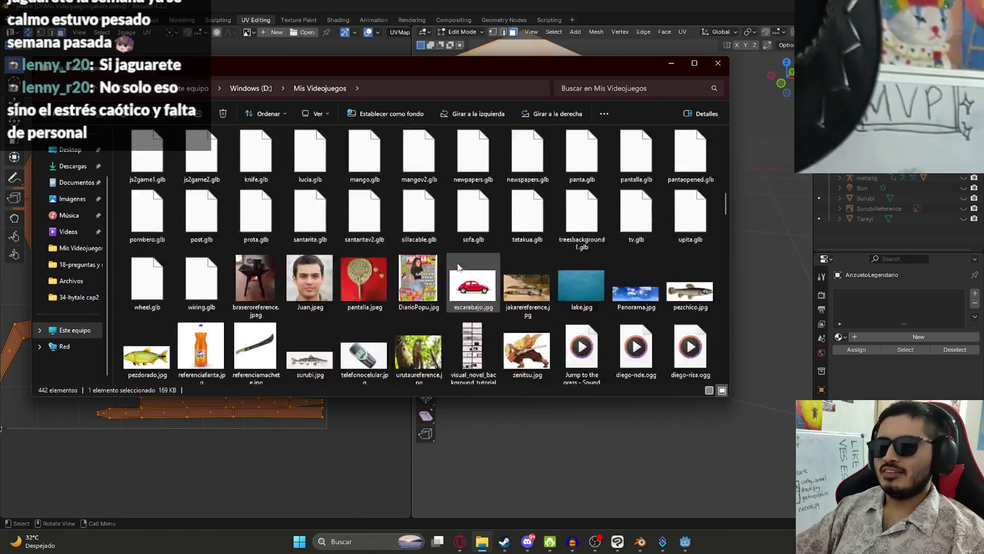
pyautogui.write('jakare')
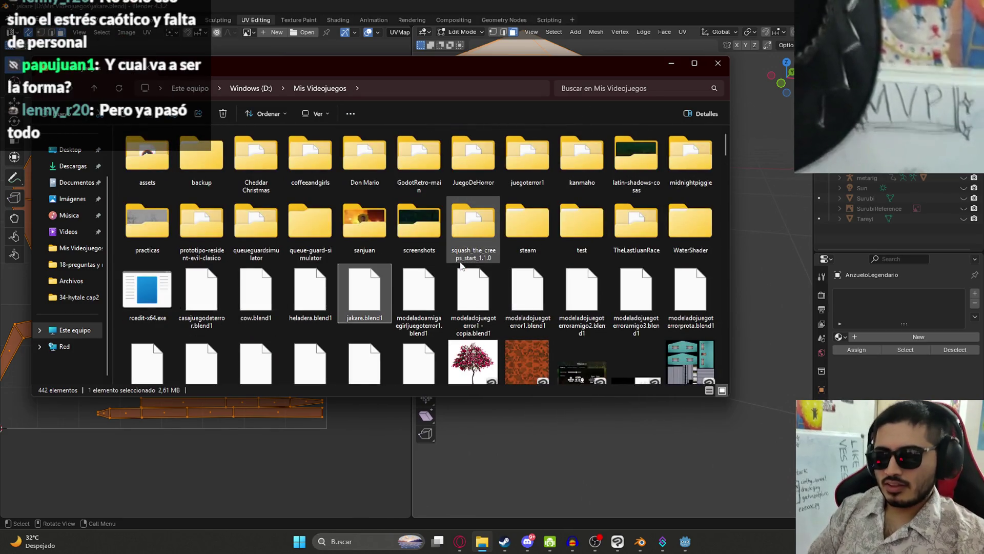
pyautogui.press('Down')
pyautogui.press('Down')
pyautogui.press('Down')
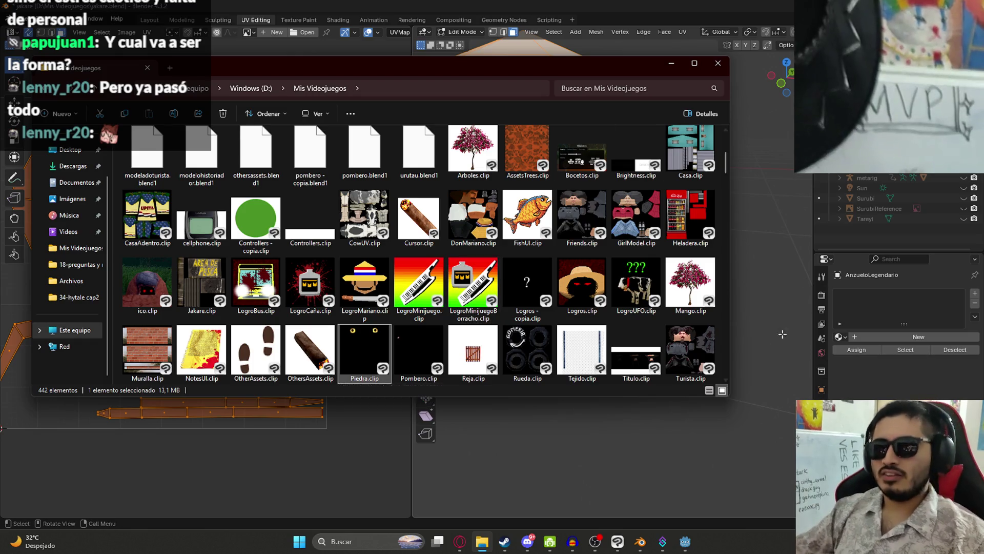
pyautogui.hotkey('alt', 'Tab')
# Step: Select a face on the hook head's front, frame it in front view, and pan the UV map to locate it
pyautogui.click(554, 226)
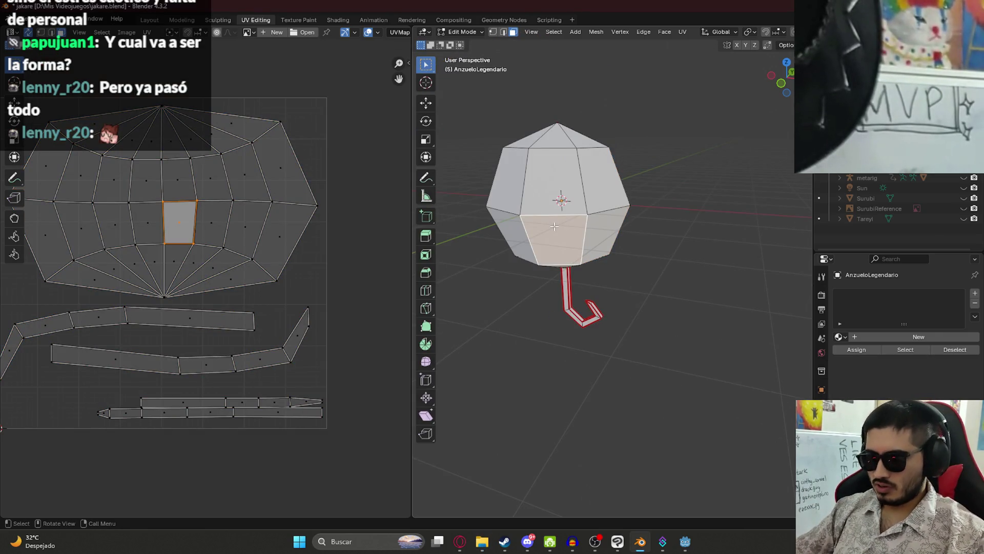
pyautogui.press('KP_Decimal')
pyautogui.press('KP_1')
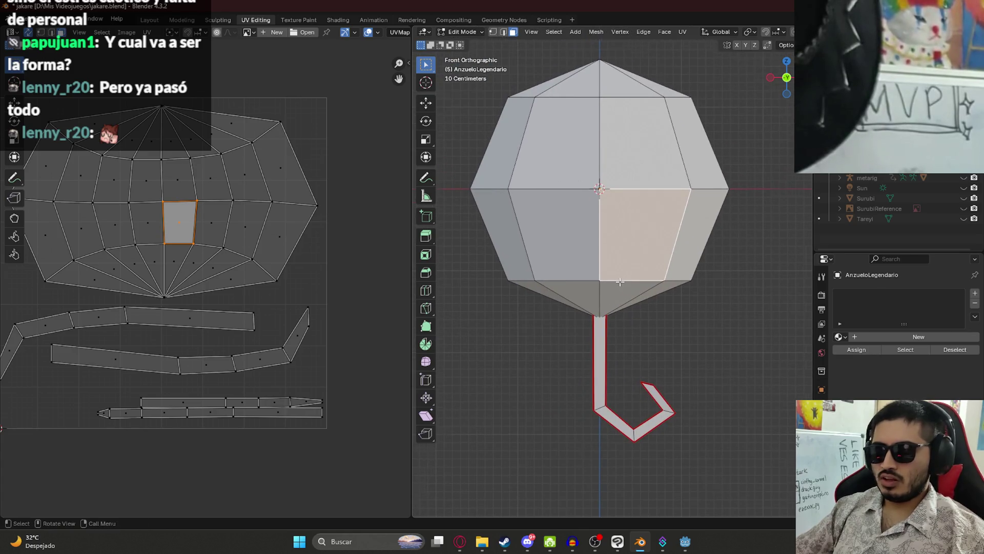
pyautogui.scroll(-2, 619, 282)
pyautogui.scroll(-2, 261, 273)
pyautogui.scroll(3, 112, 226)
pyautogui.moveTo(113, 227); pyautogui.dragTo(197, 251)
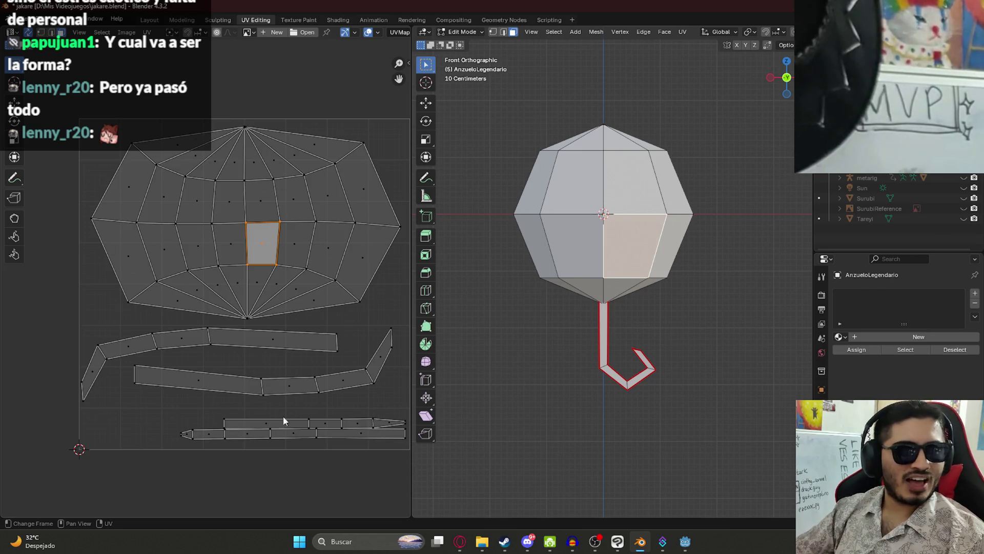
pyautogui.moveTo(278, 336); pyautogui.dragTo(238, 347)
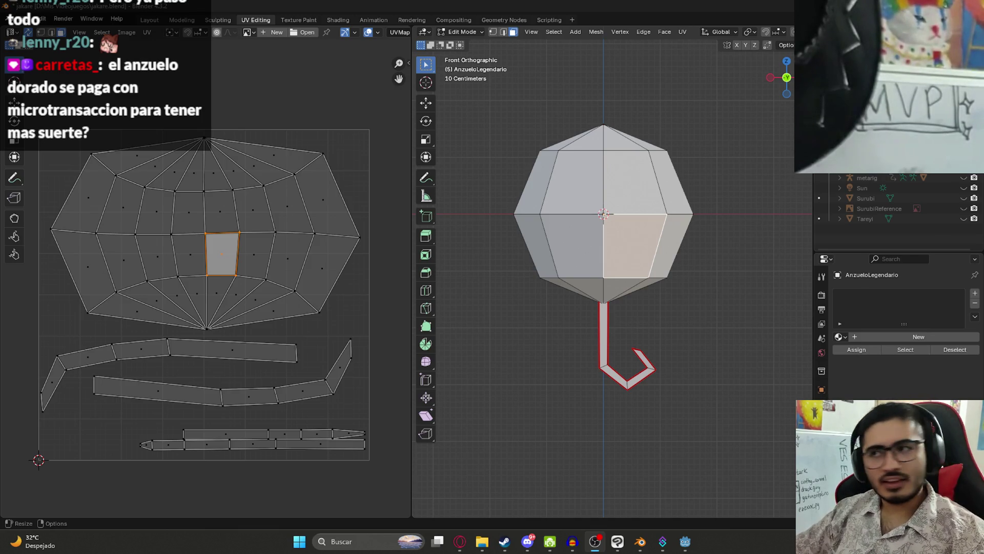
pyautogui.scroll(-2, 597, 261)
pyautogui.scroll(2, 597, 262)
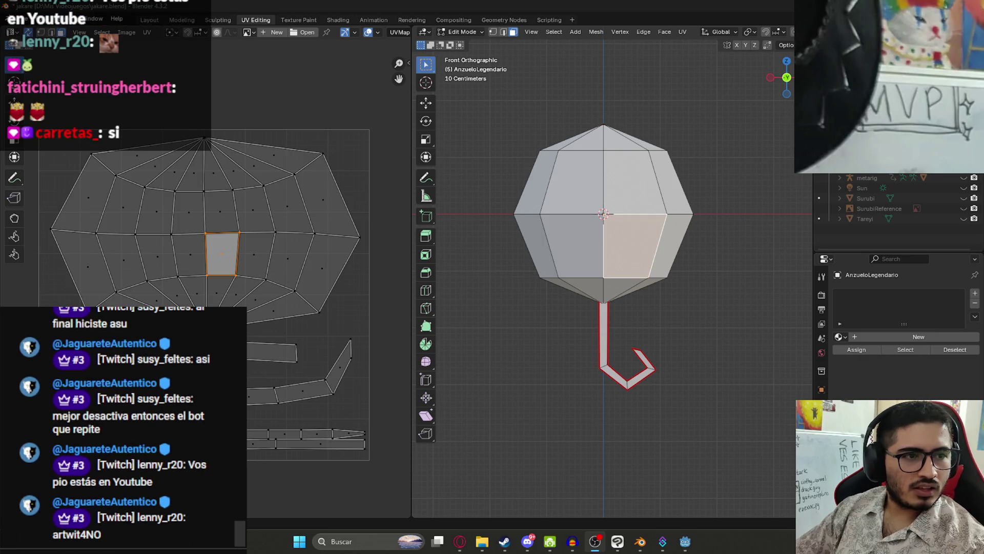
pyautogui.click(663, 542)
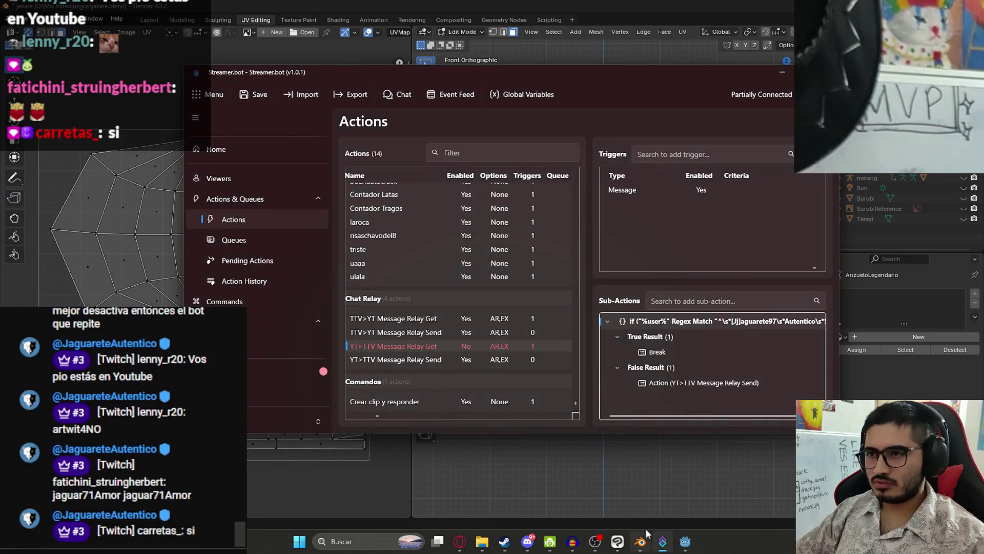
# Step: Uncheck Enabled on the TTV>YT Message Relay Get action and return to Blender
pyautogui.rightClick(472, 318)
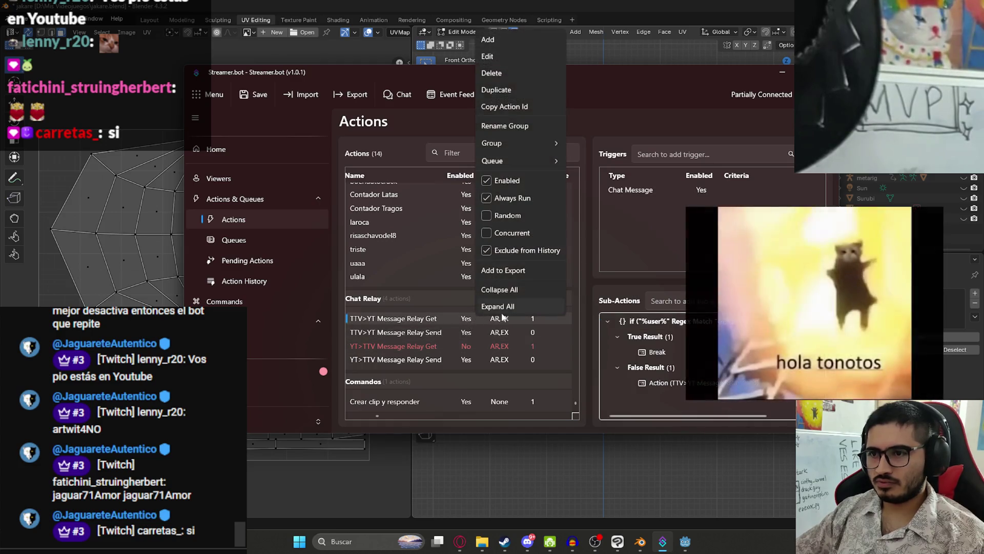
pyautogui.click(491, 180)
pyautogui.click(529, 450)
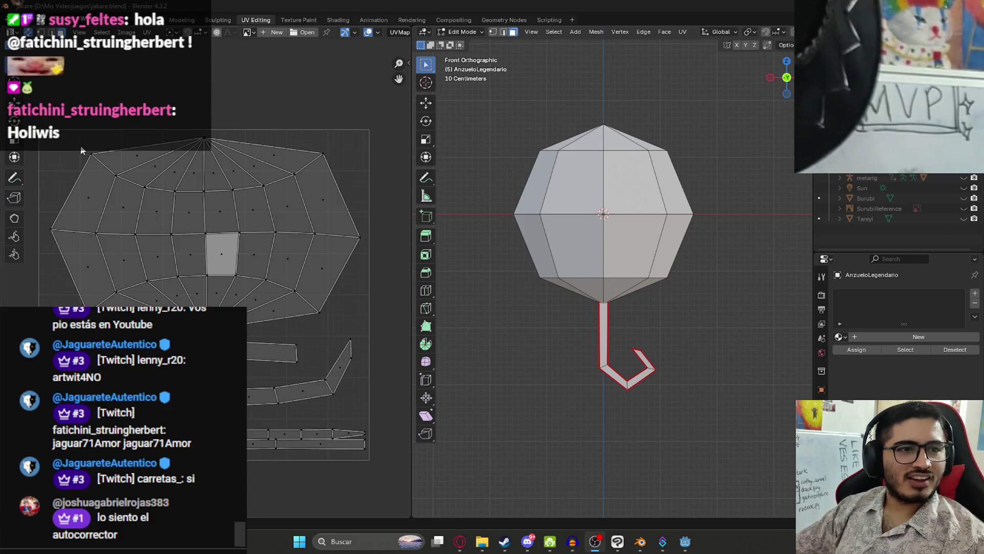
# Step: Select the whole hook mesh, save jakare.blend, and switch to Clip Studio Paint
pyautogui.scroll(-5, 600, 197)
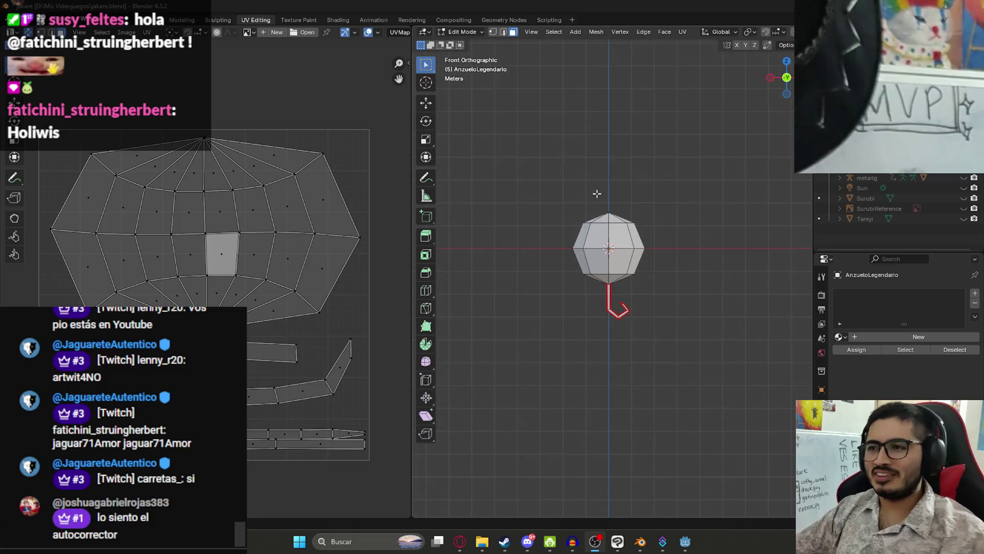
pyautogui.press('a')
pyautogui.press('KP_Decimal')
pyautogui.click(292, 259)
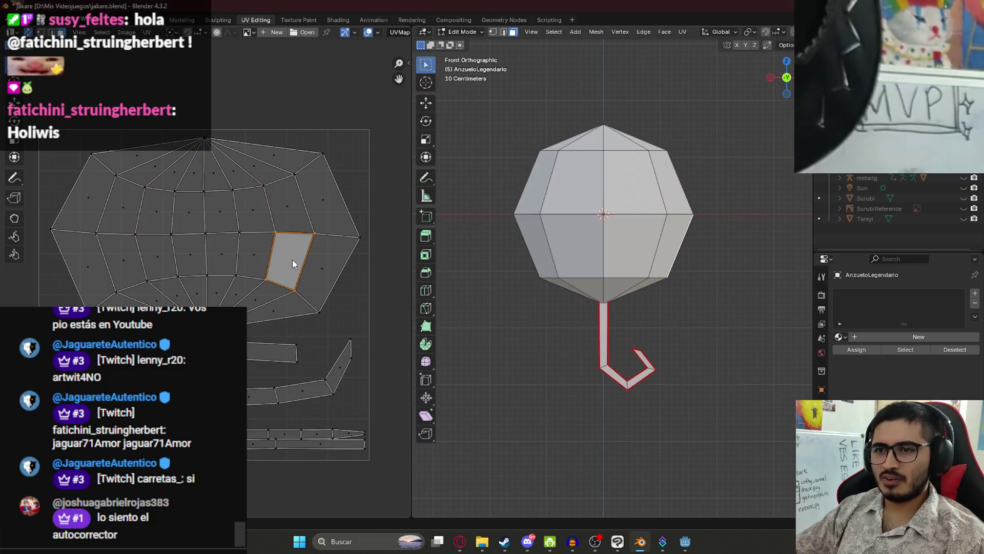
pyautogui.press('a')
pyautogui.scroll(-4, 225, 262)
pyautogui.hotkey('ctrl', 's')
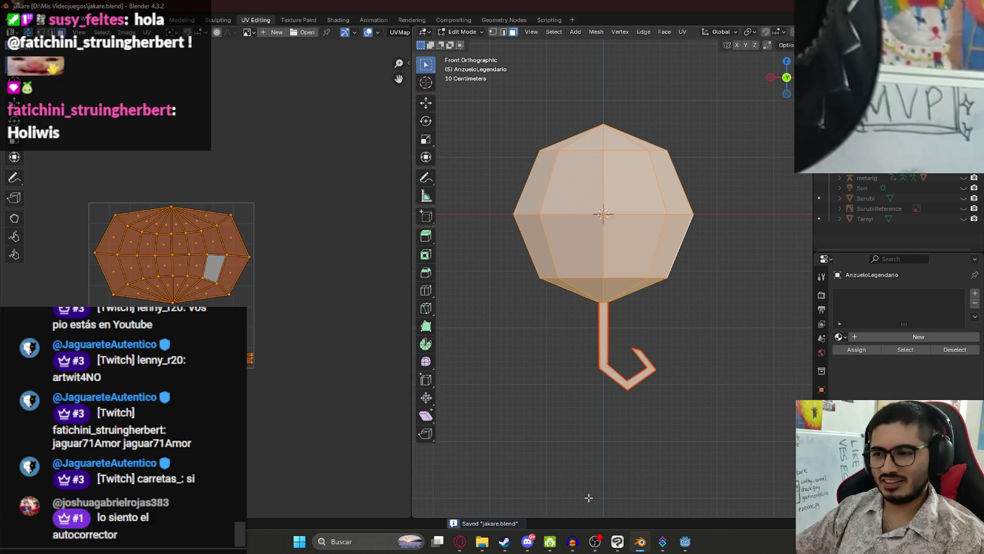
pyautogui.moveTo(685, 542)
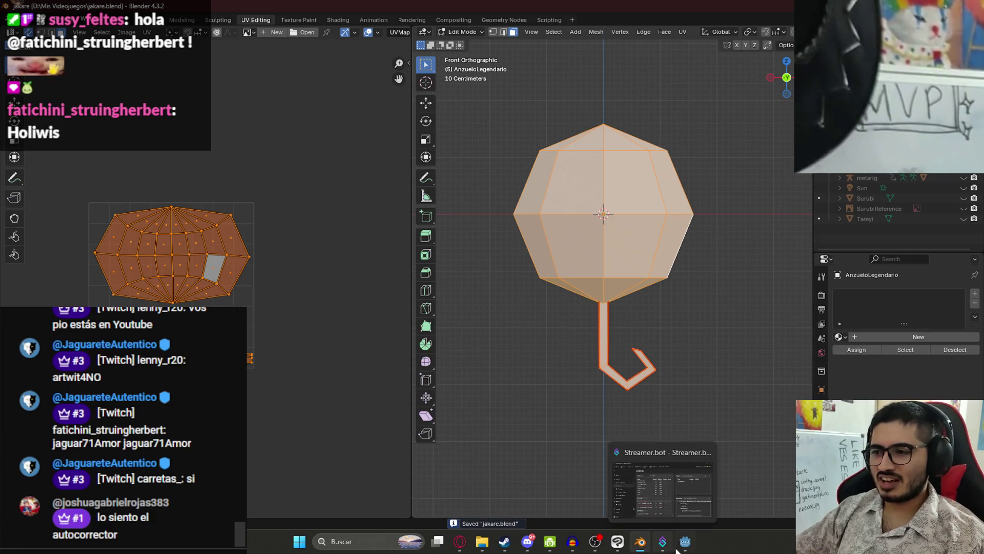
pyautogui.click(618, 541)
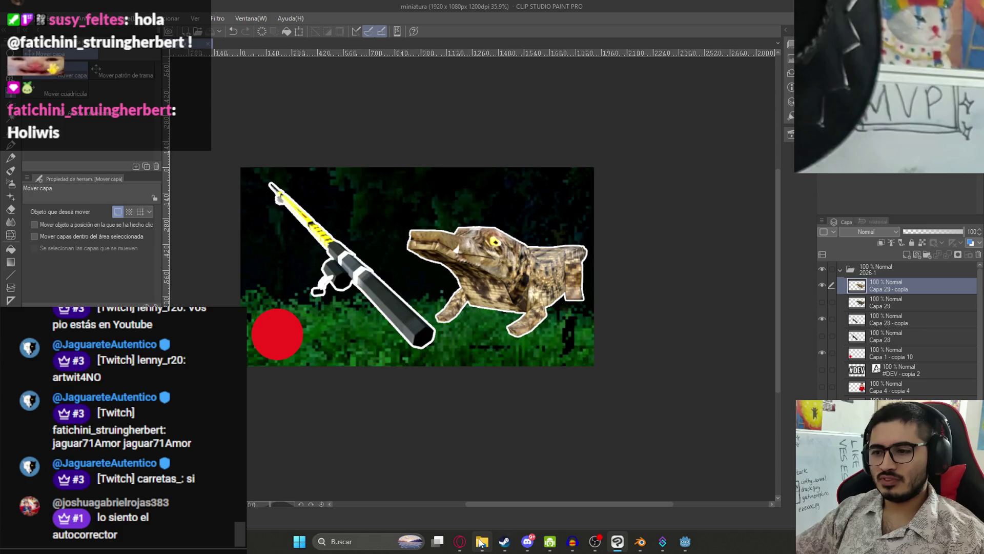
# Step: Open the 1024×1024 Jakare texture, collapse and hide letreropesca, and add a new layer folder
pyautogui.click(482, 543)
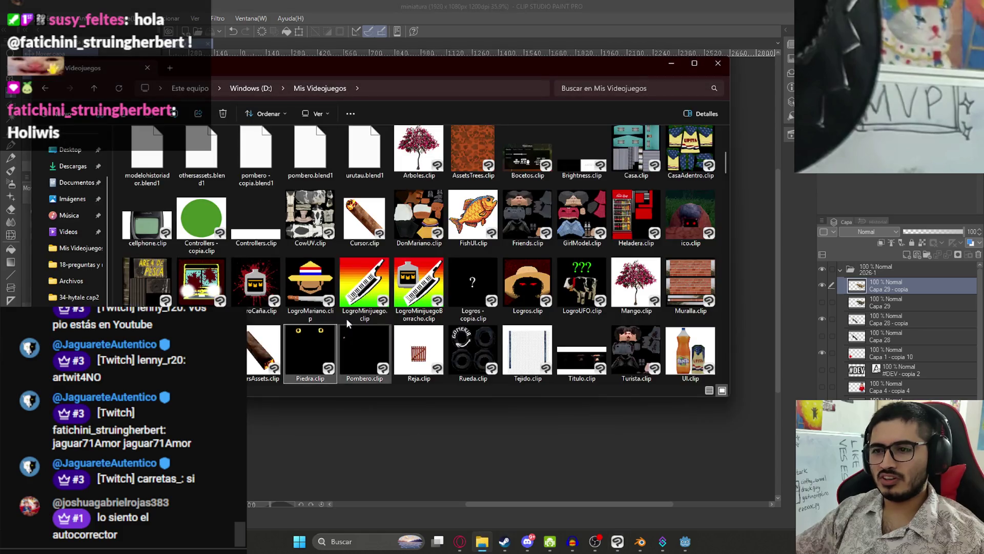
pyautogui.doubleClick(462, 209)
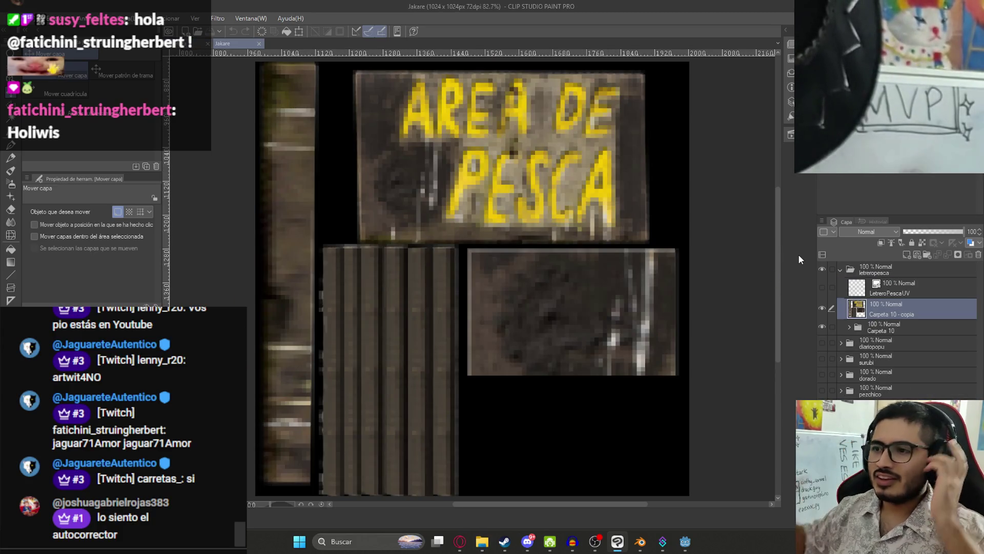
pyautogui.click(841, 269)
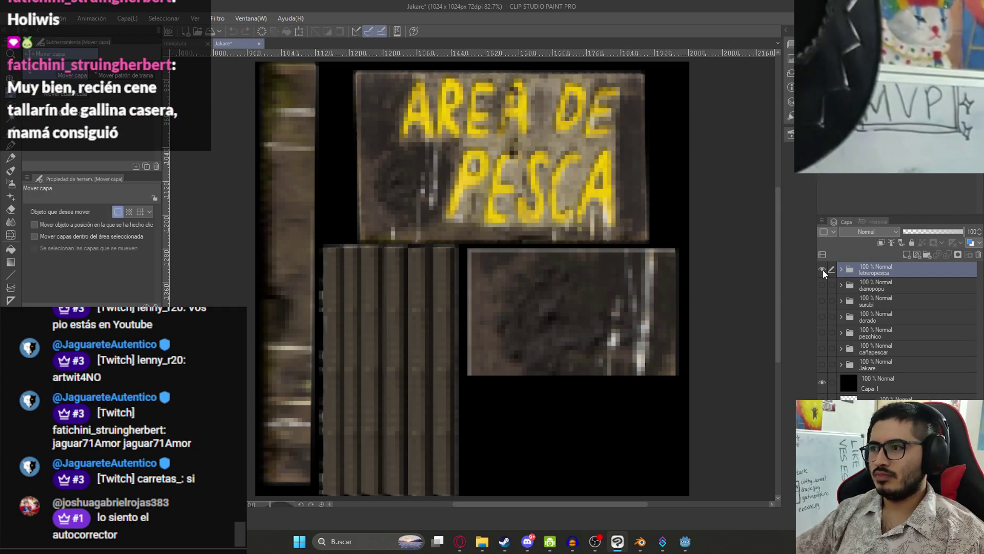
pyautogui.click(822, 269)
pyautogui.click(929, 253)
pyautogui.doubleClick(877, 269)
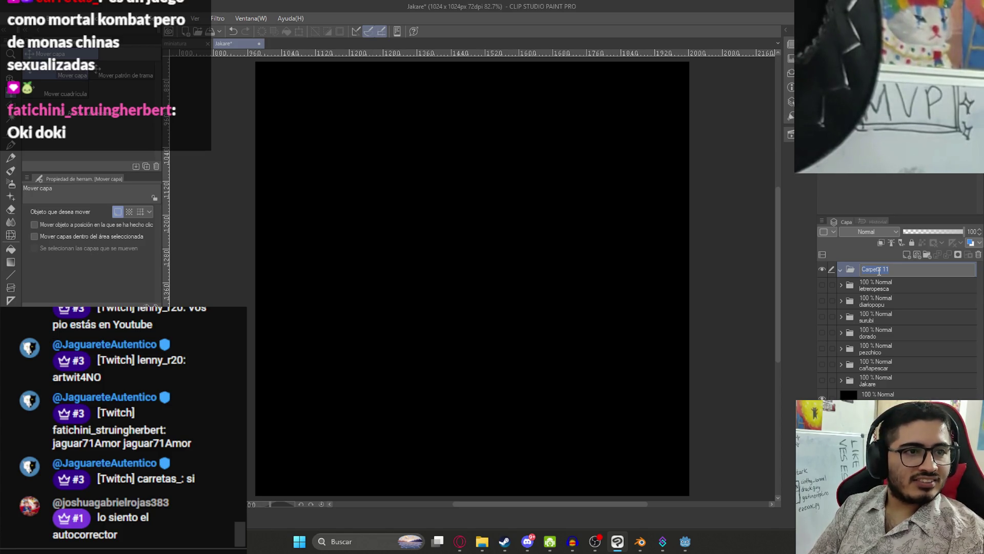
# Step: Rename the new layer folder to anzuelolegendario
pyautogui.press('BackSpace')
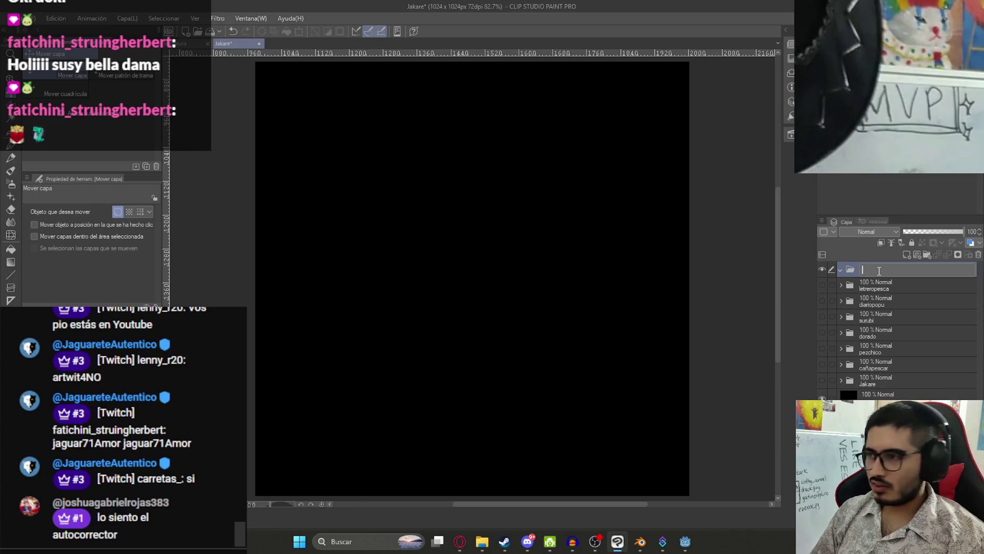
pyautogui.write('an')
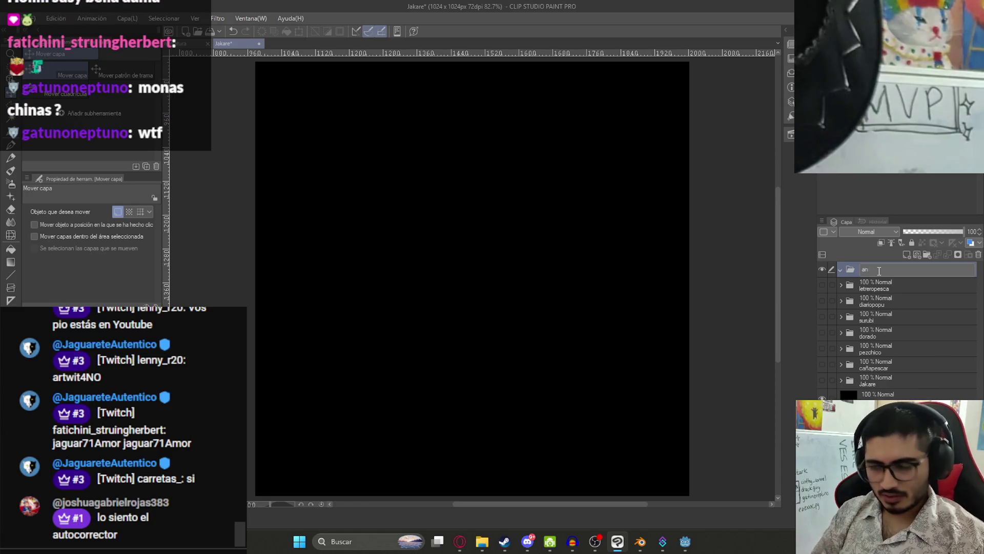
pyautogui.write('zuelolegendario')
pyautogui.press('Return')
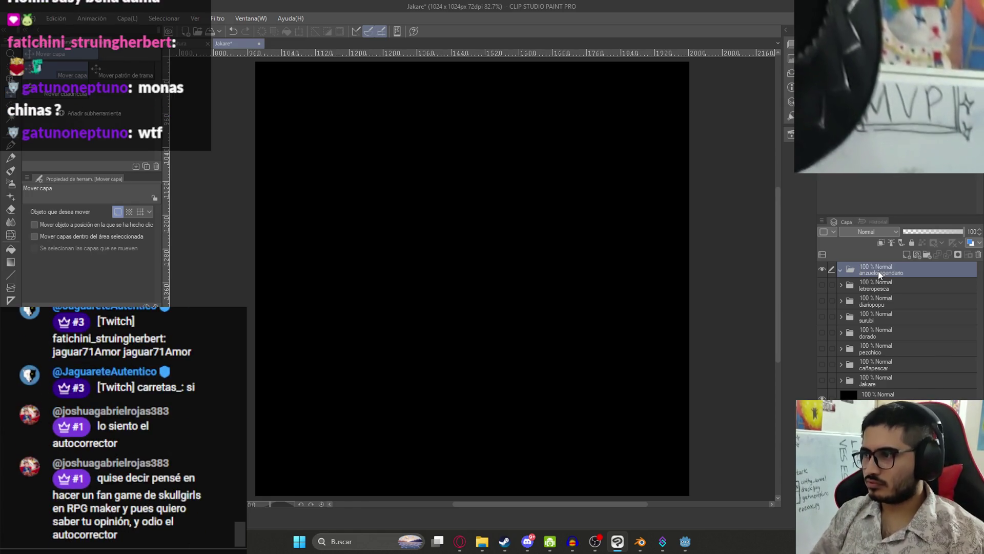
# Step: Drag AnzueloLegendarioUV.png from Explorer onto the canvas to import it as a layer
pyautogui.click(482, 542)
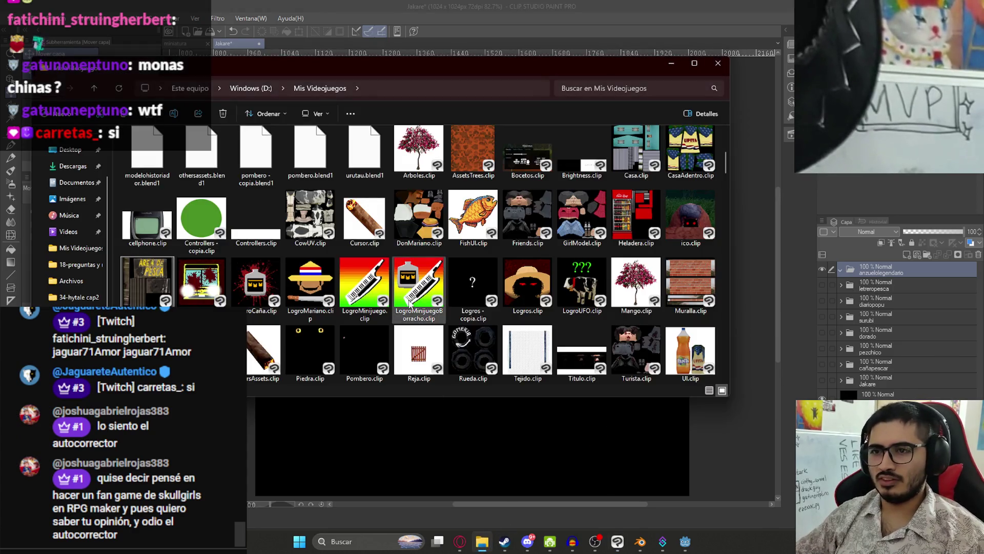
pyautogui.scroll(-5, 410, 280)
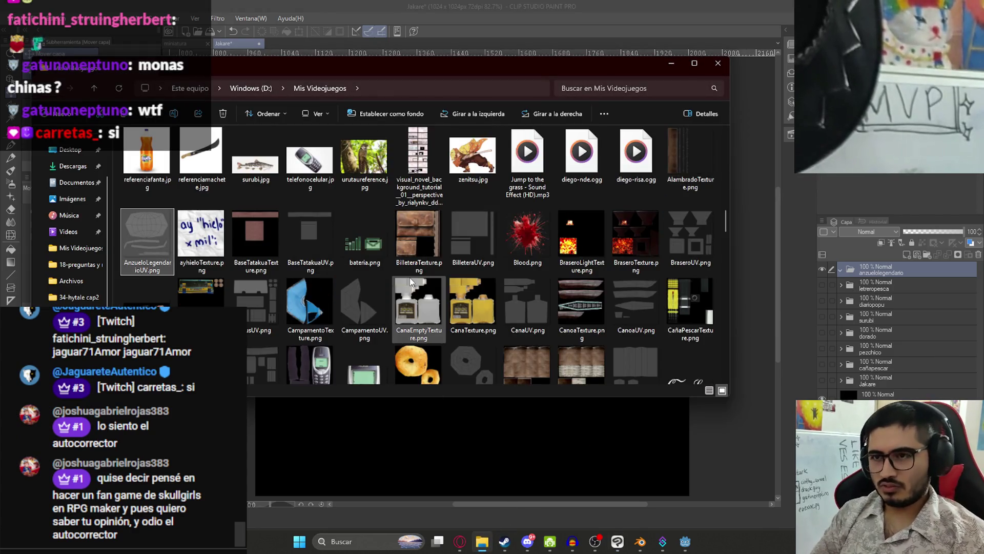
pyautogui.moveTo(776, 300)
pyautogui.mouseDown()
pyautogui.moveTo(885, 285)
pyautogui.moveTo(894, 307)
pyautogui.mouseUp()
pyautogui.scroll(-2, 603, 252)
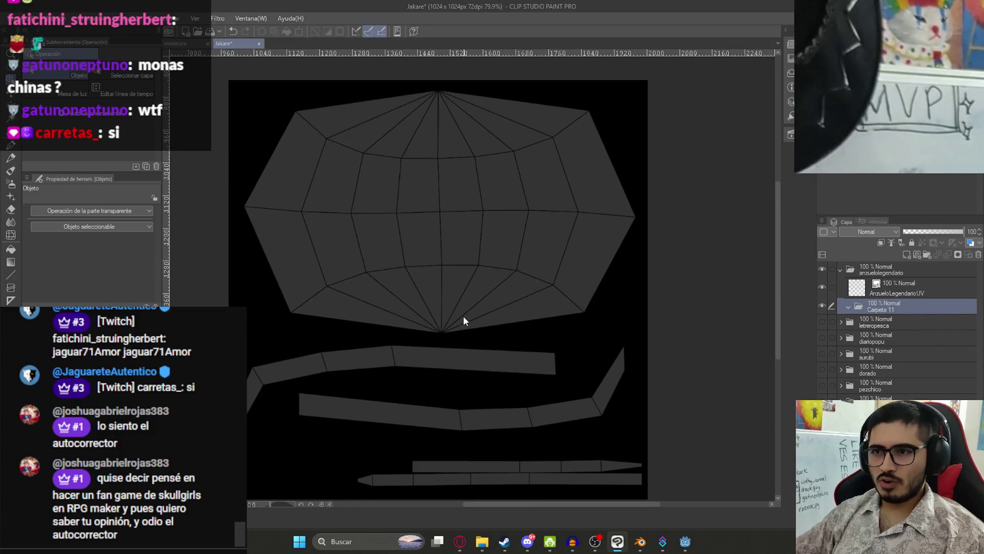
pyautogui.click(460, 541)
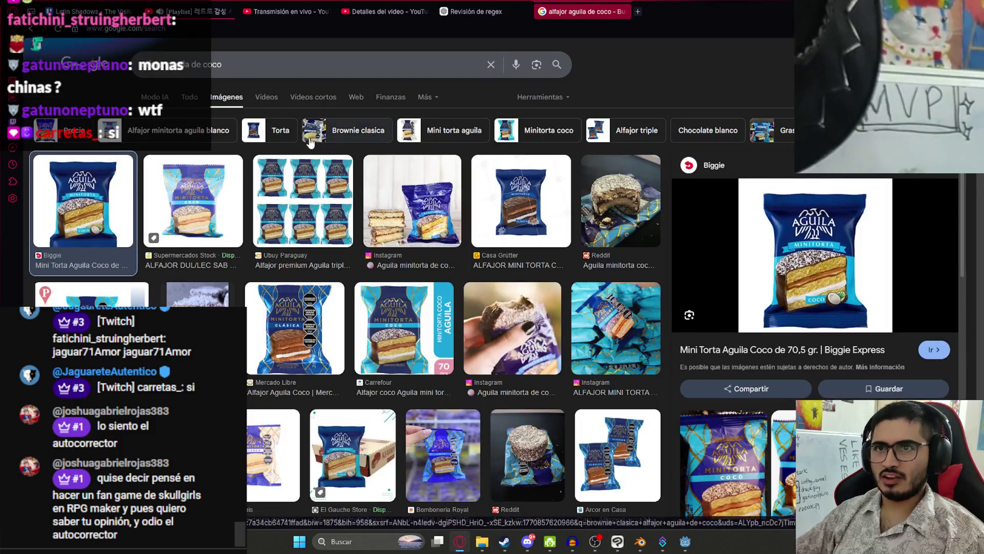
# Step: Search Google Images for esfera dorada
pyautogui.click(295, 68)
pyautogui.hotkey('ctrl', 'a')
pyautogui.press('BackSpace')
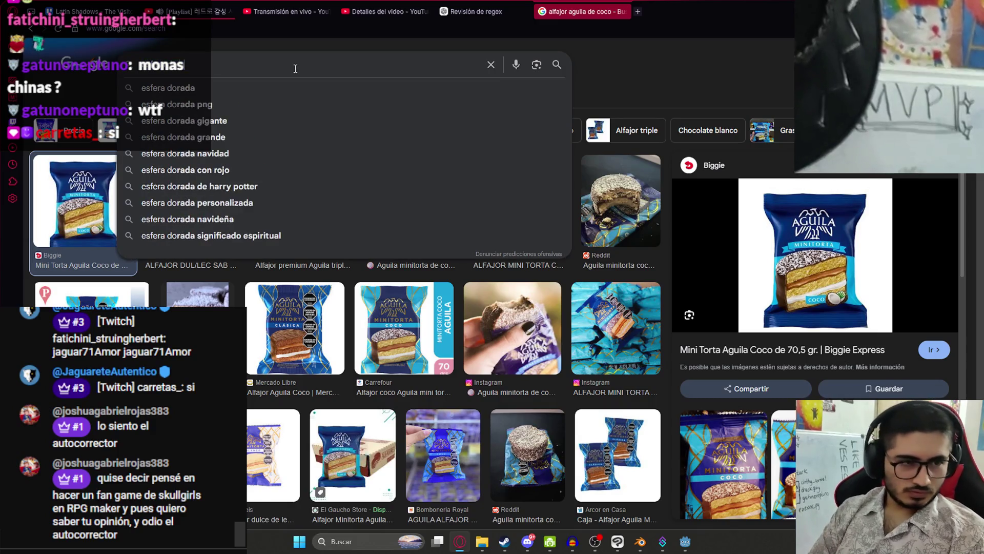
pyautogui.press('Return')
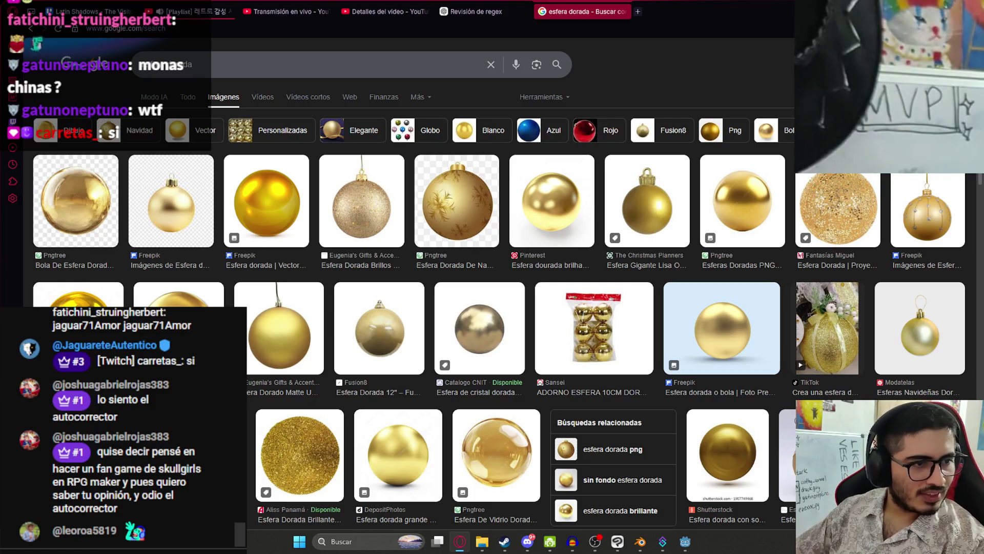
# Step: Copy the Freepik glossy gold sphere image and paste it into the Jakare texture as a new layer
pyautogui.click(267, 185)
pyautogui.rightClick(825, 249)
pyautogui.rightClick(883, 244)
pyautogui.click(703, 406)
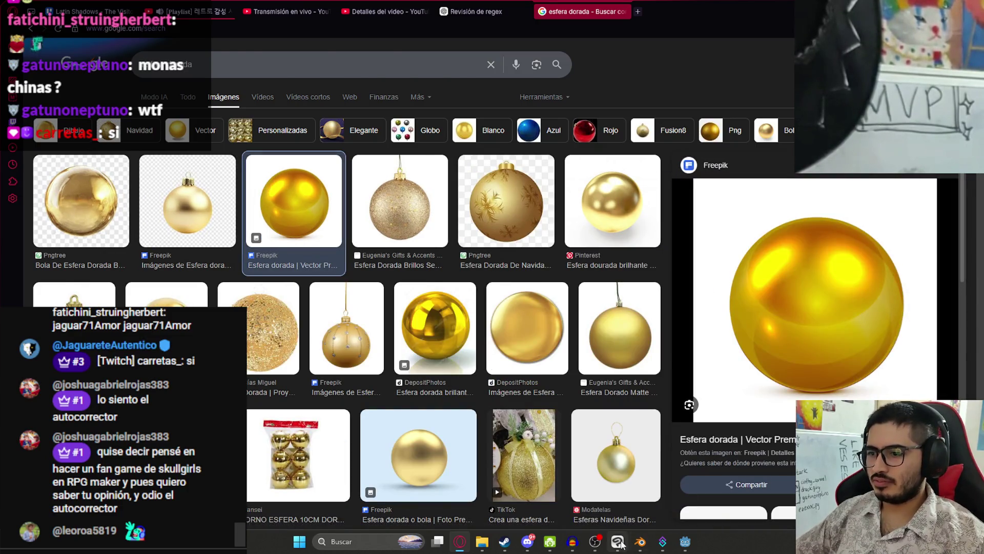
pyautogui.click(619, 542)
pyautogui.hotkey('ctrl', 'v')
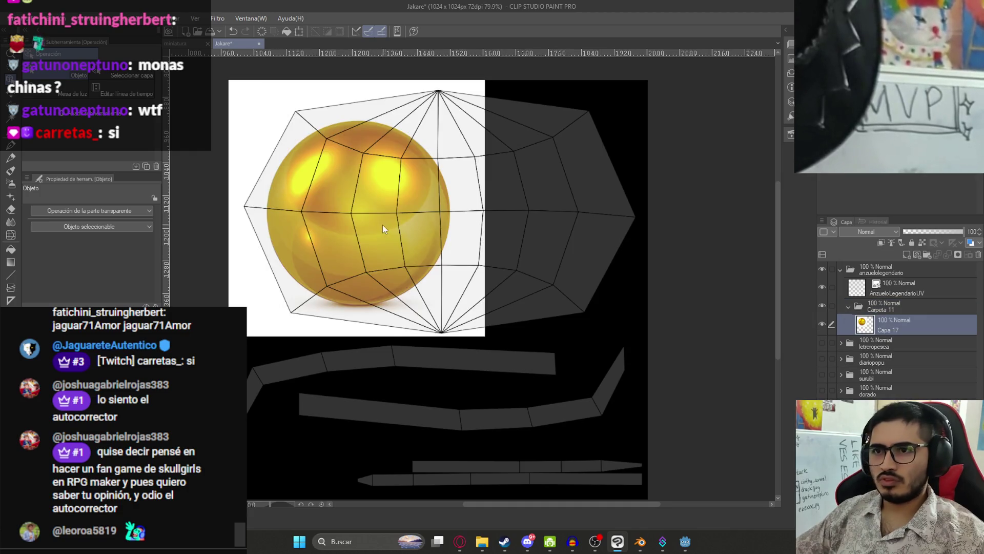
# Step: With the UV layer hidden, remove the ball's white background using Auto Select at tolerance 6
pyautogui.click(824, 288)
pyautogui.press('w')
pyautogui.click(479, 169)
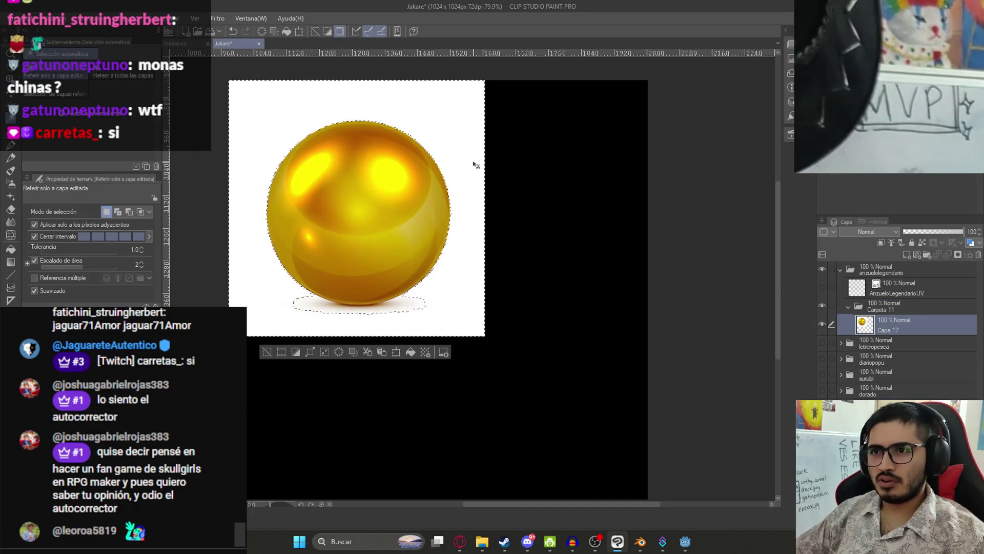
pyautogui.click(142, 247)
pyautogui.click(263, 128)
pyautogui.press('Delete')
pyautogui.hotkey('ctrl', 'd')
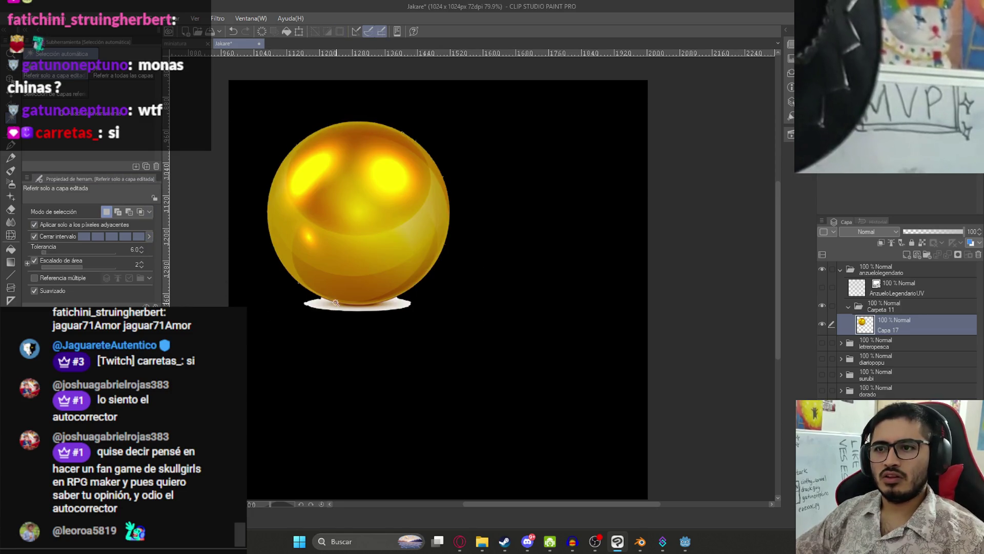
# Step: Erase the white shadow under the gold ball with a hard eraser
pyautogui.scroll(2, 336, 300)
pyautogui.scroll(3, 336, 300)
pyautogui.press('e')
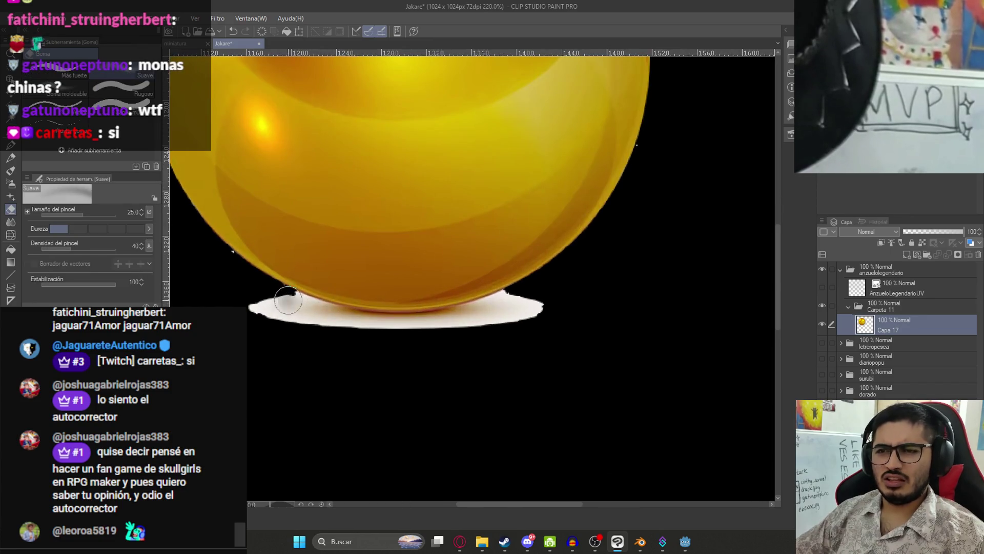
pyautogui.click(74, 77)
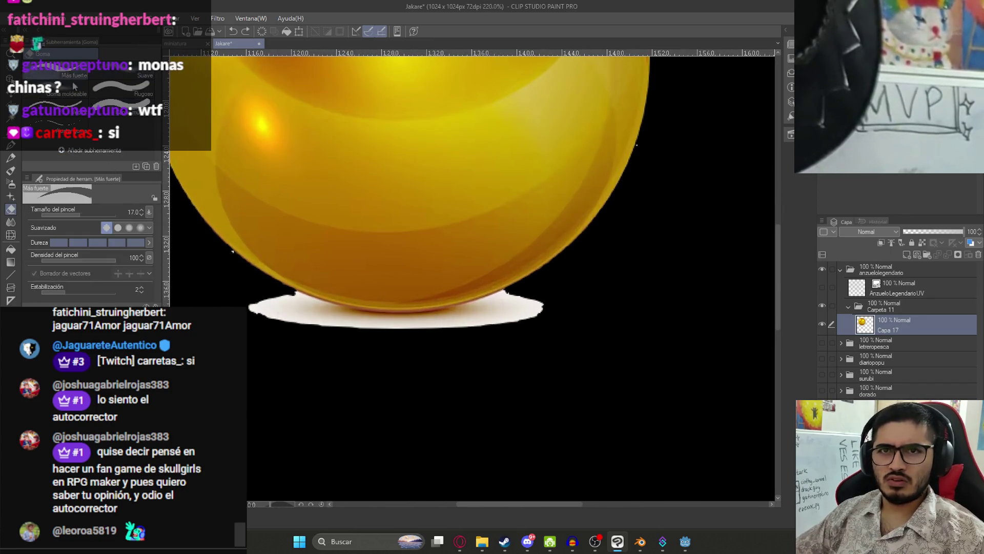
pyautogui.moveTo(289, 296)
pyautogui.mouseDown()
pyautogui.moveTo(401, 323)
pyautogui.moveTo(510, 294)
pyautogui.moveTo(556, 296)
pyautogui.mouseUp()
pyautogui.moveTo(367, 328); pyautogui.dragTo(253, 314)
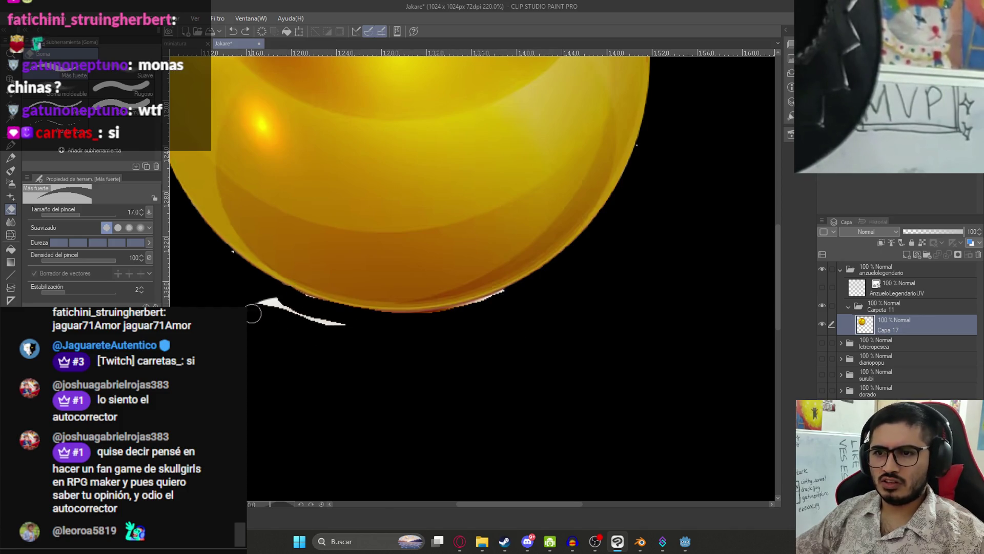
pyautogui.moveTo(462, 327); pyautogui.dragTo(424, 285)
# Step: Show the UV layer, move the gold ball onto the round UV island, and duplicate its layer
pyautogui.press('k')
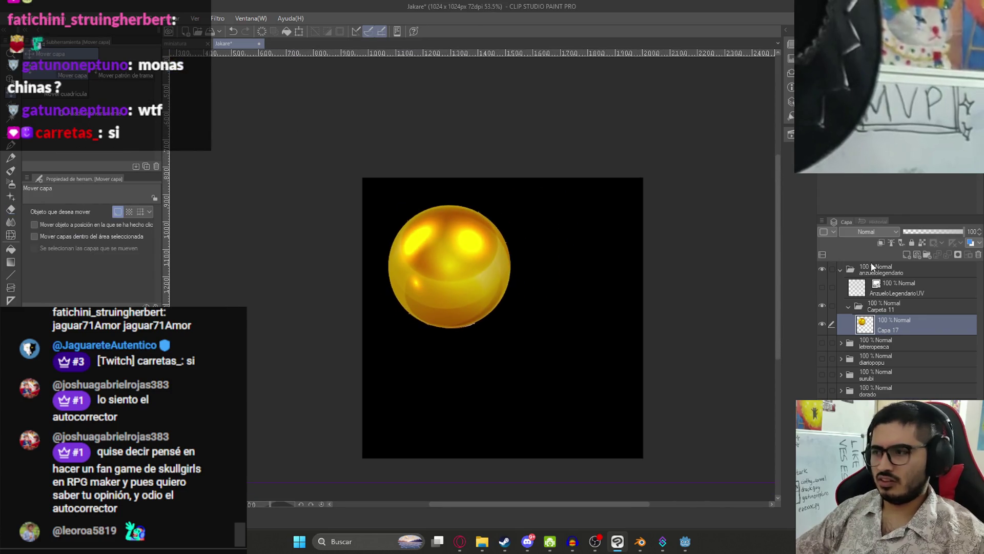
pyautogui.click(822, 287)
pyautogui.moveTo(490, 289)
pyautogui.mouseDown()
pyautogui.moveTo(526, 256)
pyautogui.moveTo(545, 278)
pyautogui.mouseUp()
pyautogui.hotkey('ctrl', 'j')
# Step: Hide the original gold ball layer and stretch its copy outward at the corners and top
pyautogui.click(823, 346)
pyautogui.scroll(2, 504, 277)
pyautogui.scroll(-1, 533, 283)
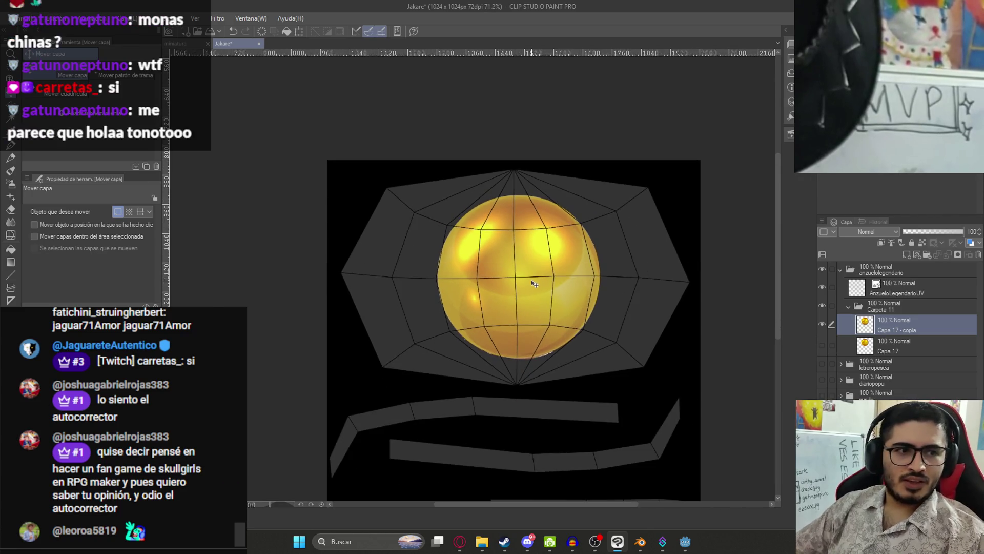
pyautogui.scroll(1, 540, 297)
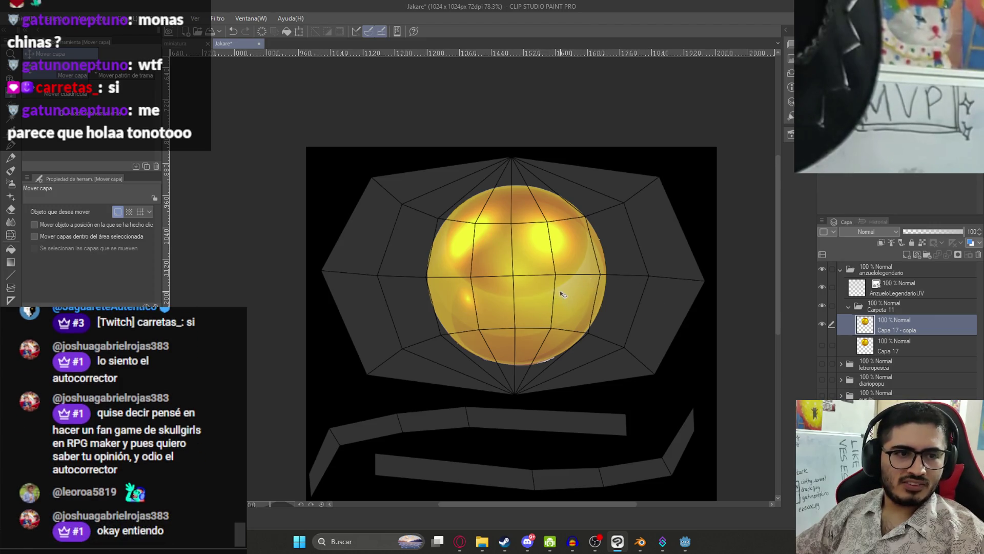
pyautogui.scroll(1, 562, 293)
pyautogui.hotkey('ctrl', 't')
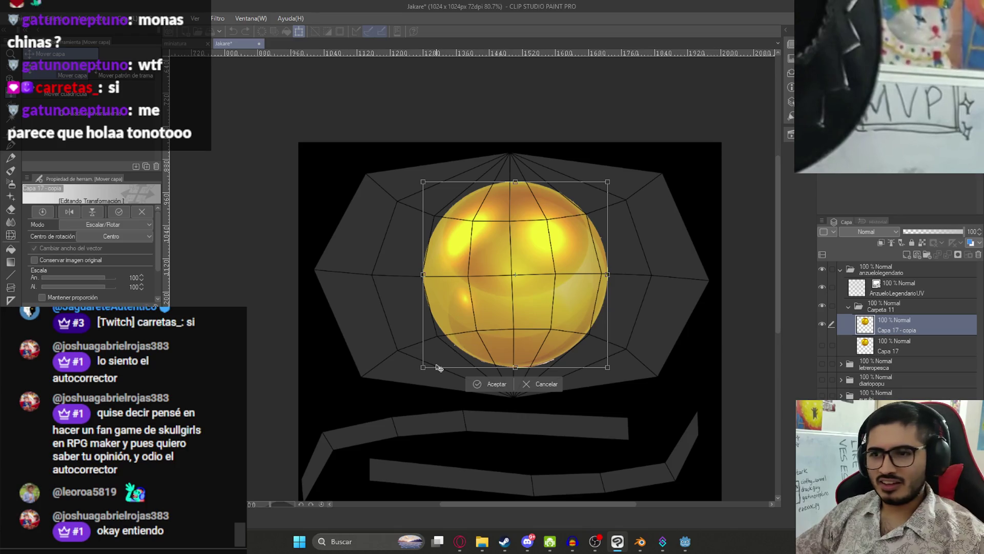
pyautogui.moveTo(423, 367)
pyautogui.mouseDown()
pyautogui.moveTo(352, 378)
pyautogui.moveTo(325, 401)
pyautogui.mouseUp()
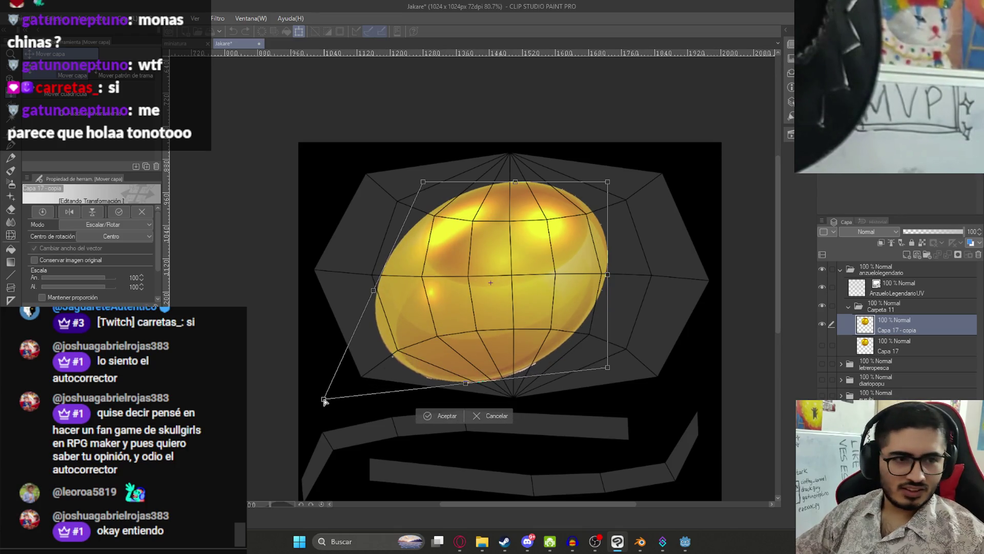
pyautogui.moveTo(609, 369); pyautogui.dragTo(684, 399)
pyautogui.moveTo(516, 183)
pyautogui.mouseDown()
pyautogui.moveTo(510, 152)
pyautogui.moveTo(482, 155)
pyautogui.mouseUp()
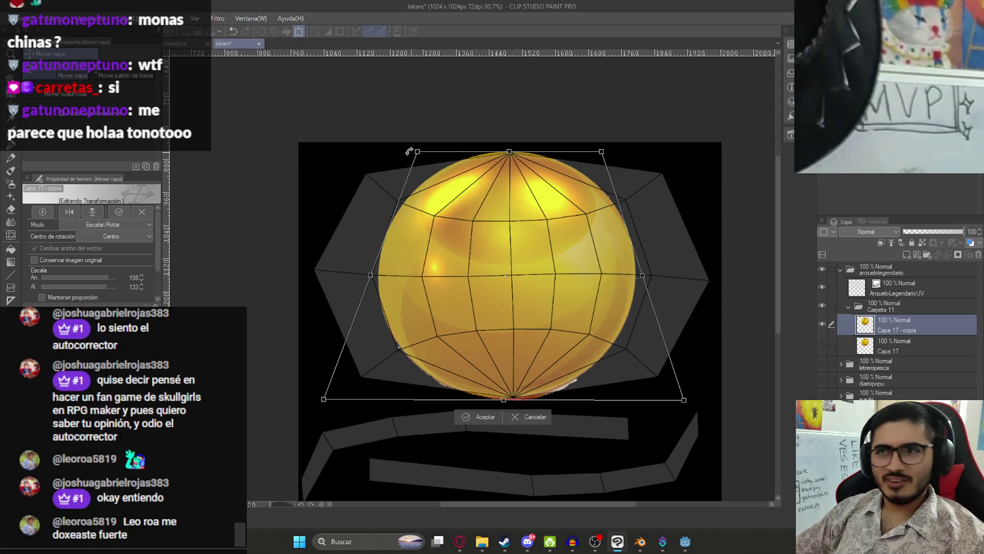
pyautogui.moveTo(411, 152); pyautogui.dragTo(324, 146)
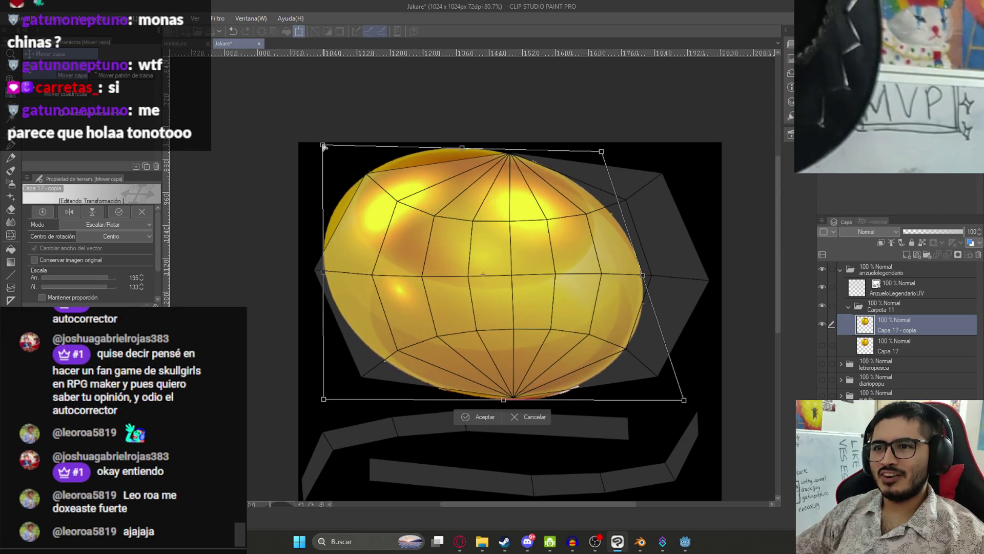
pyautogui.moveTo(325, 403)
pyautogui.mouseDown()
pyautogui.moveTo(269, 445)
pyautogui.moveTo(293, 432)
pyautogui.moveTo(257, 437)
pyautogui.moveTo(280, 436)
pyautogui.mouseUp()
pyautogui.moveTo(602, 152)
pyautogui.mouseDown()
pyautogui.moveTo(713, 143)
pyautogui.moveTo(681, 158)
pyautogui.mouseUp()
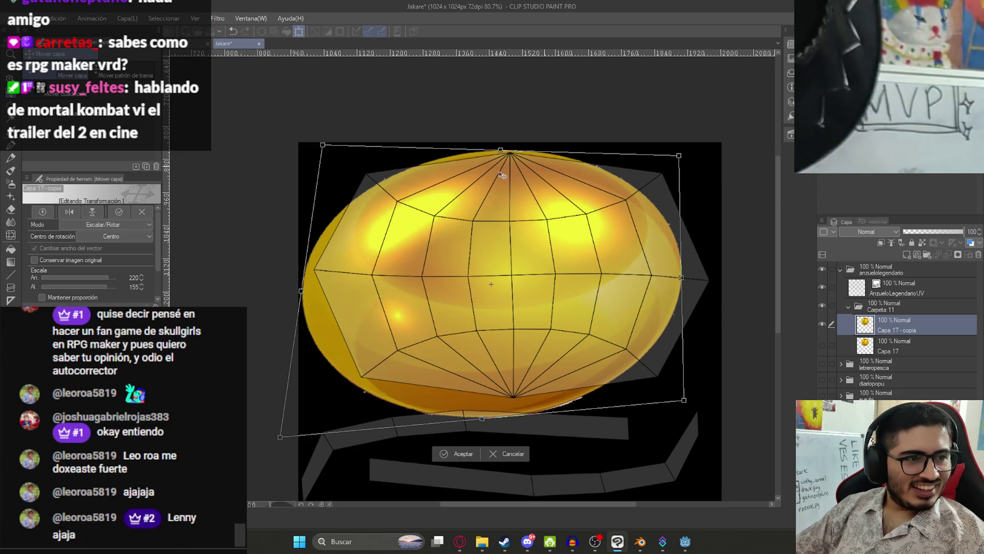
# Step: Push the sphere's right, left and top-right edges further out to fill the oval island, then confirm
pyautogui.moveTo(685, 399)
pyautogui.mouseDown()
pyautogui.moveTo(716, 425)
pyautogui.moveTo(732, 423)
pyautogui.moveTo(738, 437)
pyautogui.mouseUp()
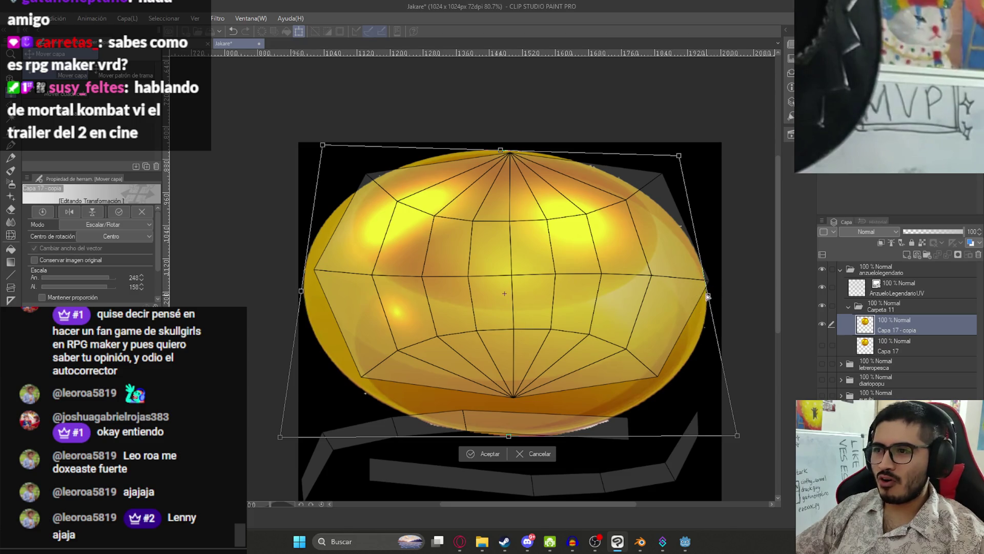
pyautogui.moveTo(708, 297); pyautogui.dragTo(714, 288)
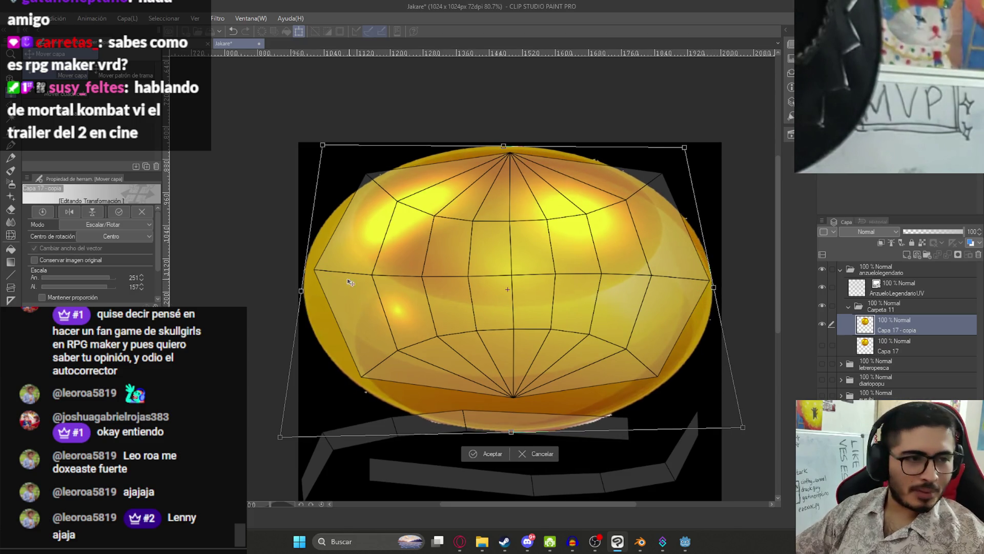
pyautogui.moveTo(304, 288); pyautogui.dragTo(301, 281)
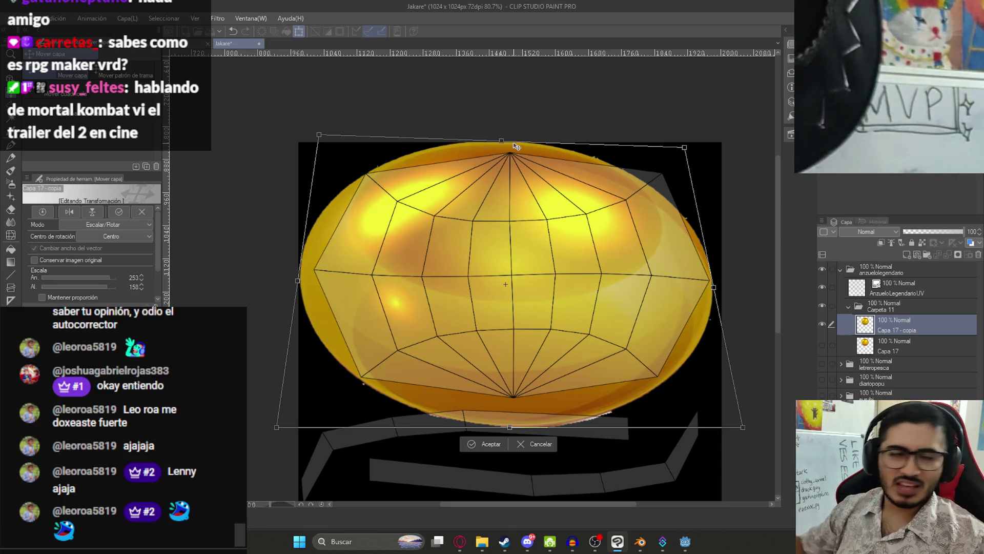
pyautogui.moveTo(684, 149); pyautogui.dragTo(711, 130)
pyautogui.moveTo(318, 134); pyautogui.dragTo(311, 133)
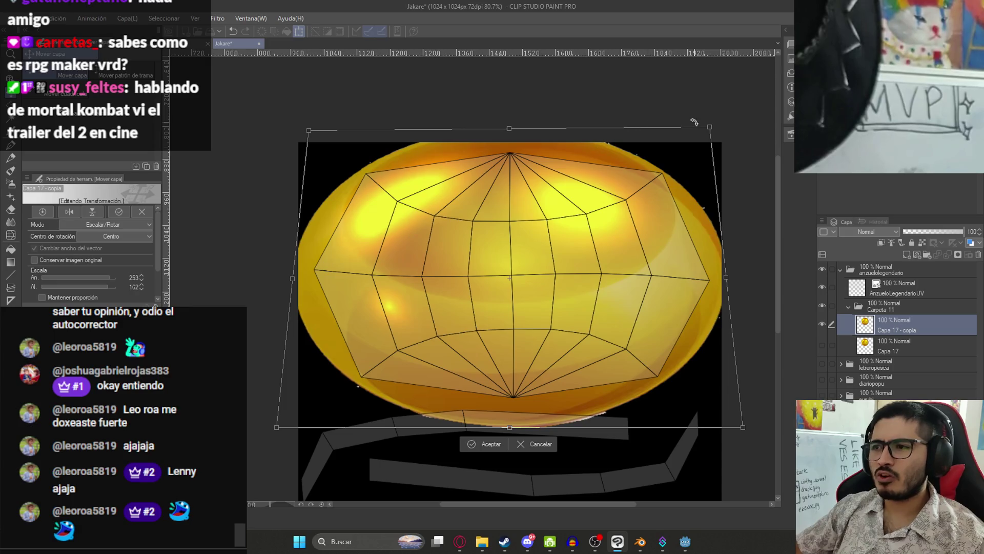
pyautogui.moveTo(707, 129); pyautogui.dragTo(720, 121)
pyautogui.press('Return')
pyautogui.scroll(-3, 513, 247)
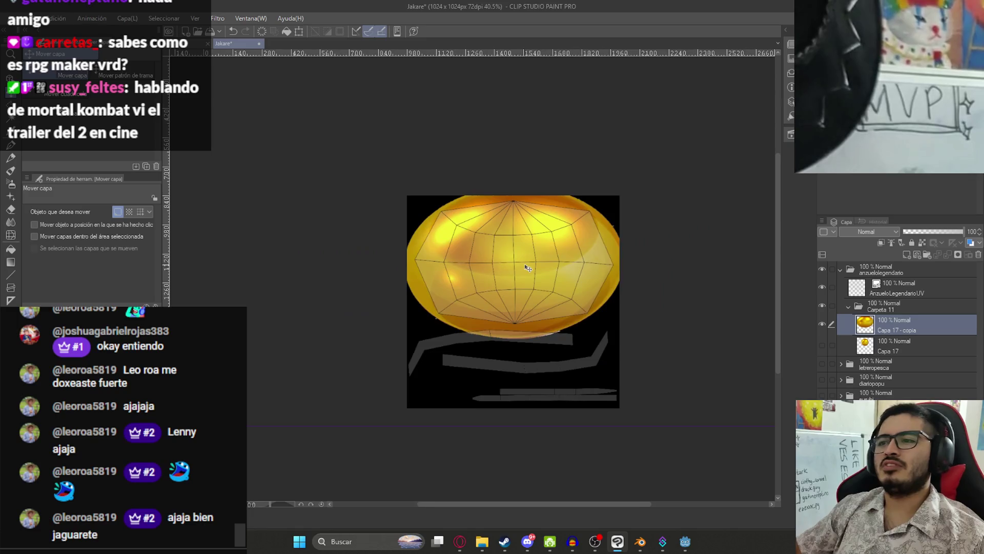
pyautogui.scroll(2, 537, 260)
pyautogui.scroll(3, 491, 398)
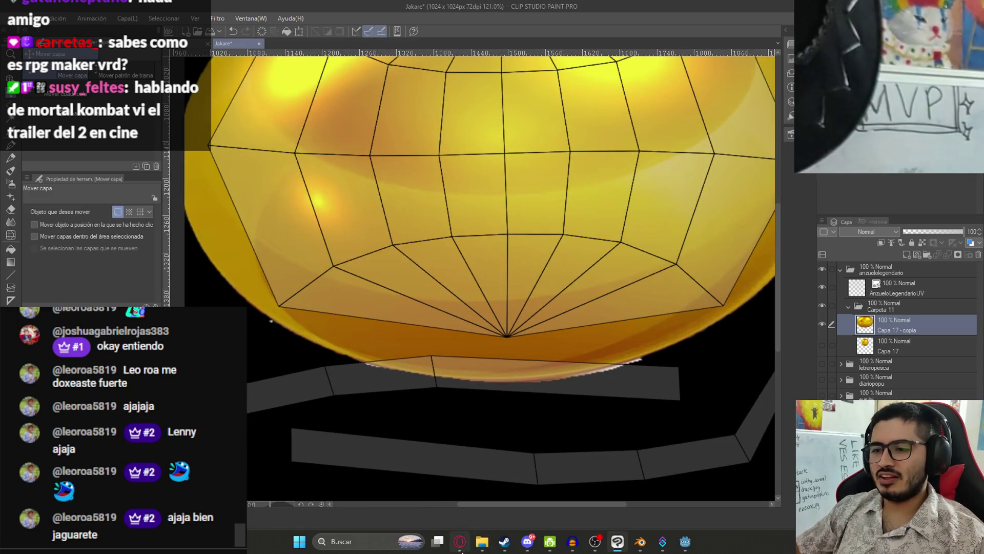
# Step: Change the Google Images search to 'metal dorada' gold textures
pyautogui.click(460, 541)
pyautogui.click(155, 67)
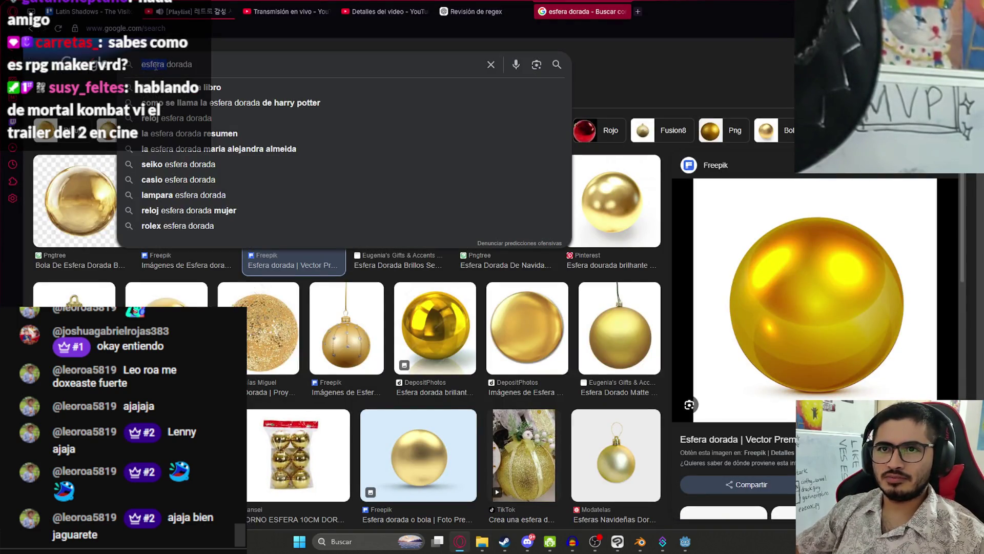
pyautogui.write('metal')
pyautogui.press('Return')
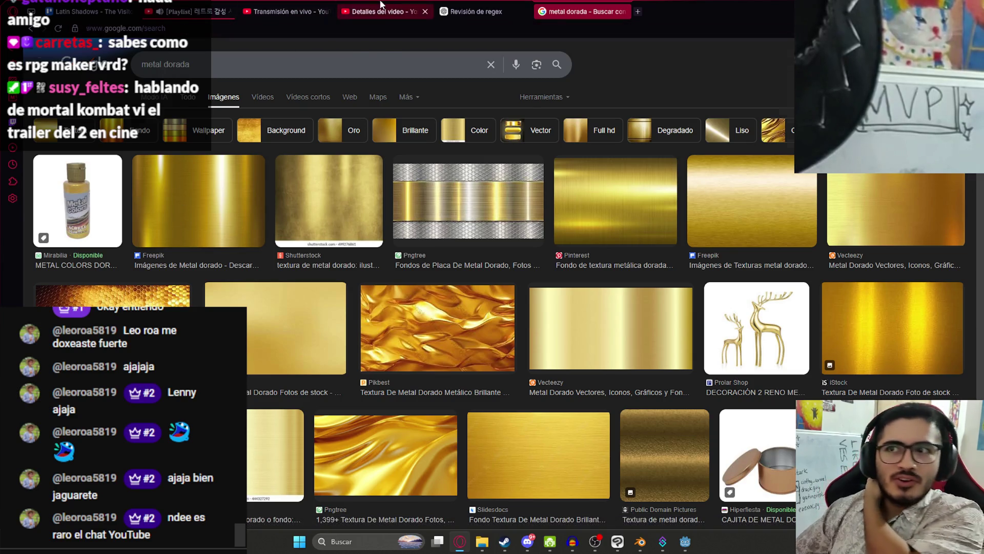
# Step: Glance at the livestream, video details and chat tabs, then return to the image results
pyautogui.click(289, 11)
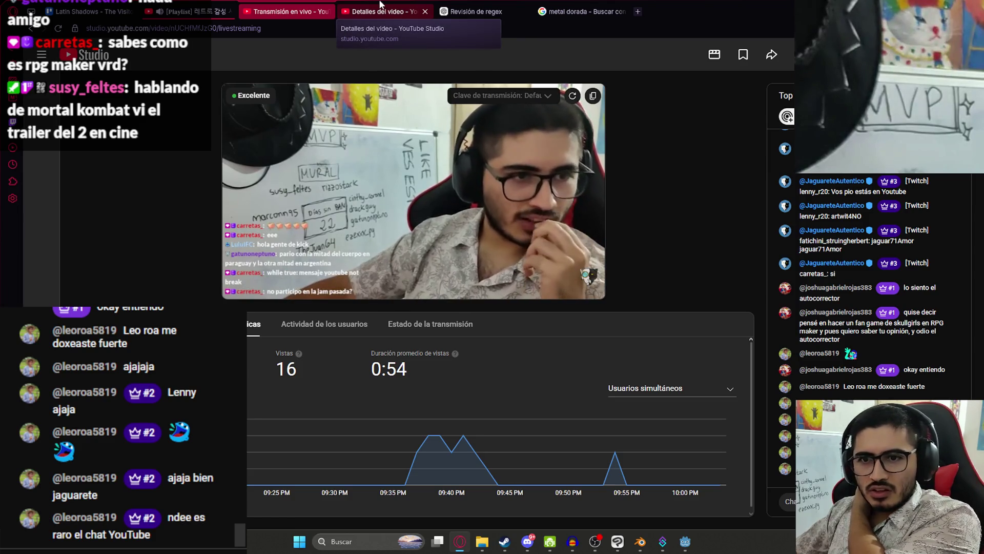
pyautogui.click(380, 6)
pyautogui.click(475, 8)
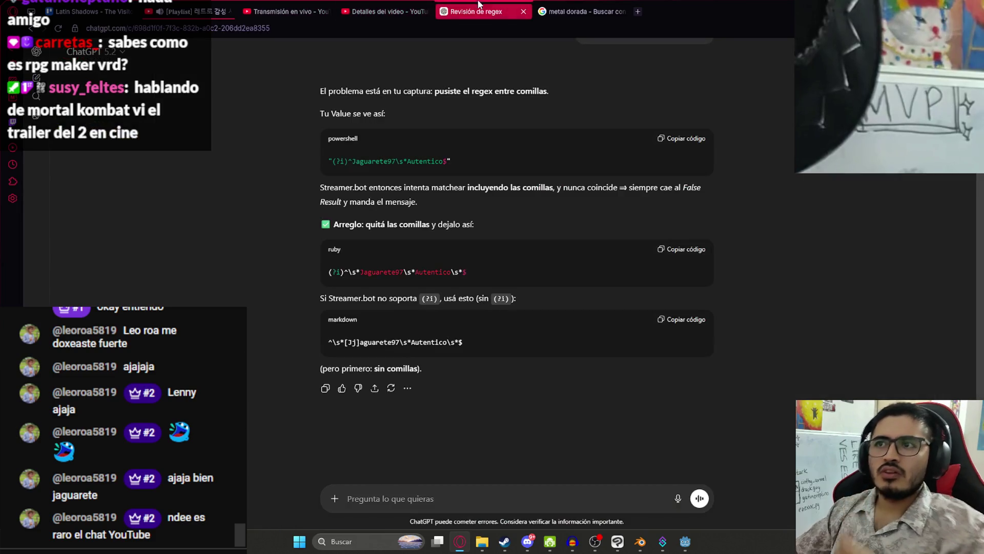
pyautogui.click(598, 5)
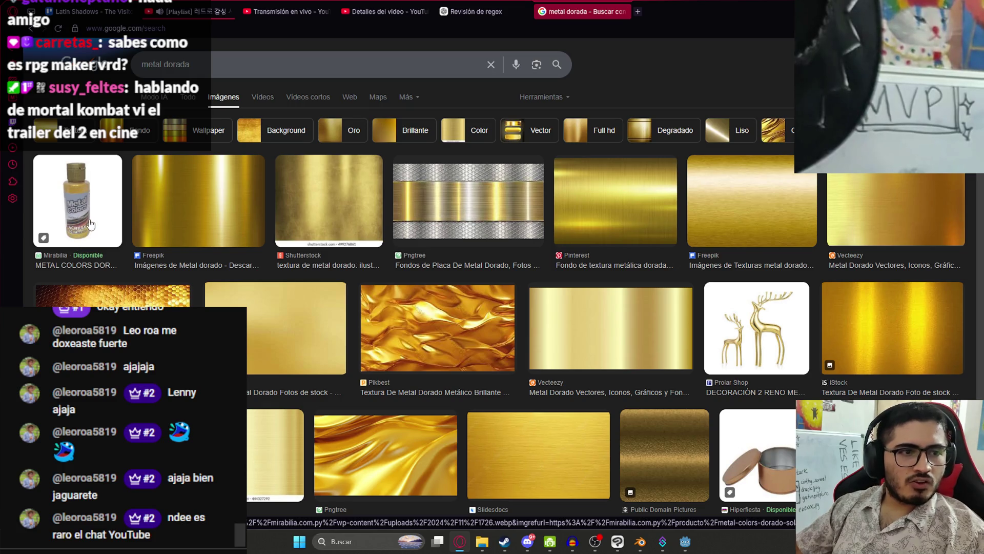
# Step: Copy the Freepik brushed gold texture image to the clipboard with Copiar imagen
pyautogui.click(203, 209)
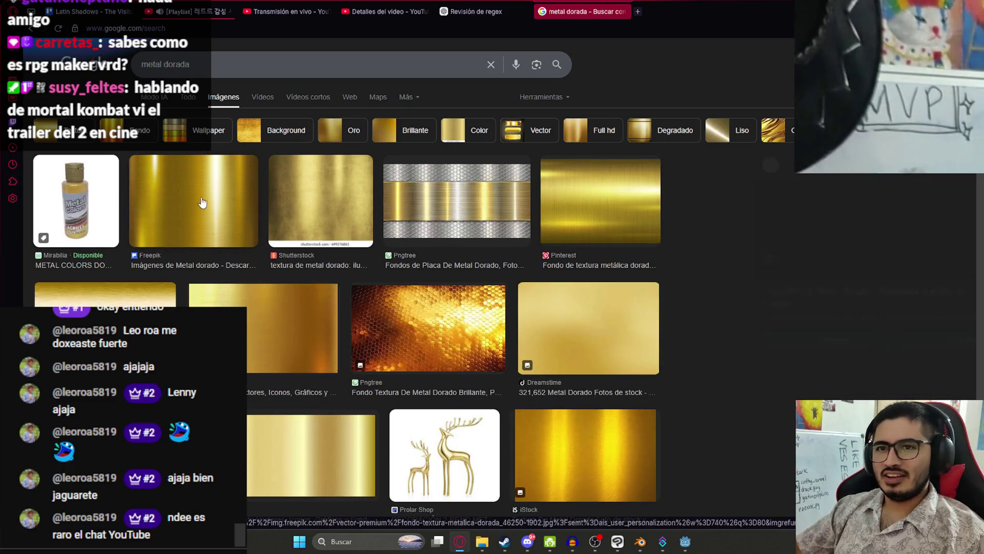
pyautogui.rightClick(733, 236)
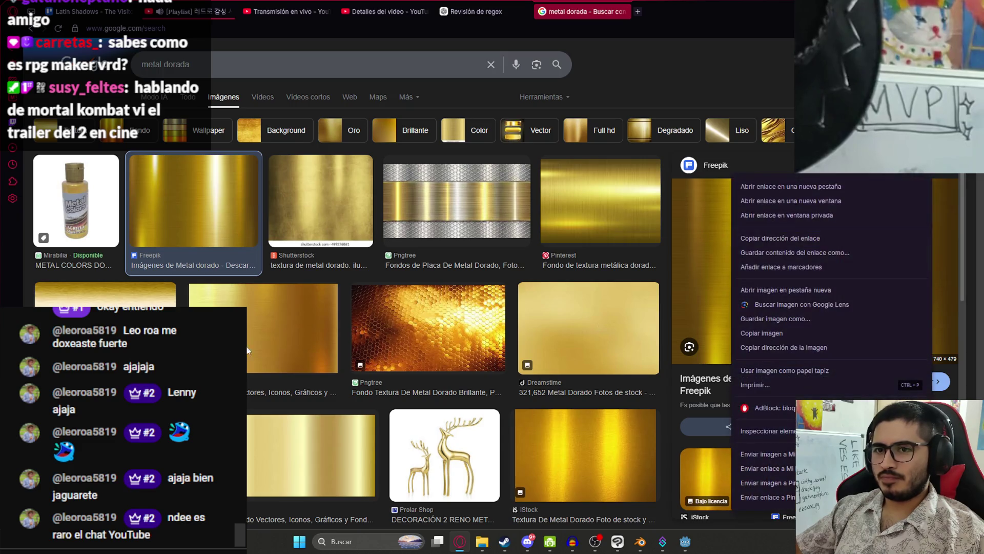
pyautogui.click(758, 330)
pyautogui.press('Right')
pyautogui.rightClick(752, 223)
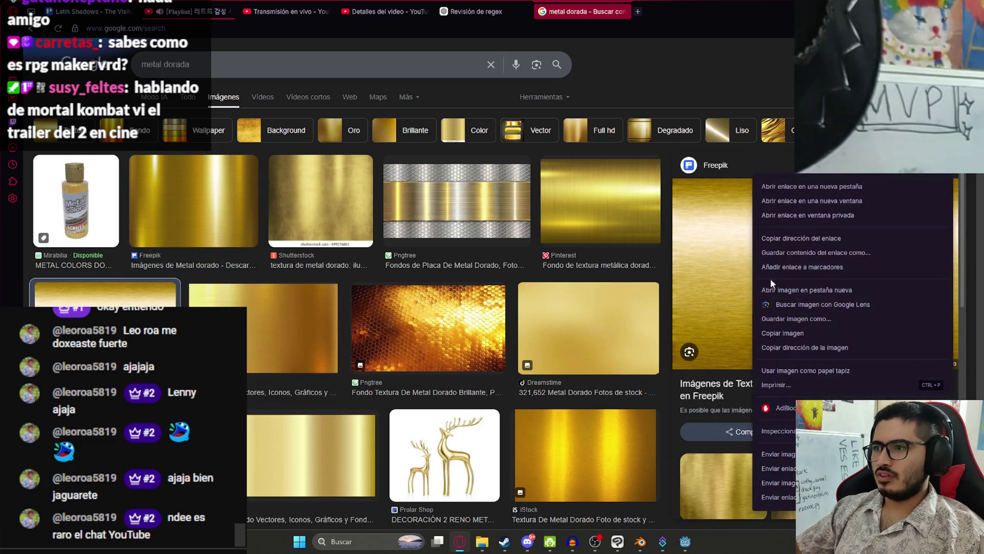
pyautogui.click(777, 333)
pyautogui.click(625, 547)
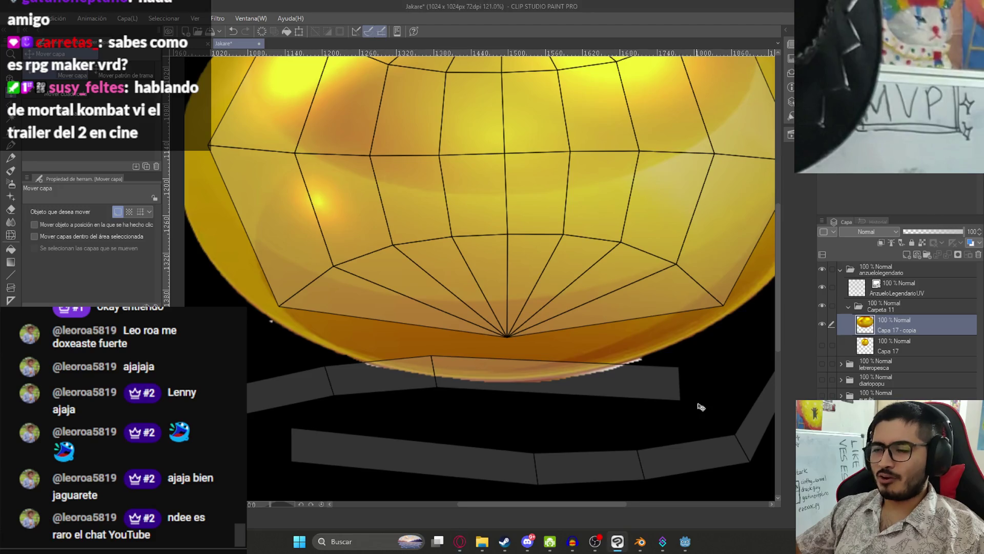
# Step: Paste the gold texture as a new layer and delete the sphere's spill over the strips
pyautogui.hotkey('ctrl', 'v')
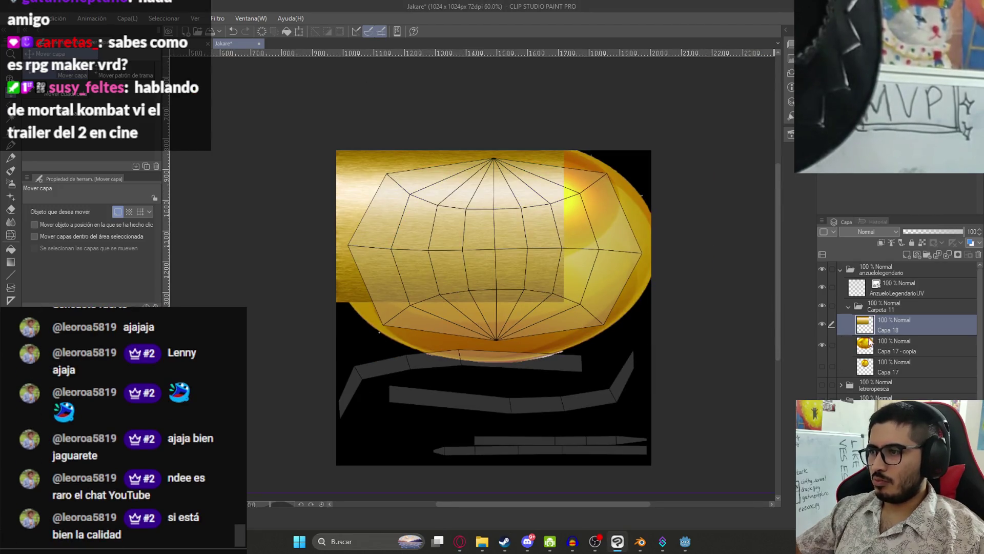
pyautogui.click(833, 348)
pyautogui.scroll(2, 583, 358)
pyautogui.press('m')
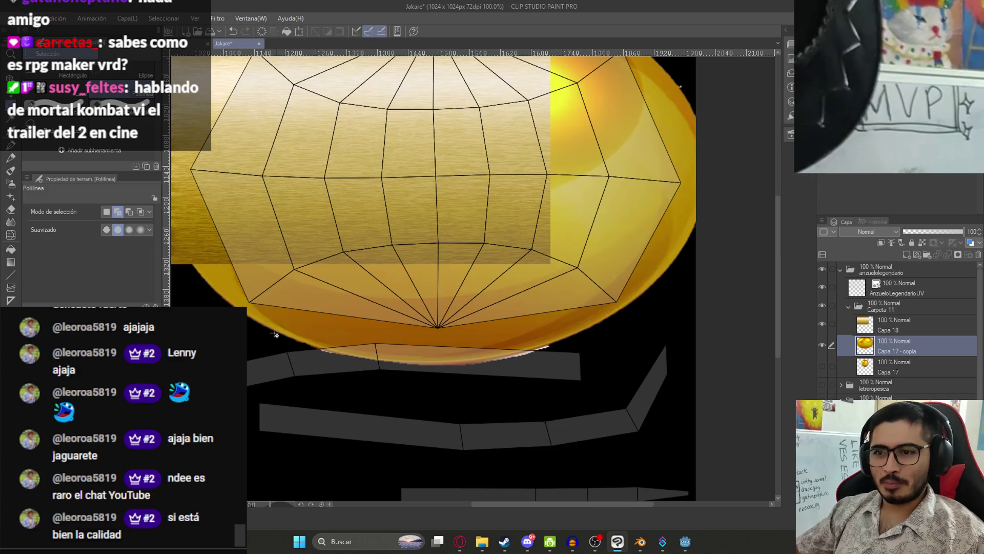
pyautogui.click(269, 331)
pyautogui.click(618, 388)
pyautogui.click(395, 418)
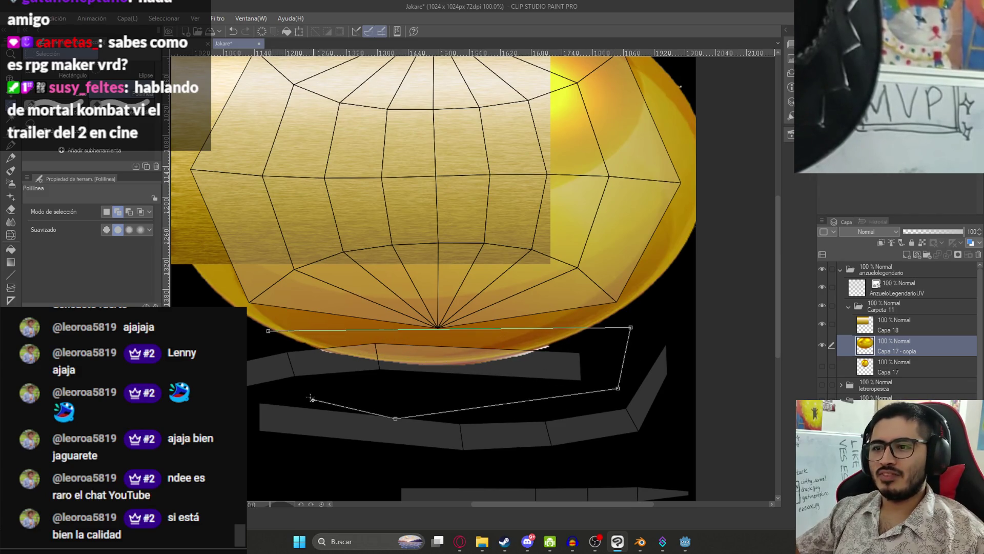
pyautogui.click(267, 329)
pyautogui.press('Delete')
pyautogui.hotkey('ctrl', 'd')
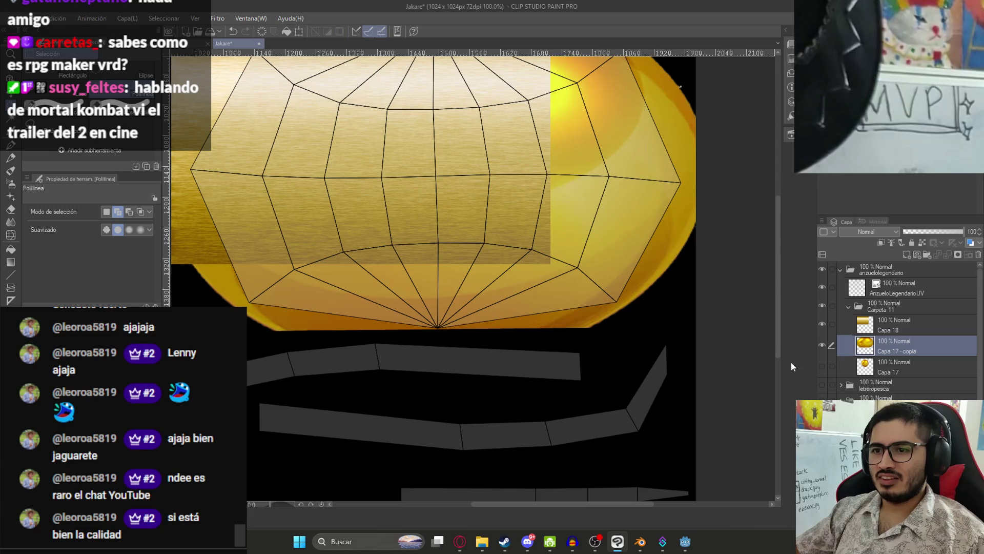
# Step: Move the pasted gold texture down-right and duplicate it
pyautogui.hotkey('alt', ']')
pyautogui.scroll(-1, 568, 313)
pyautogui.press('k')
pyautogui.moveTo(474, 255); pyautogui.dragTo(529, 354)
pyautogui.hotkey('ctrl', 'c')
pyautogui.hotkey('ctrl', 'v')
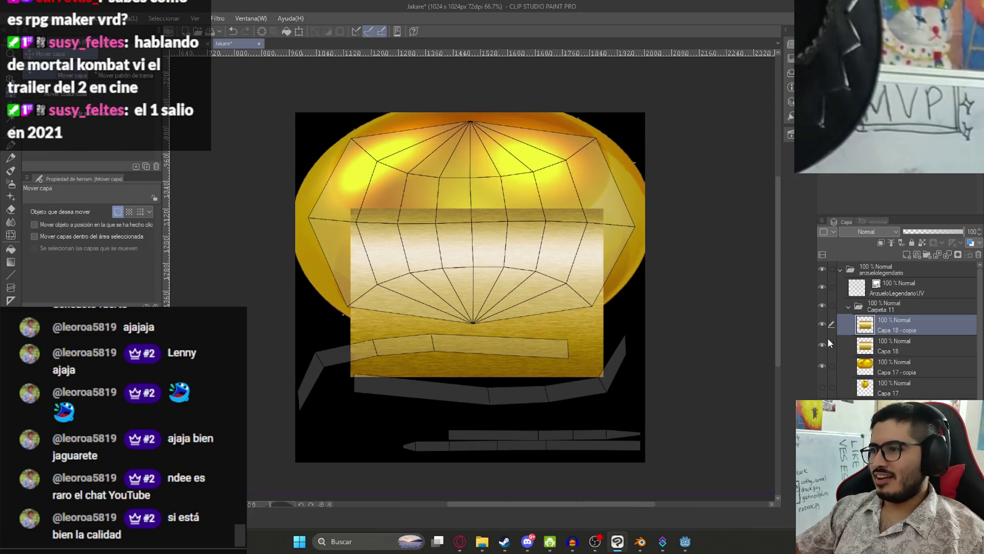
# Step: Shrink the texture copy into a small gold patch aligned over the upper strip
pyautogui.hotkey('ctrl', 't')
pyautogui.moveTo(477, 377)
pyautogui.mouseDown()
pyautogui.moveTo(471, 264)
pyautogui.moveTo(501, 362)
pyautogui.mouseUp()
pyautogui.scroll(4, 501, 363)
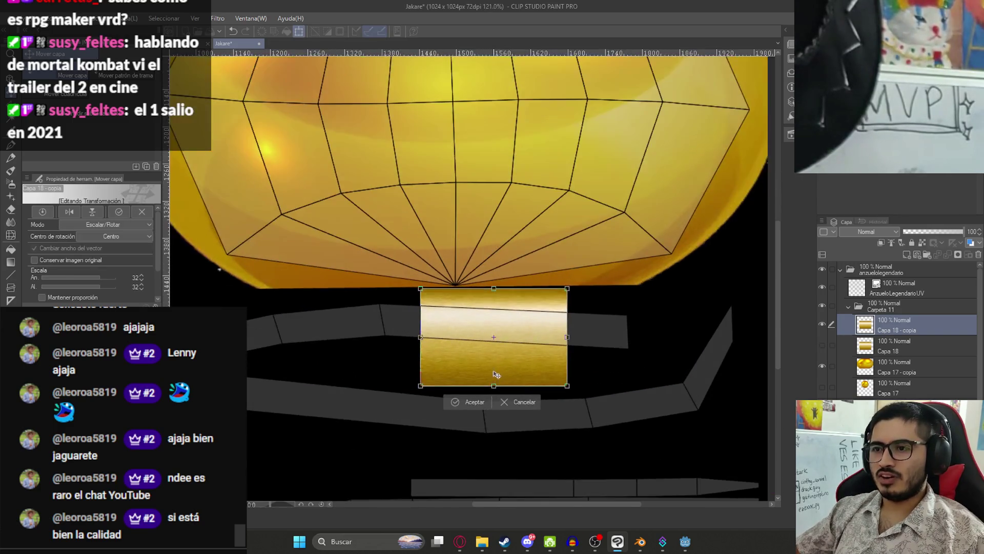
pyautogui.moveTo(597, 299)
pyautogui.mouseDown()
pyautogui.moveTo(599, 310)
pyautogui.moveTo(598, 300)
pyautogui.mouseUp()
pyautogui.moveTo(512, 329); pyautogui.dragTo(598, 351)
pyautogui.moveTo(710, 323)
pyautogui.mouseDown()
pyautogui.moveTo(626, 345)
pyautogui.moveTo(635, 350)
pyautogui.mouseUp()
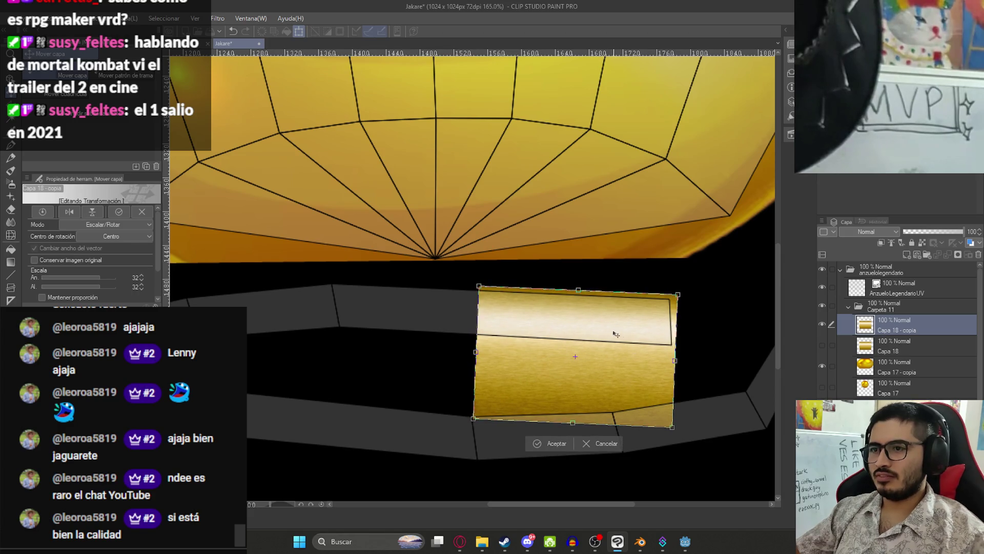
pyautogui.press('Return')
pyautogui.scroll(-2, 597, 367)
pyautogui.press('k')
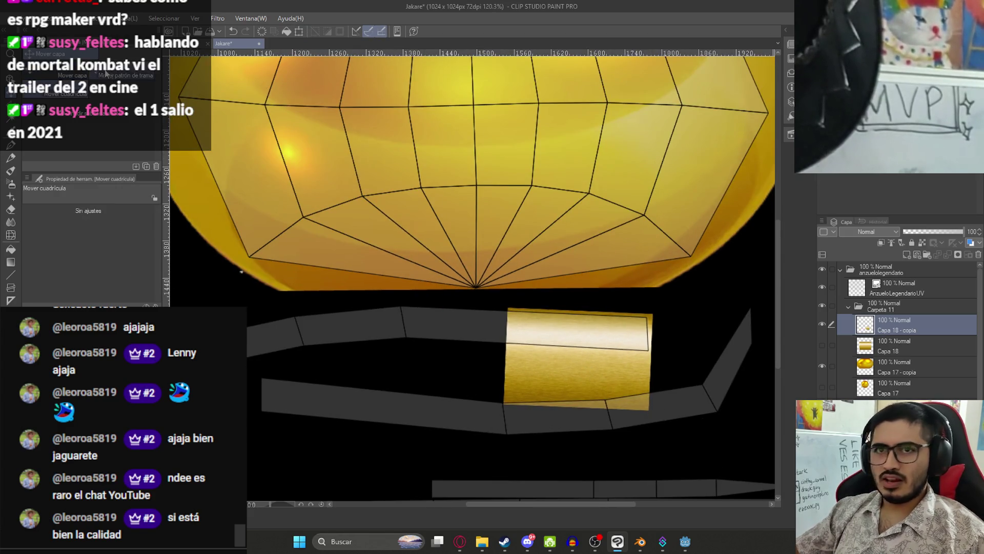
# Step: Delete the part of the gold patch hanging below the strip
pyautogui.press('m')
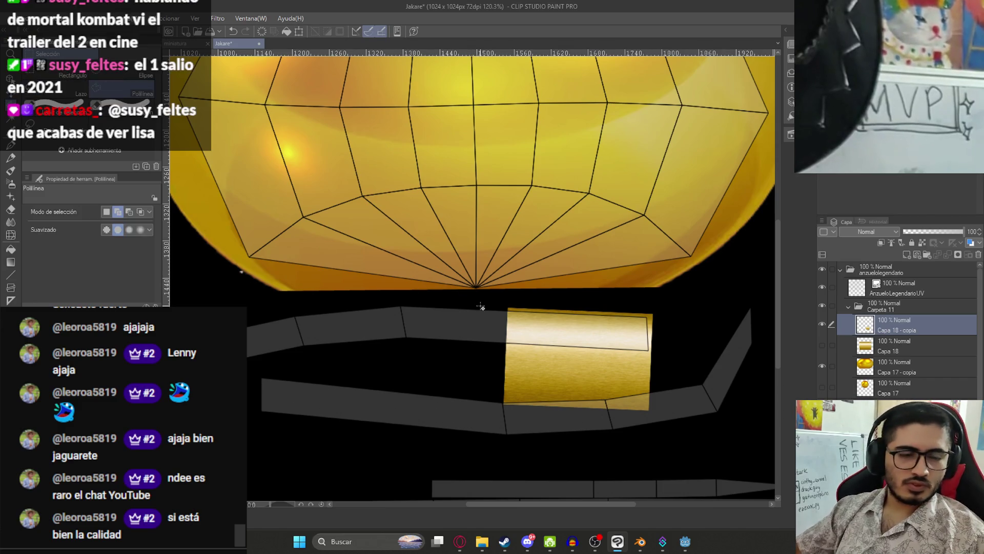
pyautogui.click(472, 411)
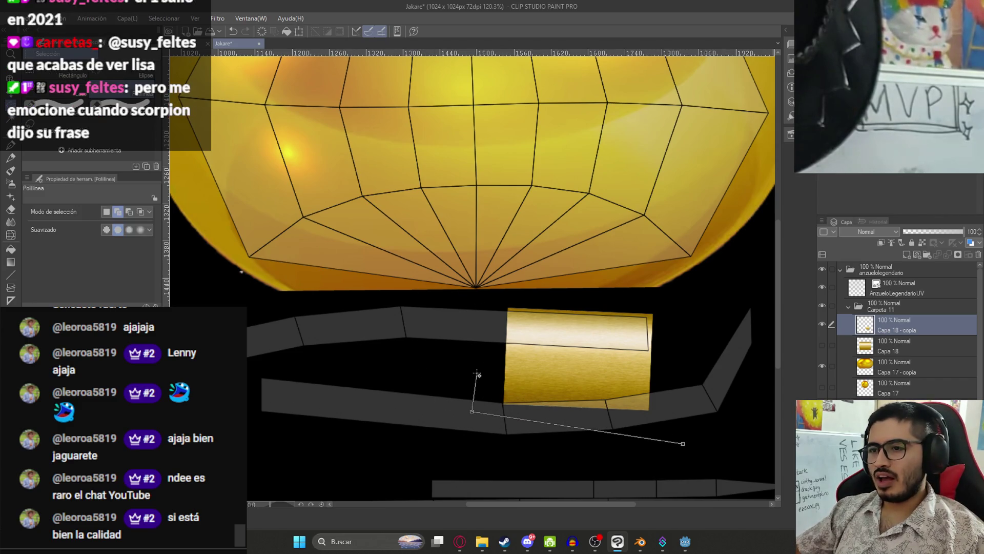
pyautogui.click(687, 443)
pyautogui.press('Delete')
pyautogui.hotkey('ctrl', 'd')
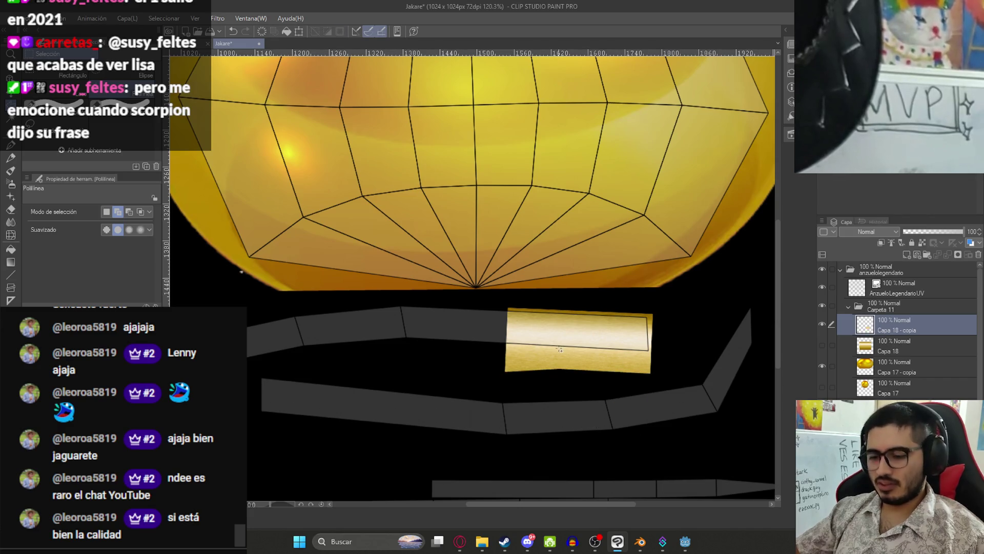
pyautogui.press('k')
# Step: Duplicate the trimmed gold patch and slide the copy left beside the original
pyautogui.moveTo(501, 361); pyautogui.dragTo(529, 356)
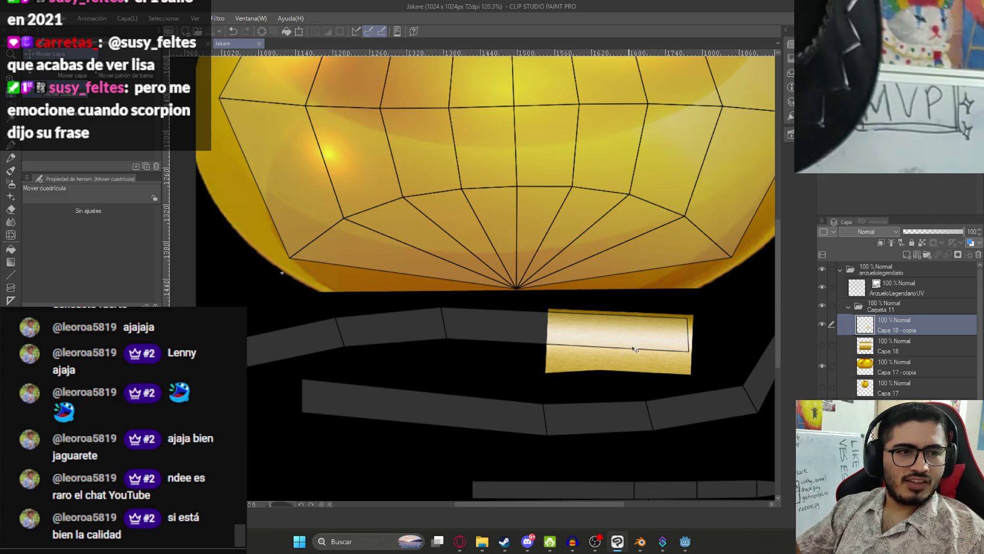
pyautogui.scroll(3, 622, 340)
pyautogui.hotkey('ctrl', 'j')
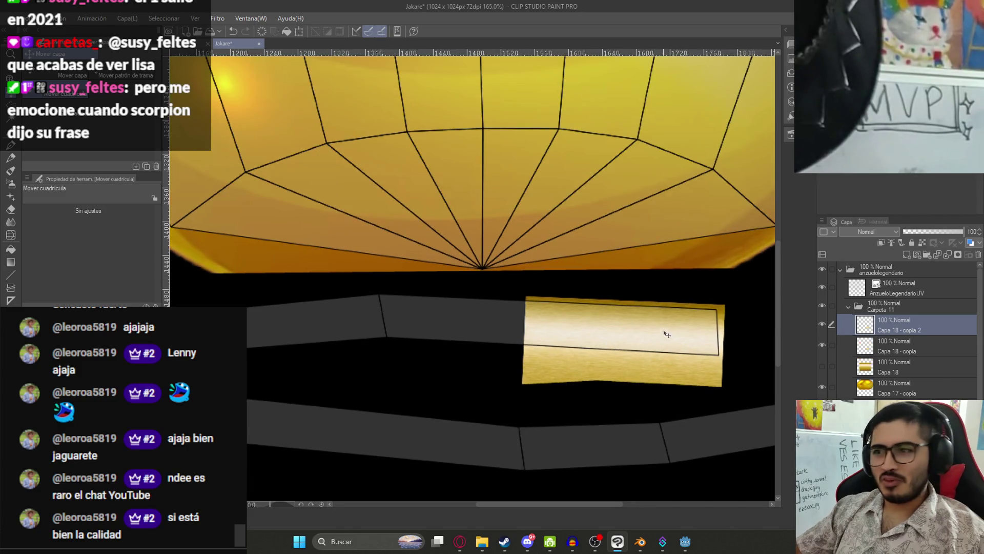
pyautogui.scroll(-5, 659, 340)
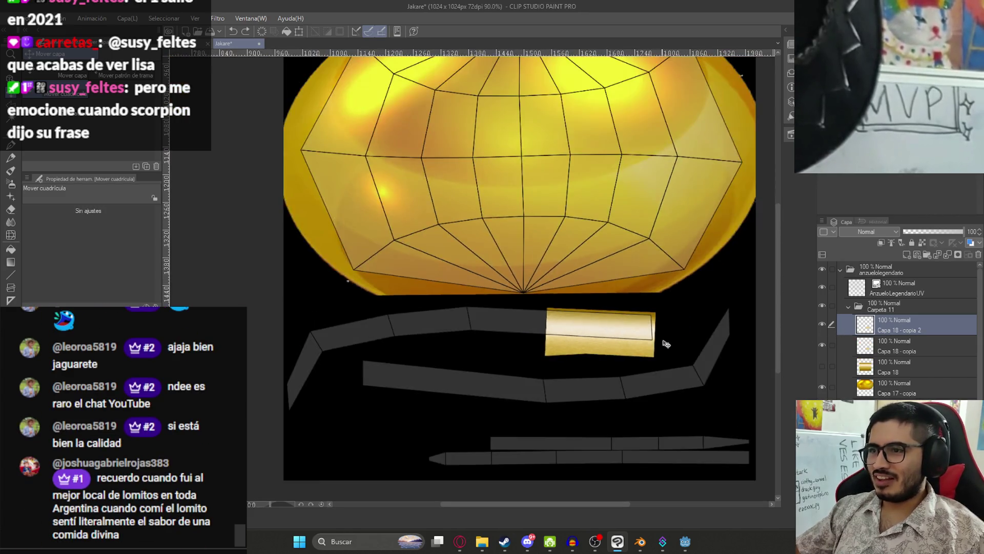
pyautogui.moveTo(465, 334); pyautogui.dragTo(287, 323)
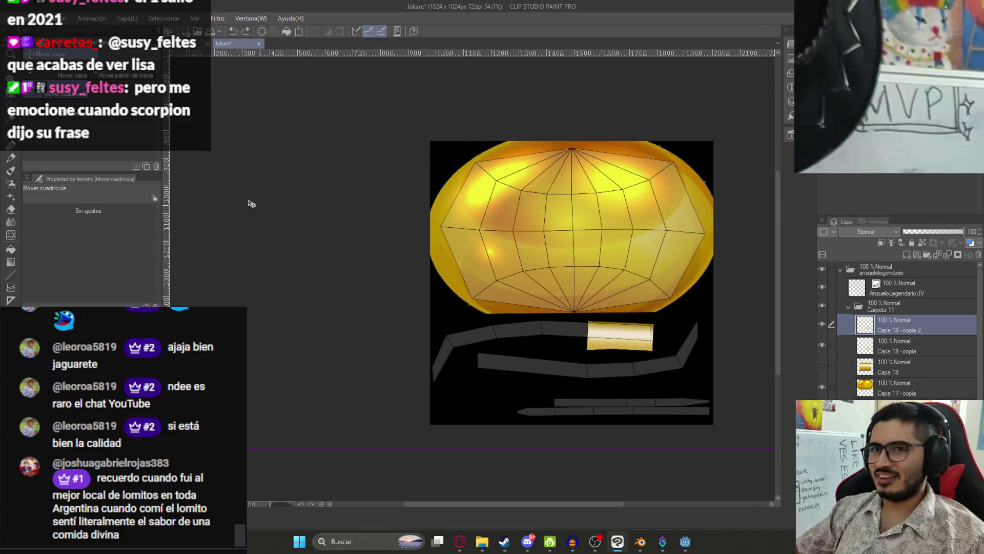
# Step: Butt the duplicate patch against the original and rotate it to follow the strip's bend
pyautogui.click(54, 69)
pyautogui.moveTo(756, 348); pyautogui.dragTo(679, 348)
pyautogui.scroll(5, 679, 348)
pyautogui.moveTo(411, 297); pyautogui.dragTo(770, 297)
pyautogui.hotkey('ctrl', 't')
pyautogui.moveTo(589, 295); pyautogui.dragTo(597, 272)
pyautogui.moveTo(566, 308)
pyautogui.mouseDown()
pyautogui.moveTo(586, 305)
pyautogui.moveTo(507, 304)
pyautogui.mouseUp()
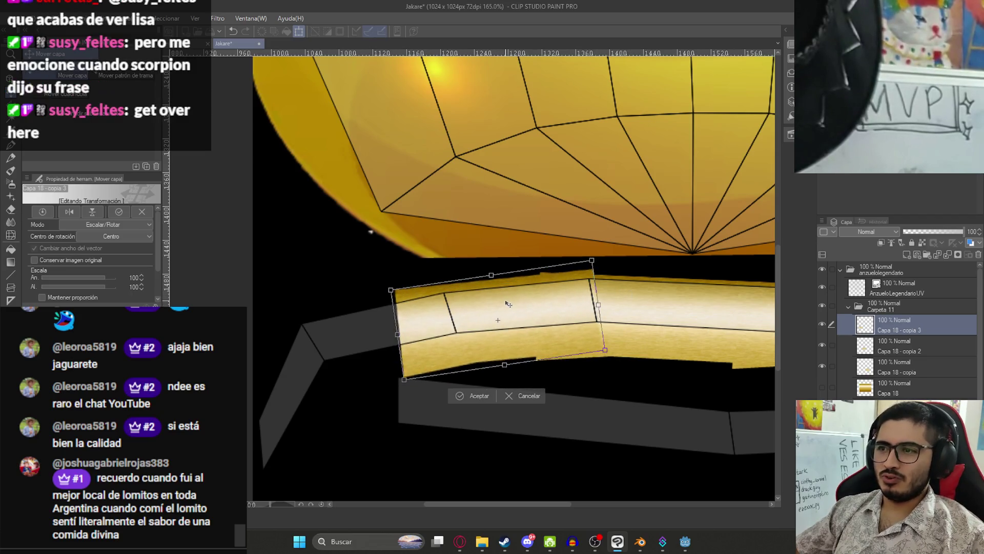
pyautogui.press('Return')
# Step: Rotate the gold band slightly and shift it up and right onto the strip
pyautogui.moveTo(454, 318); pyautogui.dragTo(553, 273)
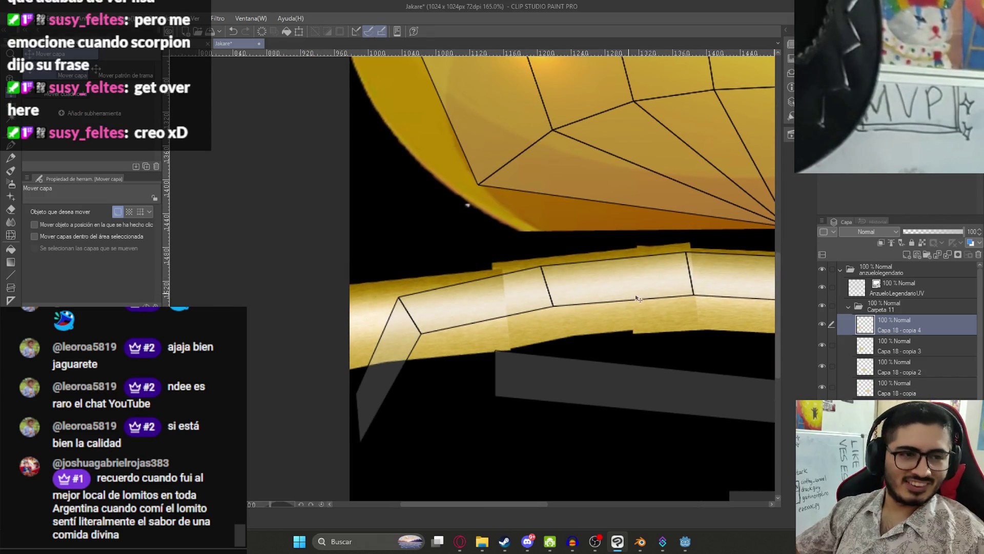
pyautogui.hotkey('ctrl', 't')
pyautogui.moveTo(662, 312)
pyautogui.mouseDown()
pyautogui.moveTo(667, 294)
pyautogui.moveTo(615, 271)
pyautogui.mouseUp()
pyautogui.moveTo(452, 311)
pyautogui.mouseDown()
pyautogui.moveTo(464, 302)
pyautogui.moveTo(491, 326)
pyautogui.mouseUp()
pyautogui.press('Return')
pyautogui.scroll(-2, 464, 302)
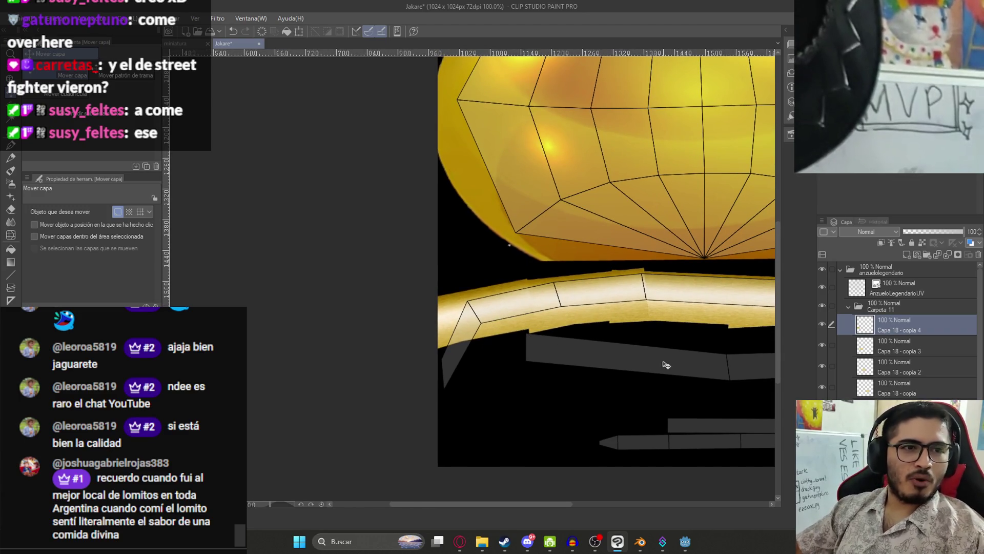
pyautogui.scroll(3, 650, 352)
pyautogui.scroll(-2, 582, 329)
# Step: Paste a copy of the gold section, rotate it about 40° counter-clockwise onto the bar's bend
pyautogui.hotkey('ctrl', 'c')
pyautogui.hotkey('ctrl', 'v')
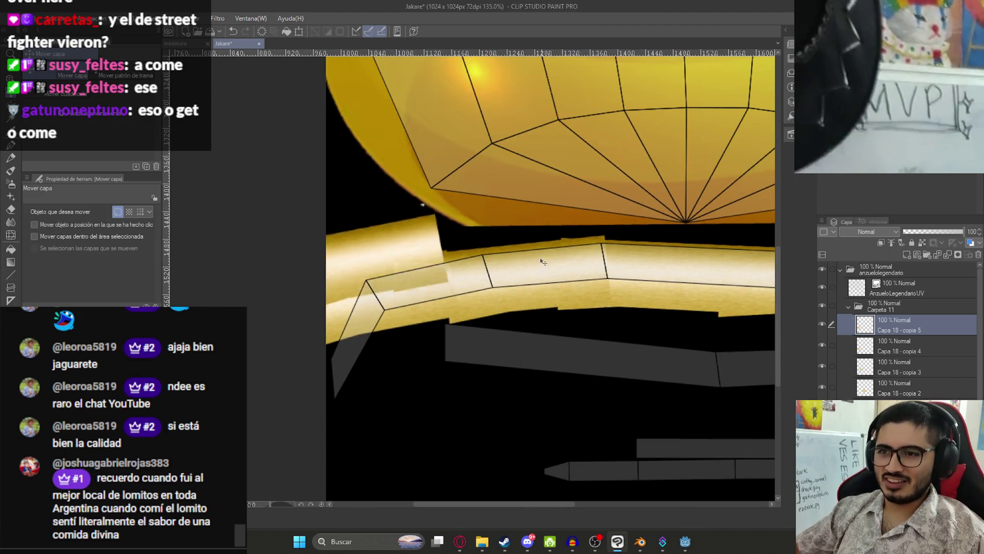
pyautogui.hotkey('ctrl', 't')
pyautogui.moveTo(540, 260); pyautogui.dragTo(461, 215)
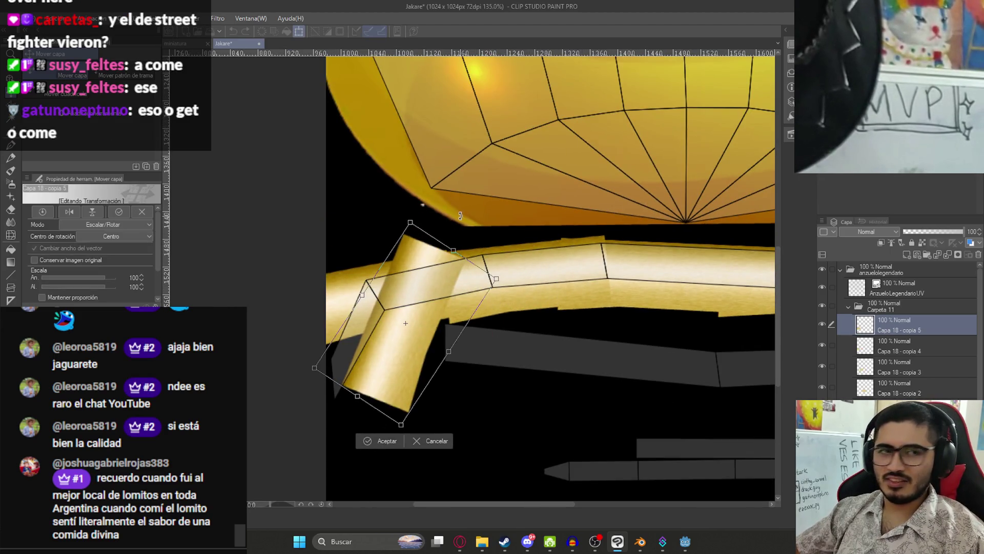
pyautogui.moveTo(433, 301); pyautogui.dragTo(386, 341)
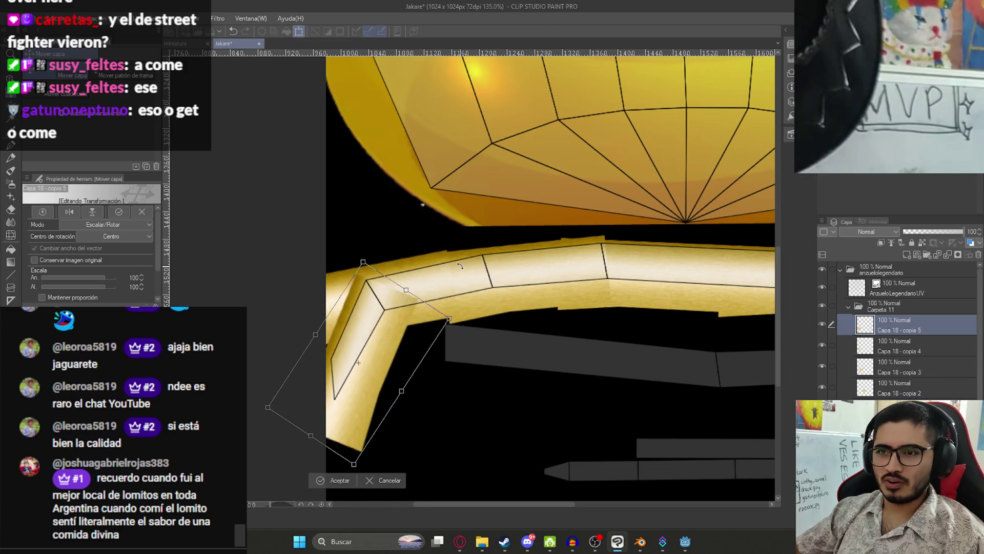
pyautogui.moveTo(482, 290); pyautogui.dragTo(478, 278)
pyautogui.moveTo(372, 366); pyautogui.dragTo(358, 360)
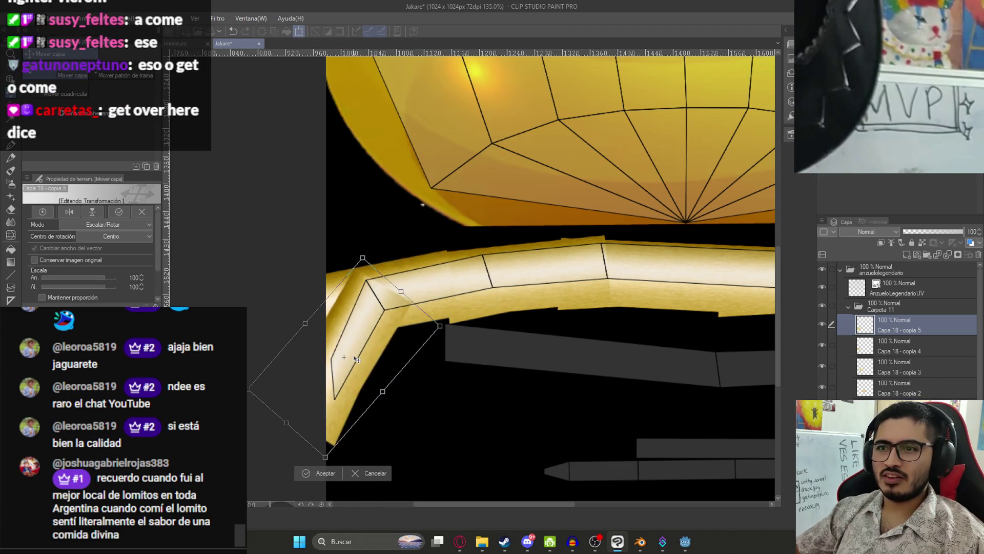
pyautogui.press('Return')
pyautogui.scroll(3, 382, 282)
# Step: Test a soft eraser stroke along the gold bar on Capa 18 - copia 4, then undo it
pyautogui.press('e')
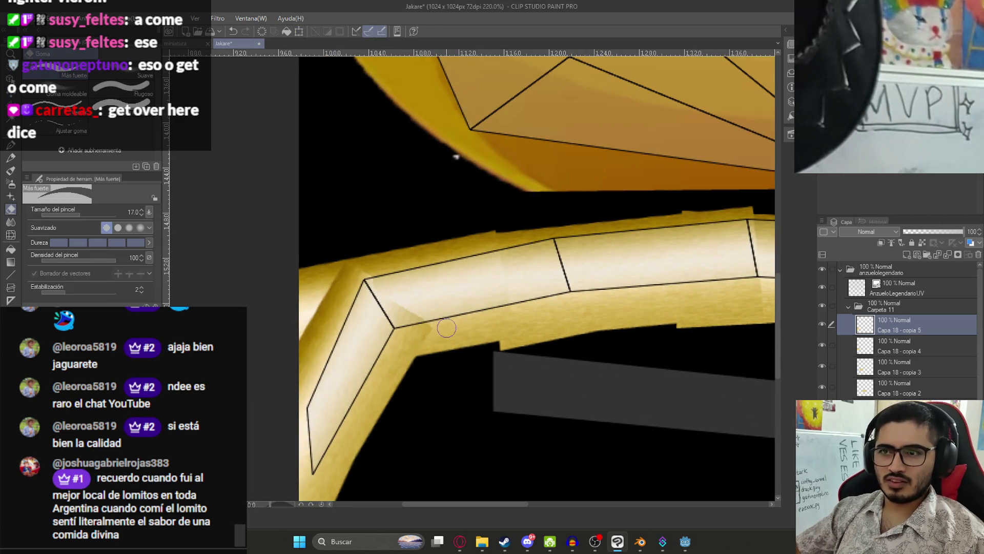
pyautogui.click(146, 78)
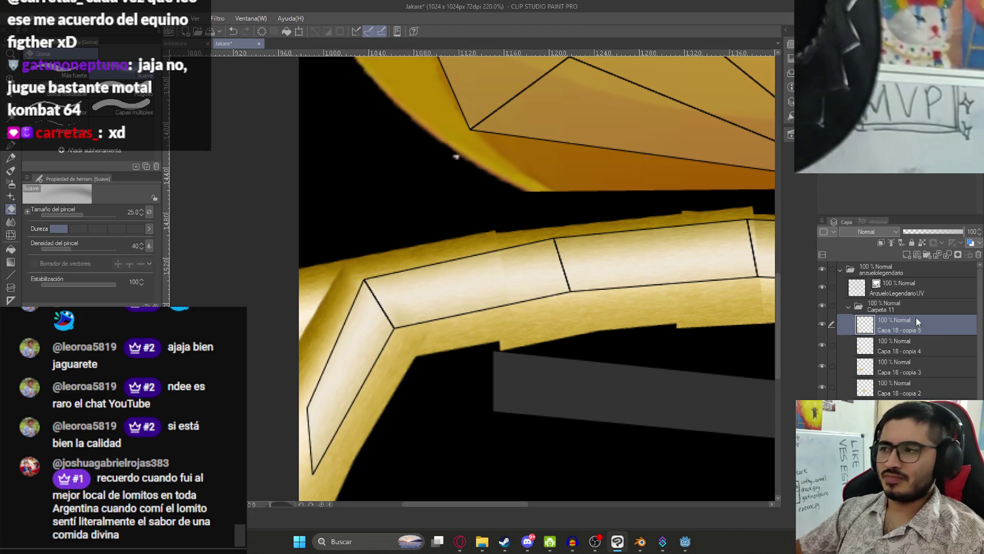
pyautogui.hotkey('alt', '[')
pyautogui.moveTo(506, 241)
pyautogui.mouseDown()
pyautogui.moveTo(490, 307)
pyautogui.moveTo(498, 238)
pyautogui.mouseUp()
pyautogui.hotkey('ctrl', 'z')
pyautogui.hotkey('alt', '[')
pyautogui.hotkey('ctrl', 'z')
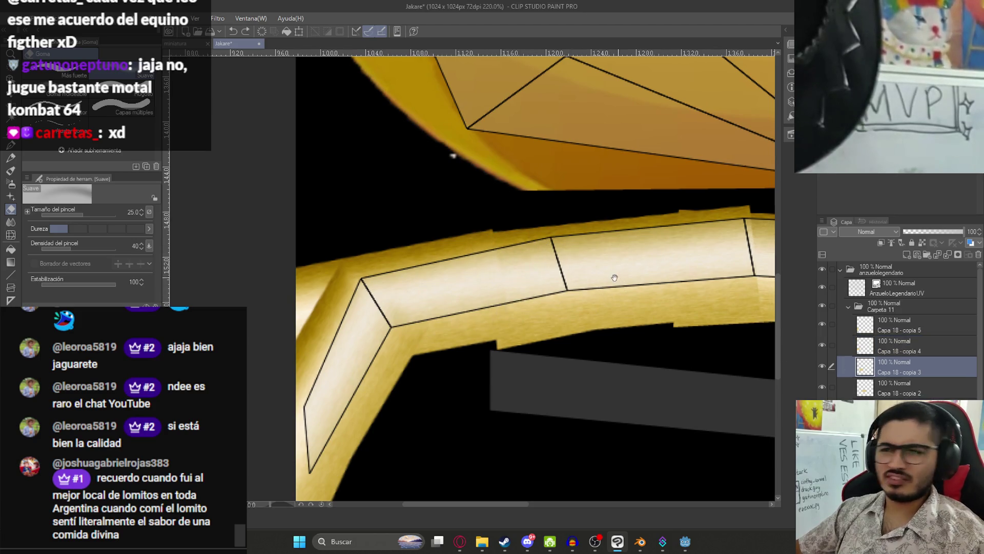
pyautogui.scroll(-3, 589, 272)
pyautogui.moveTo(552, 209); pyautogui.dragTo(575, 283)
pyautogui.scroll(3, 575, 283)
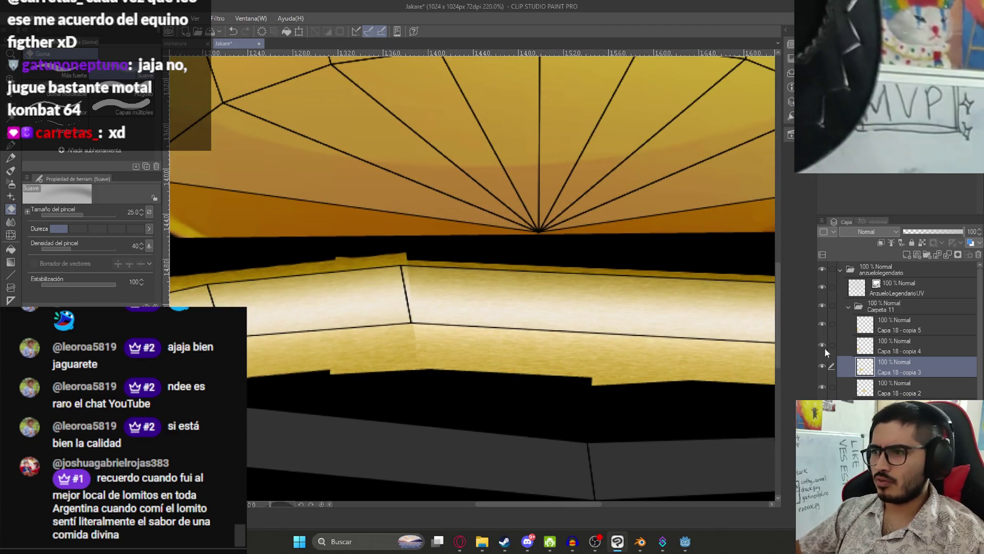
# Step: Toggle Capa 18 - copia 3 off and on to compare, then save the texture file
pyautogui.click(822, 366)
pyautogui.click(822, 366)
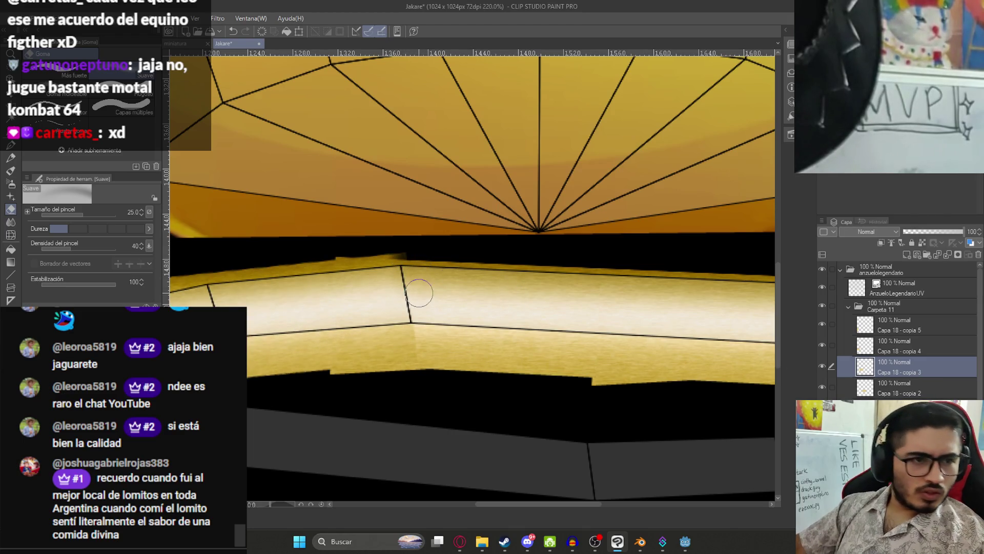
pyautogui.hotkey('ctrl', 's')
pyautogui.hotkey('ctrl', 'alt', '0')
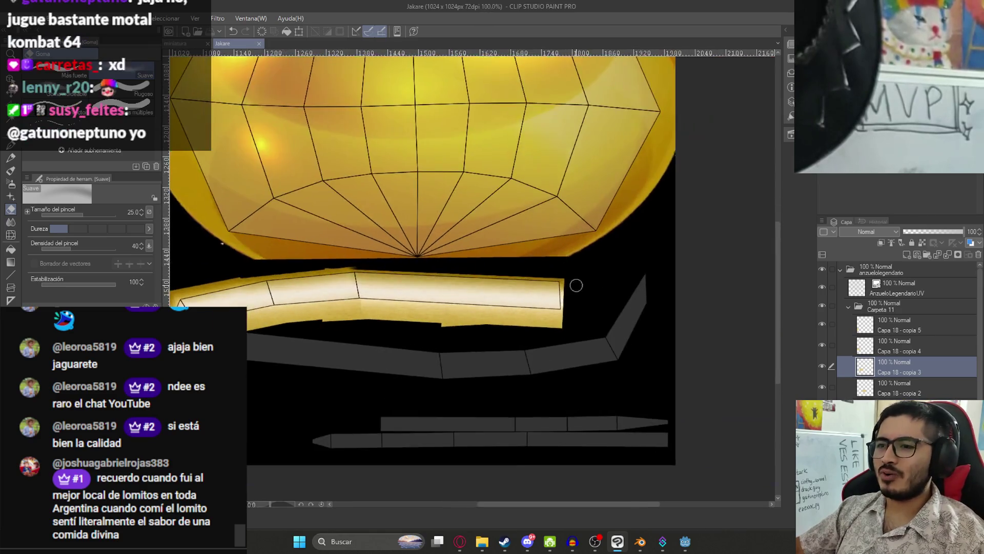
pyautogui.scroll(5, 562, 286)
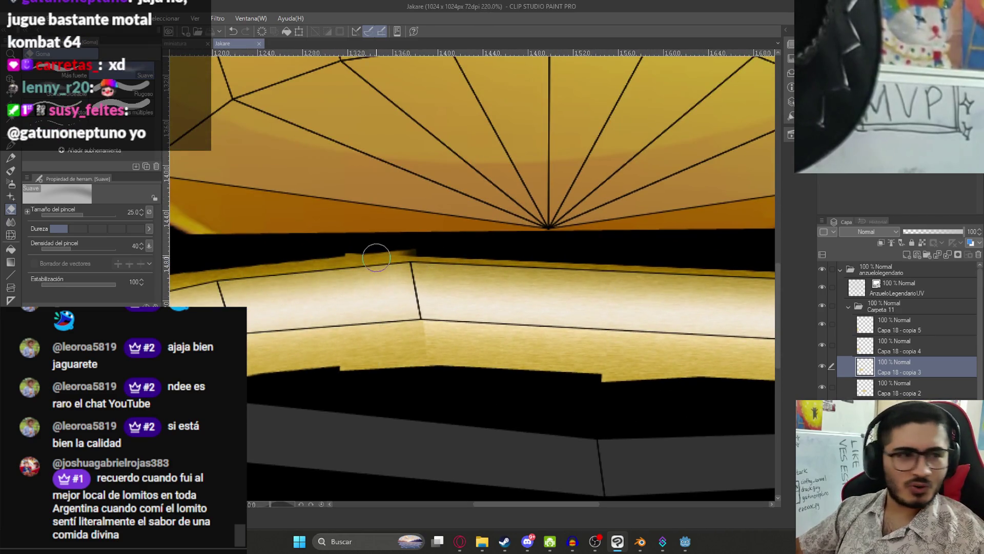
pyautogui.scroll(-3, 376, 258)
pyautogui.scroll(-3, 369, 277)
pyautogui.scroll(3, 367, 288)
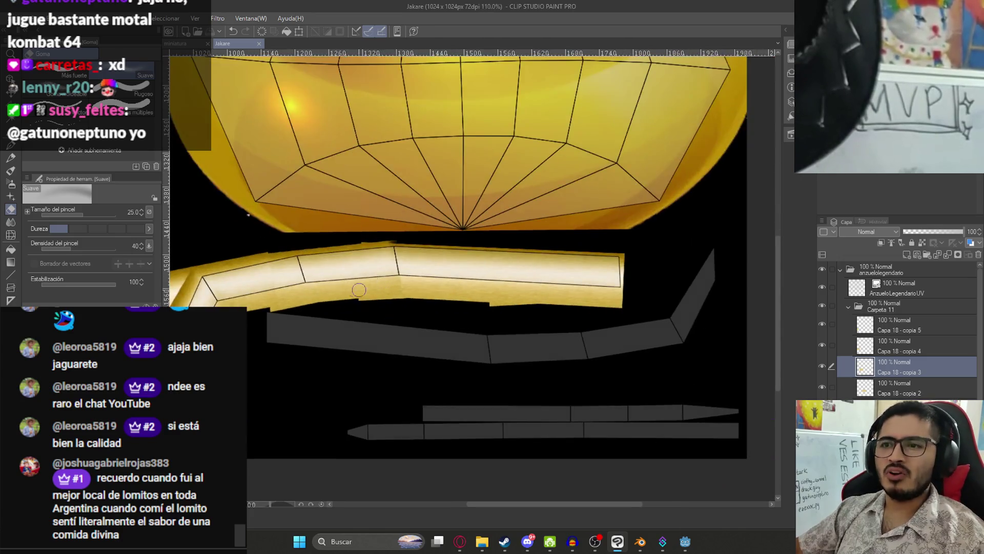
pyautogui.scroll(-3, 367, 288)
# Step: Select Capa 18 - copia 4 and duplicate the gold strip layer twice
pyautogui.press('k')
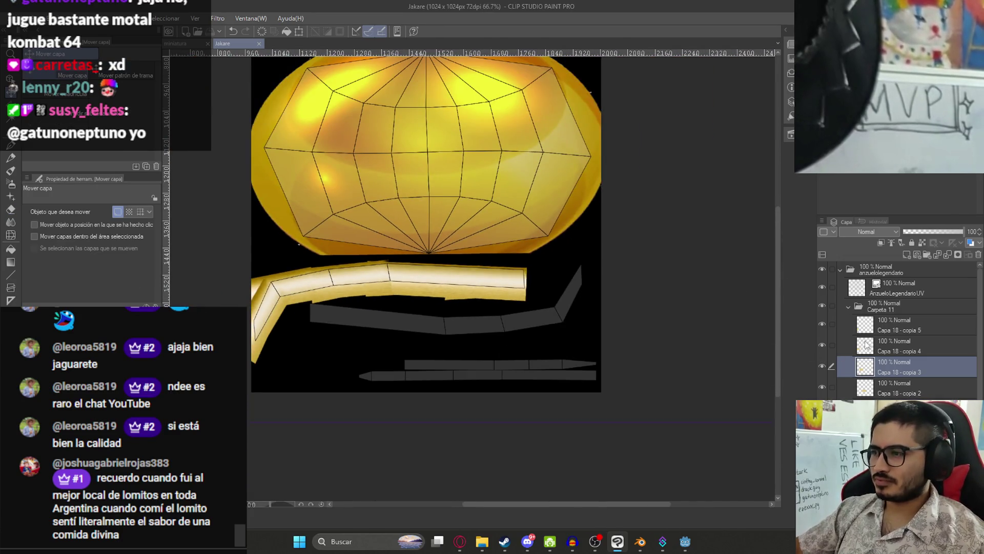
pyautogui.click(865, 345)
pyautogui.hotkey('ctrl', 'c')
pyautogui.hotkey('ctrl', 'v')
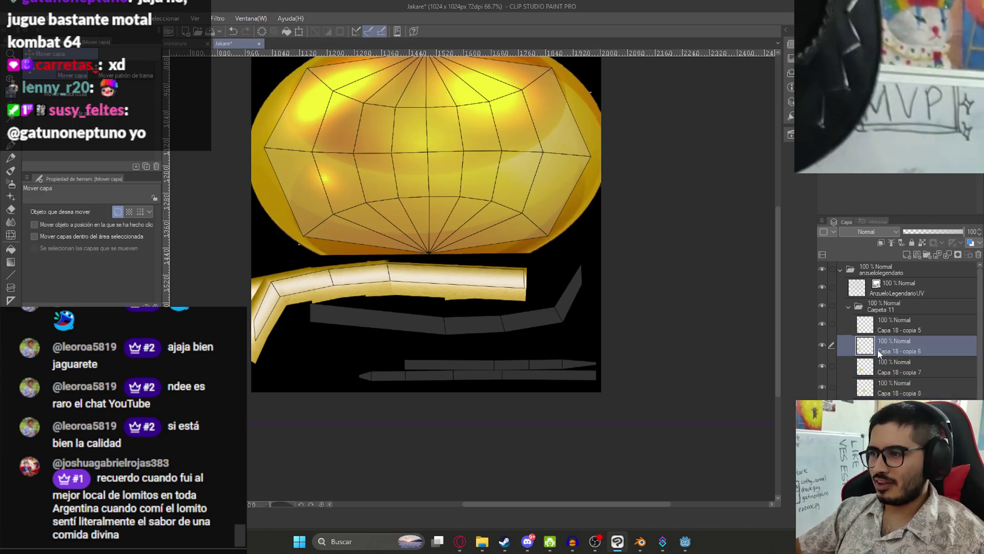
pyautogui.rightClick(878, 351)
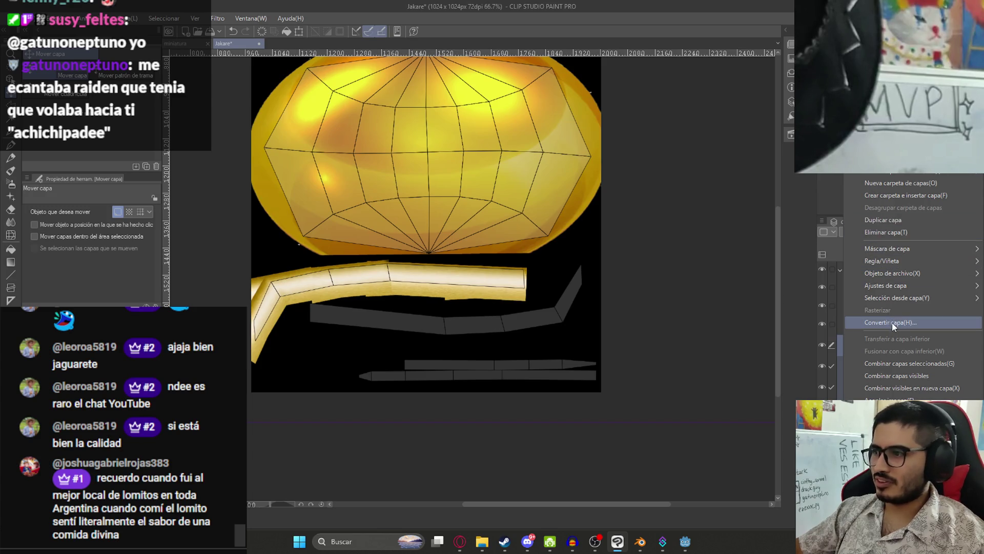
pyautogui.click(900, 363)
pyautogui.moveTo(623, 286); pyautogui.dragTo(554, 329)
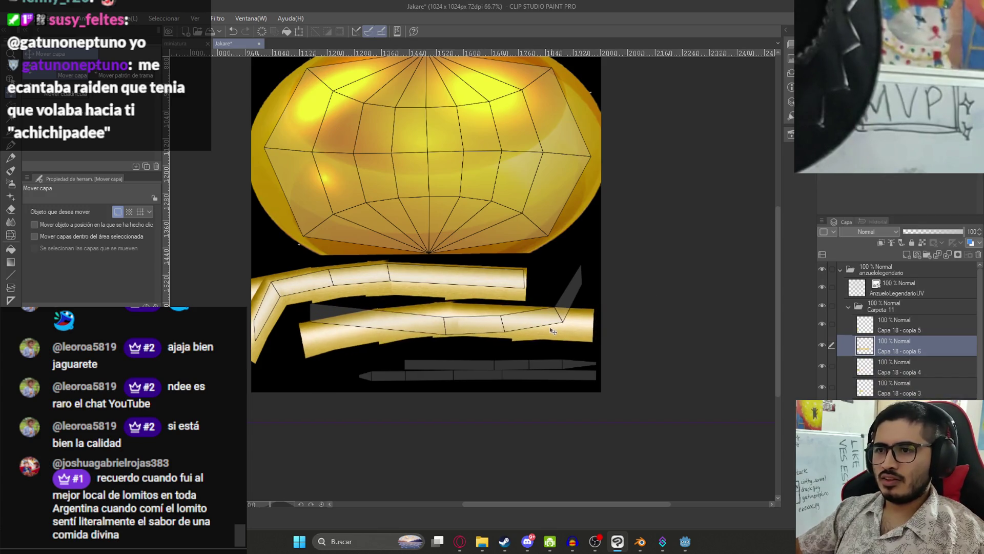
pyautogui.hotkey('ctrl', 'z')
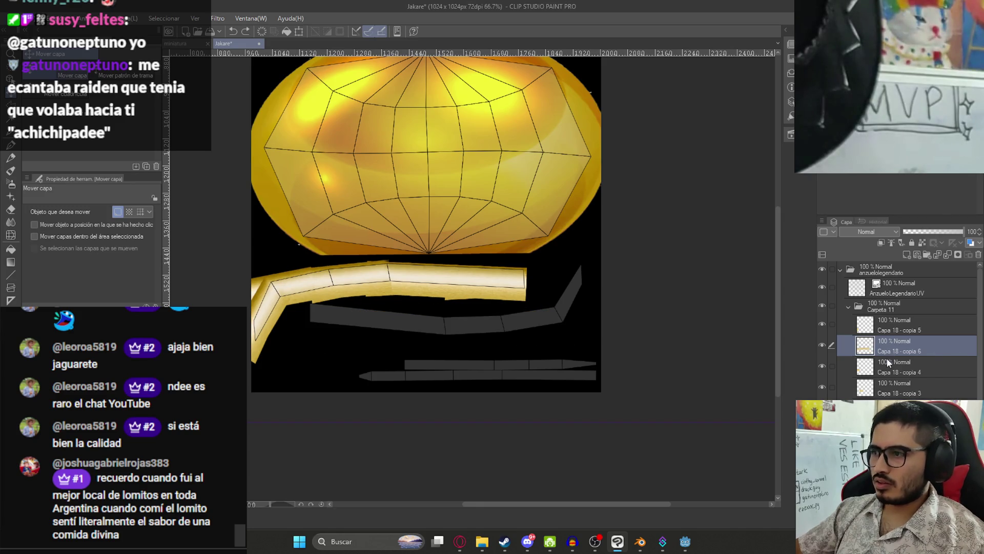
pyautogui.click(903, 325)
pyautogui.rightClick(902, 325)
pyautogui.click(871, 282)
pyautogui.moveTo(516, 306); pyautogui.dragTo(578, 256)
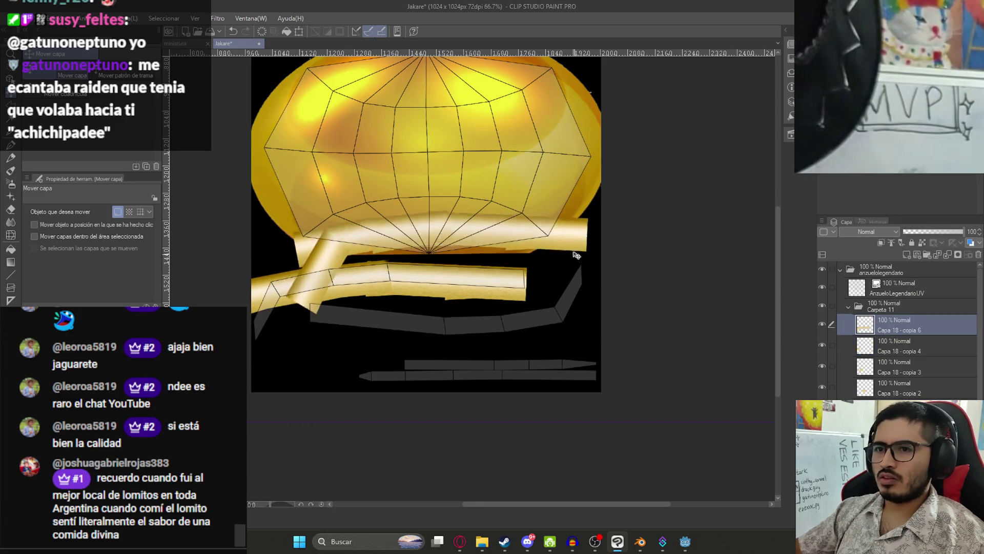
pyautogui.scroll(2, 578, 256)
pyautogui.hotkey('ctrl', 'z')
pyautogui.hotkey('ctrl', 'z')
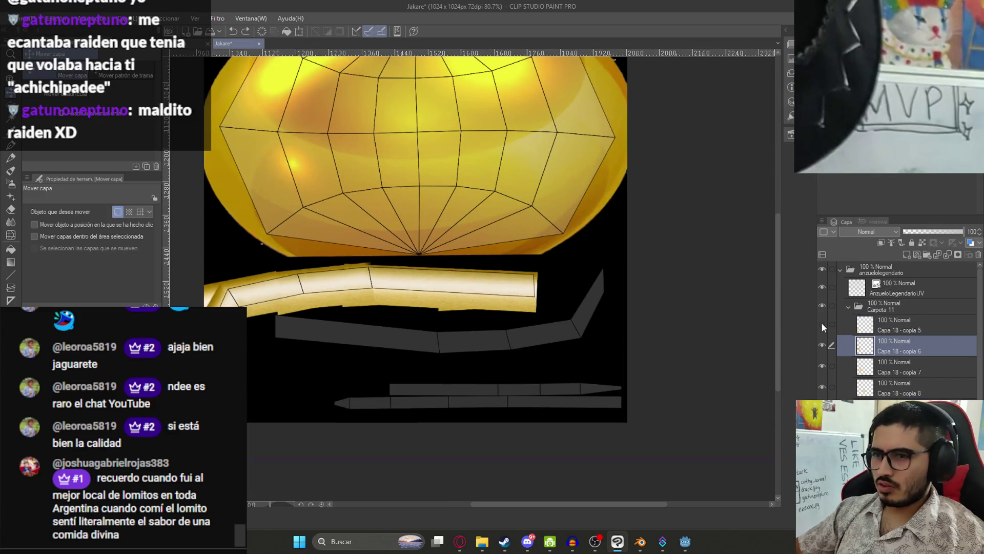
pyautogui.click(892, 326)
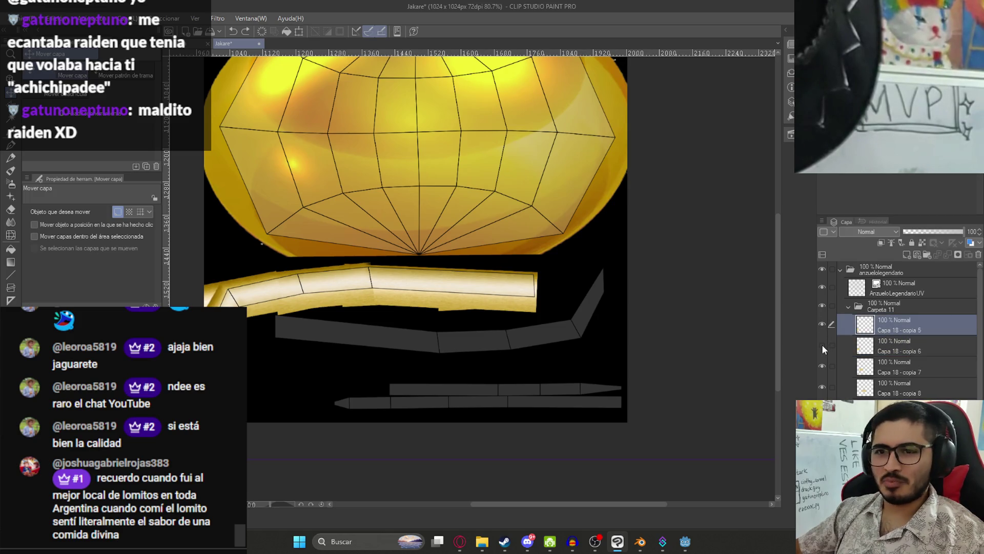
pyautogui.click(821, 325)
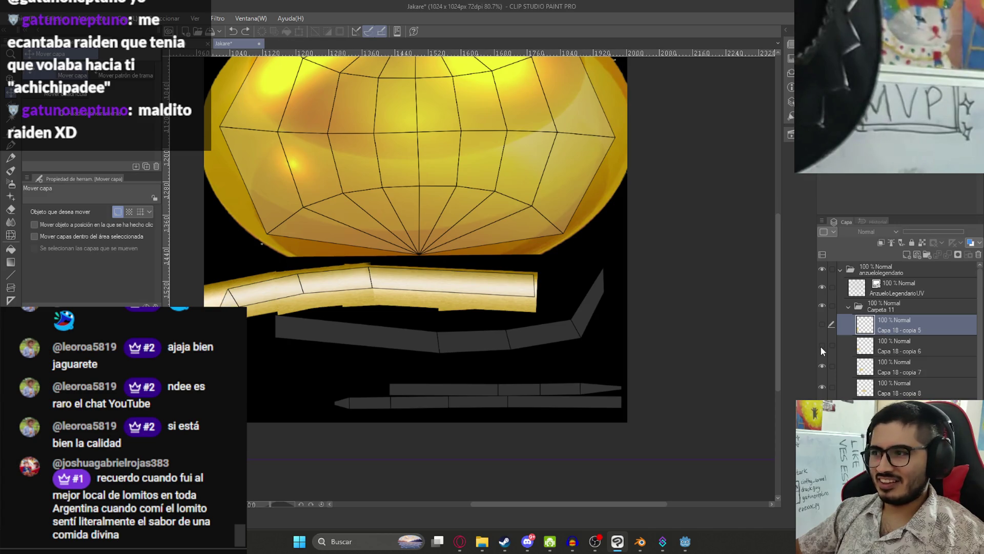
pyautogui.click(823, 325)
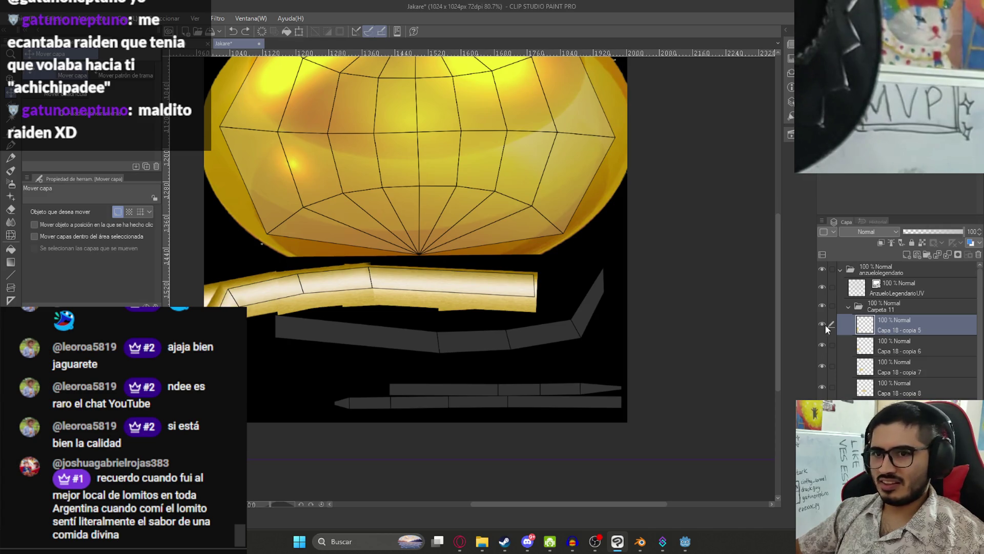
pyautogui.click(892, 387)
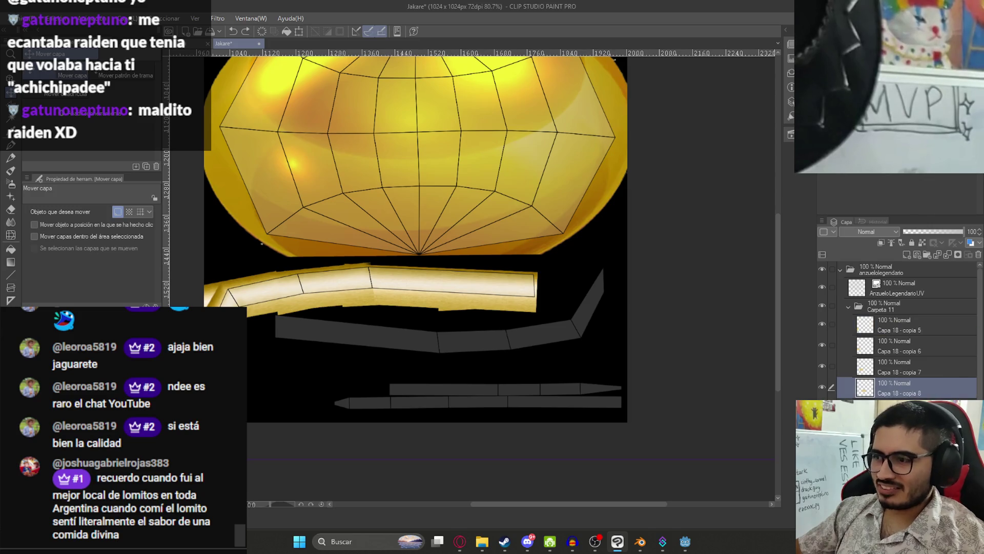
pyautogui.scroll(-1, 902, 334)
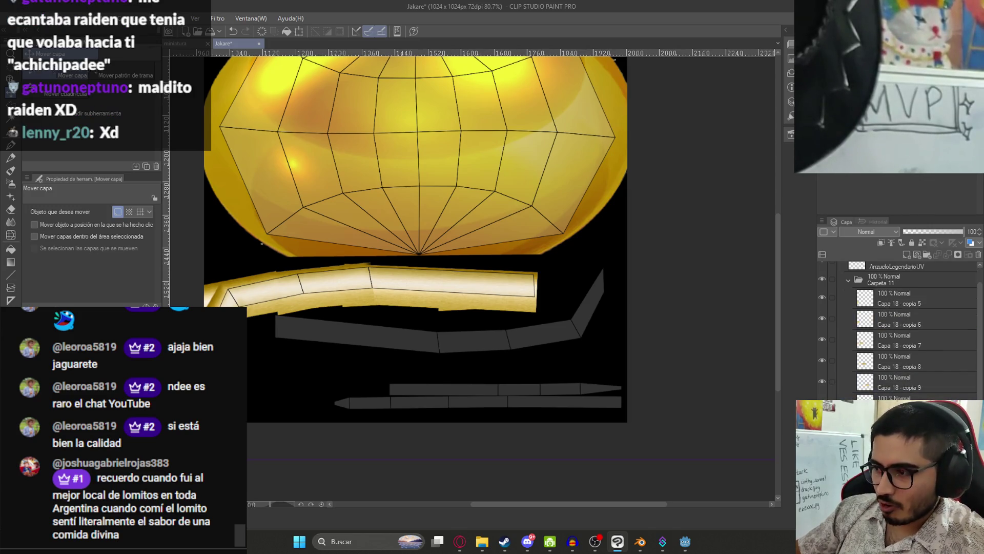
pyautogui.moveTo(447, 322)
pyautogui.mouseDown()
pyautogui.moveTo(454, 270)
pyautogui.moveTo(545, 205)
pyautogui.mouseUp()
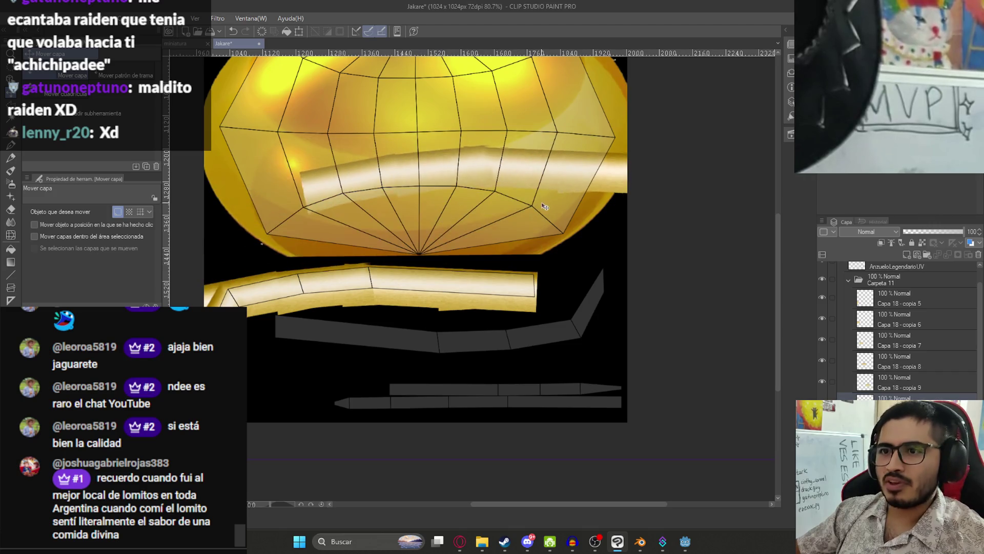
pyautogui.hotkey('ctrl', 'z')
pyautogui.moveTo(492, 328); pyautogui.dragTo(547, 237)
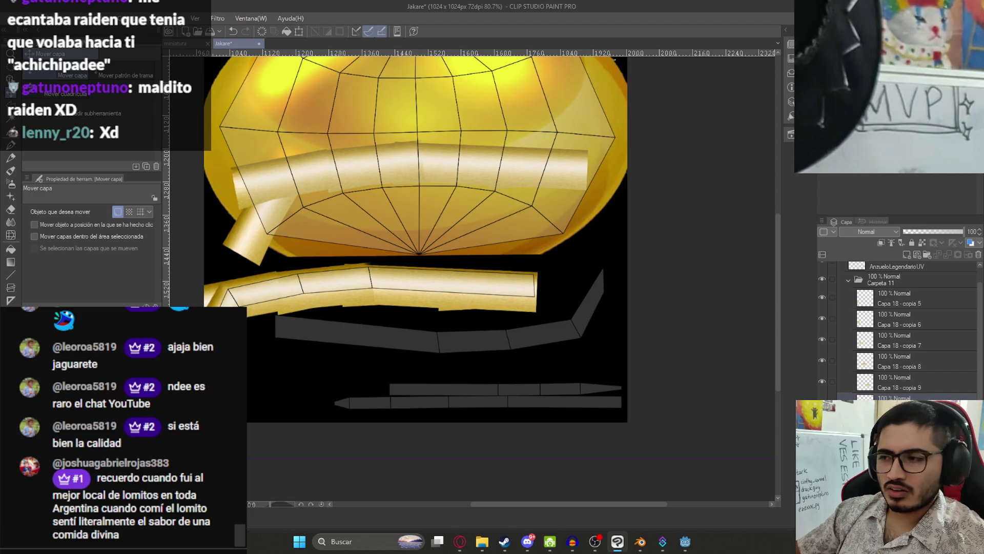
pyautogui.hotkey('ctrl', 'z')
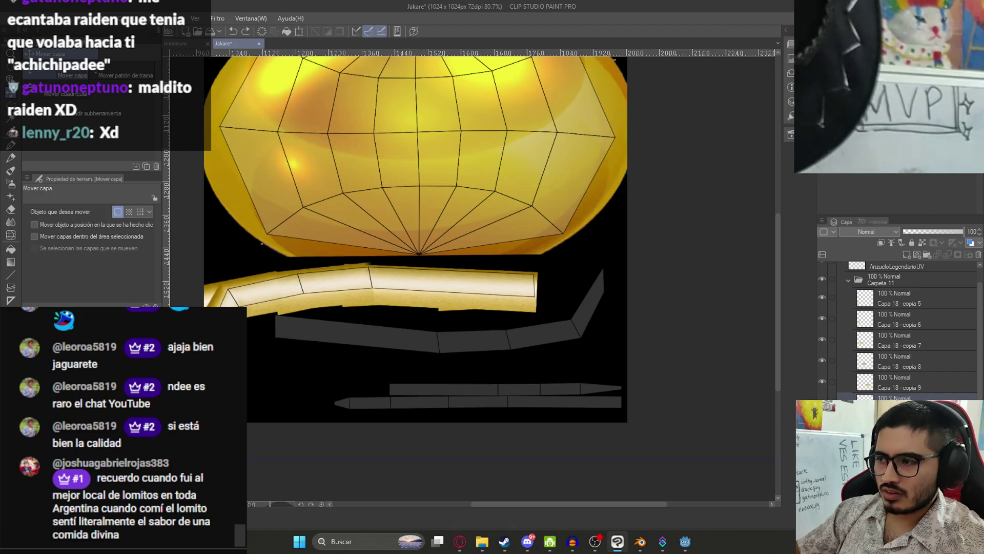
pyautogui.click(891, 320)
pyautogui.click(891, 388)
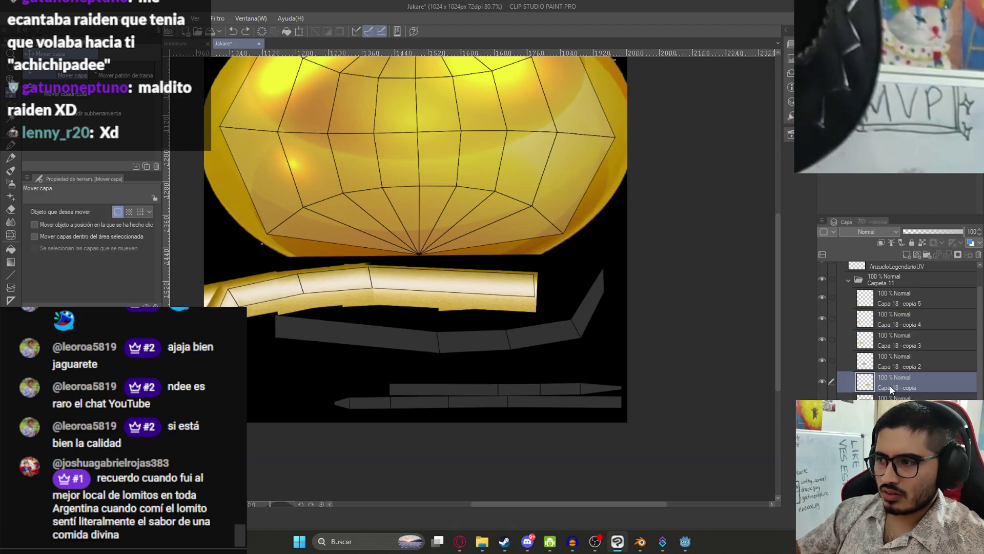
pyautogui.click(891, 303)
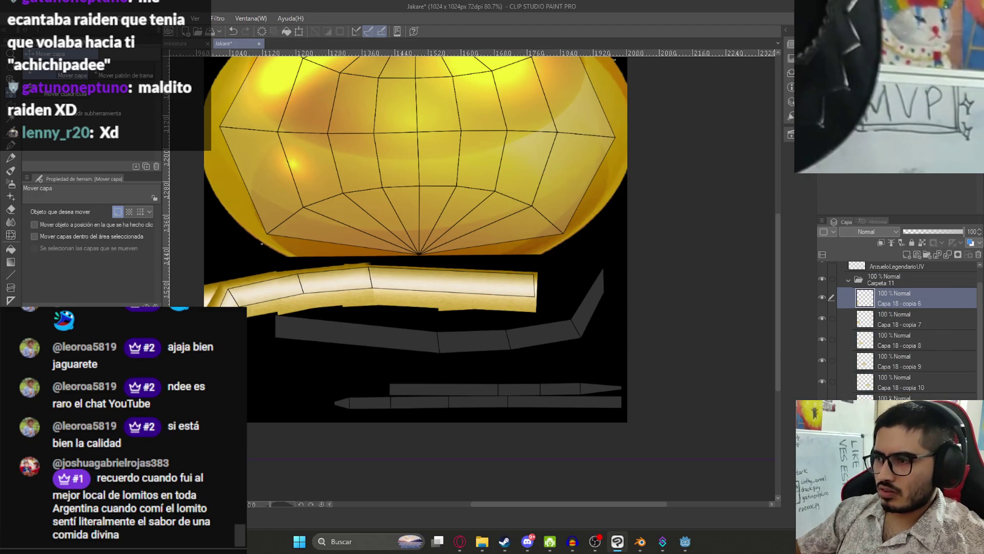
# Step: Move the selected gold strip layer up onto the ball
pyautogui.rightClick(891, 397)
pyautogui.click(840, 359)
pyautogui.moveTo(465, 286); pyautogui.dragTo(477, 161)
pyautogui.scroll(2, 459, 231)
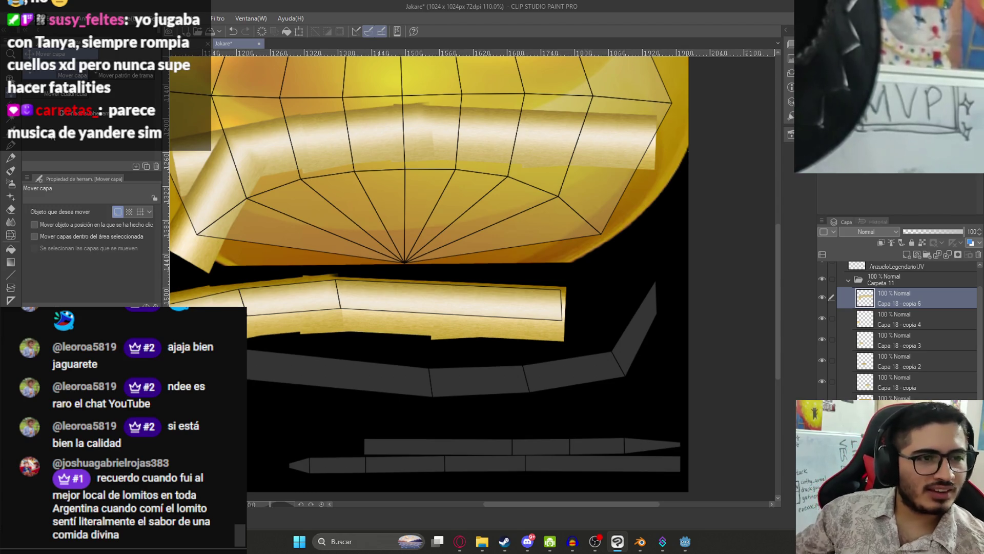
# Step: Move the Capa 18 - copia 6 strip down, flip it horizontally and vertically, and reposition it
pyautogui.moveTo(235, 237); pyautogui.dragTo(316, 353)
pyautogui.hotkey('ctrl', 't')
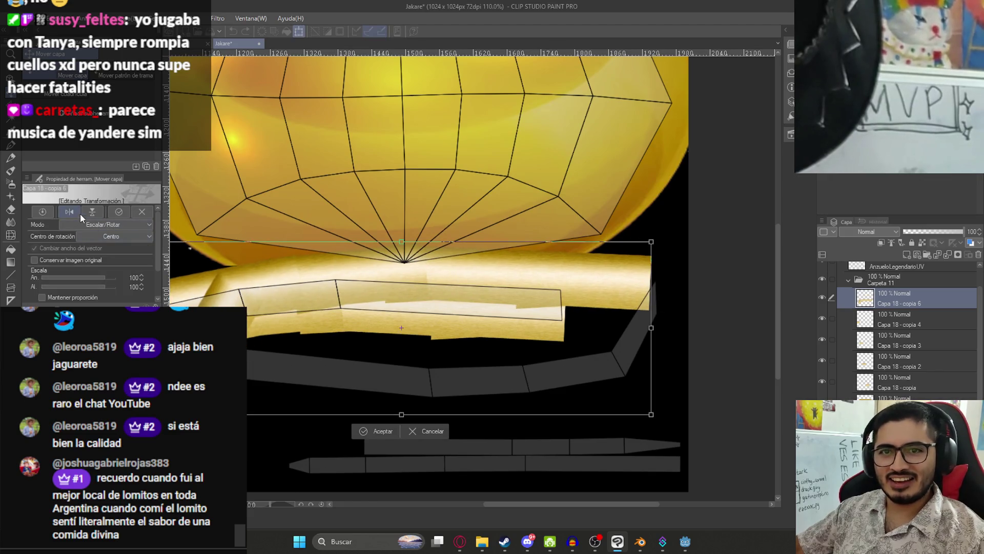
pyautogui.click(72, 210)
pyautogui.click(92, 214)
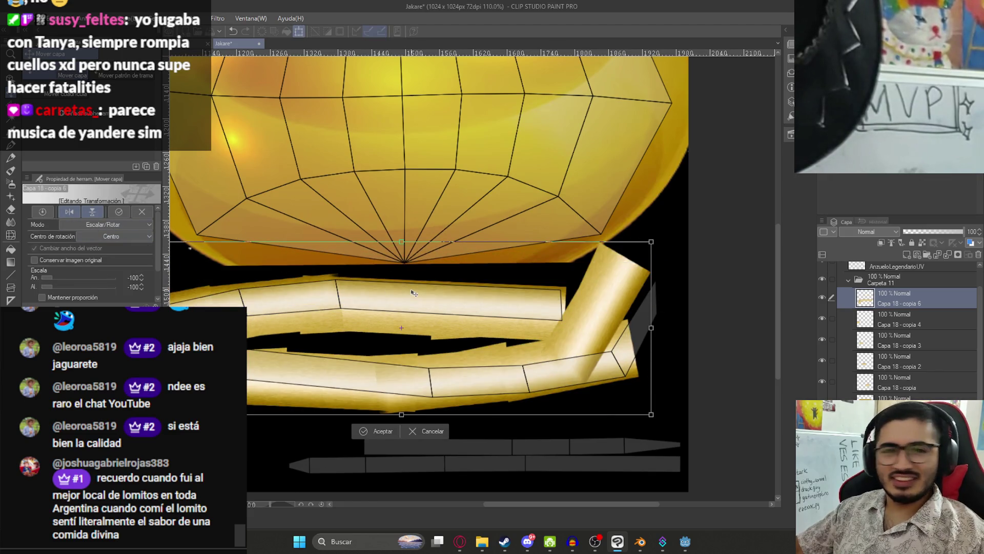
pyautogui.scroll(-2, 462, 296)
pyautogui.moveTo(397, 308)
pyautogui.mouseDown()
pyautogui.moveTo(419, 338)
pyautogui.moveTo(407, 340)
pyautogui.mouseUp()
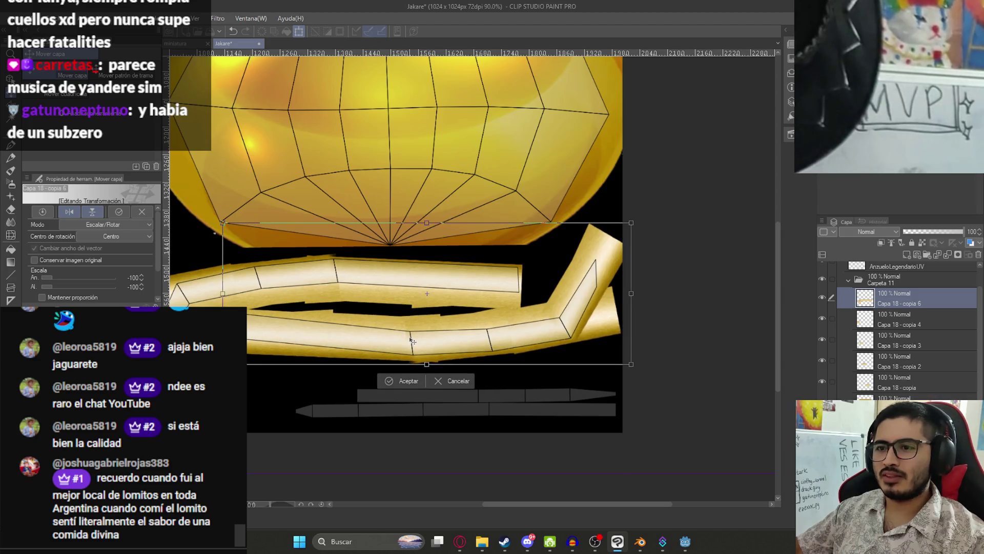
pyautogui.press('Return')
pyautogui.scroll(-2, 408, 338)
pyautogui.scroll(3, 405, 334)
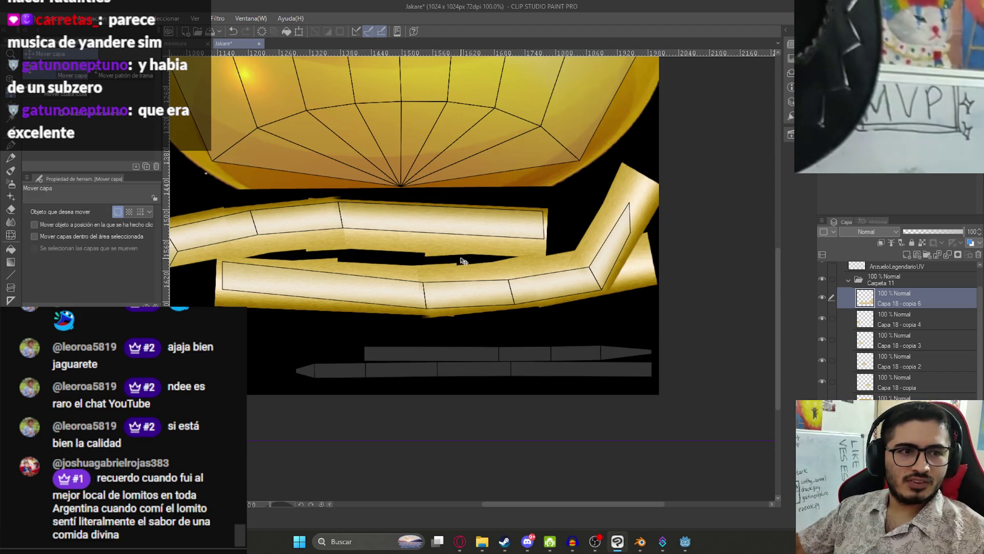
# Step: Duplicate Capa 18 - copia 4 and place the copy over the bottom UV strips
pyautogui.click(895, 322)
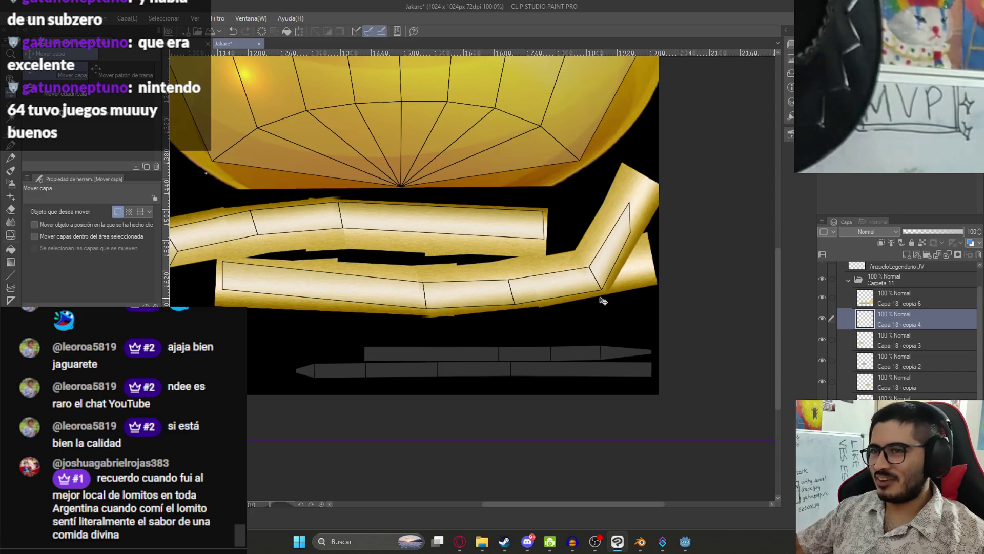
pyautogui.hotkey('ctrl', 'c')
pyautogui.hotkey('ctrl', 'v')
pyautogui.moveTo(507, 291)
pyautogui.mouseDown()
pyautogui.moveTo(538, 363)
pyautogui.moveTo(585, 369)
pyautogui.mouseUp()
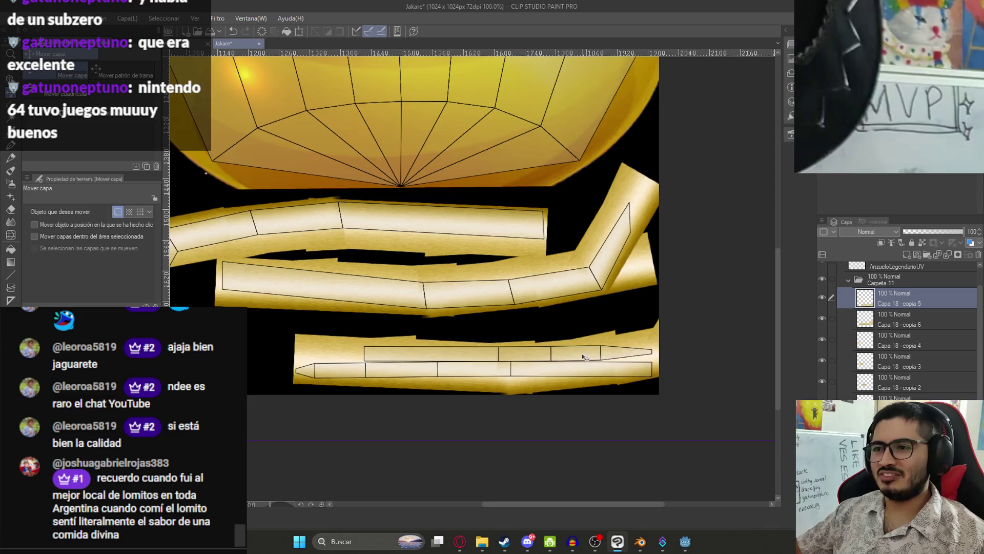
pyautogui.hotkey('ctrl', '-')
pyautogui.hotkey('ctrl', '-')
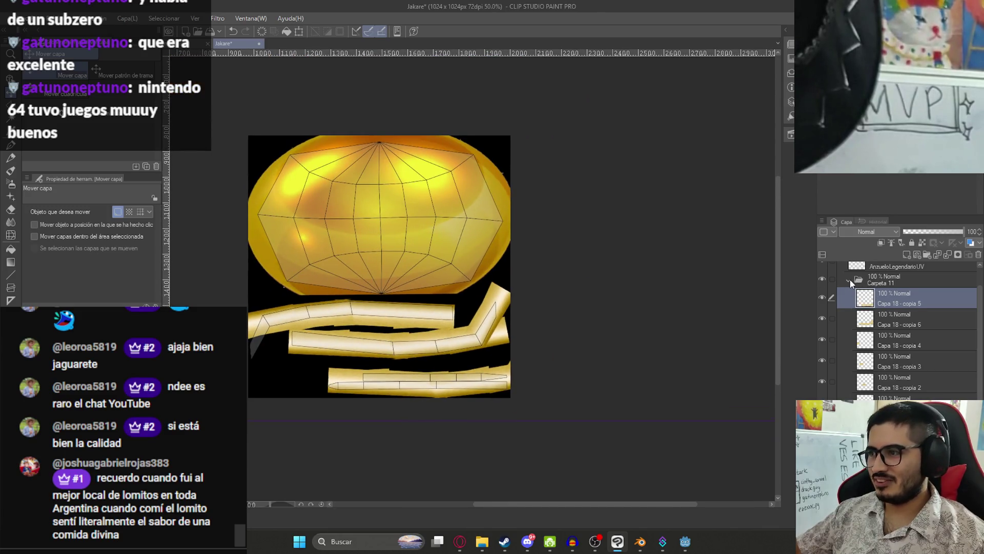
# Step: Merge the Carpeta 11 folder into a new layer and hide the AnzueloLegendarioUV wireframe
pyautogui.click(850, 284)
pyautogui.rightClick(866, 303)
pyautogui.click(867, 279)
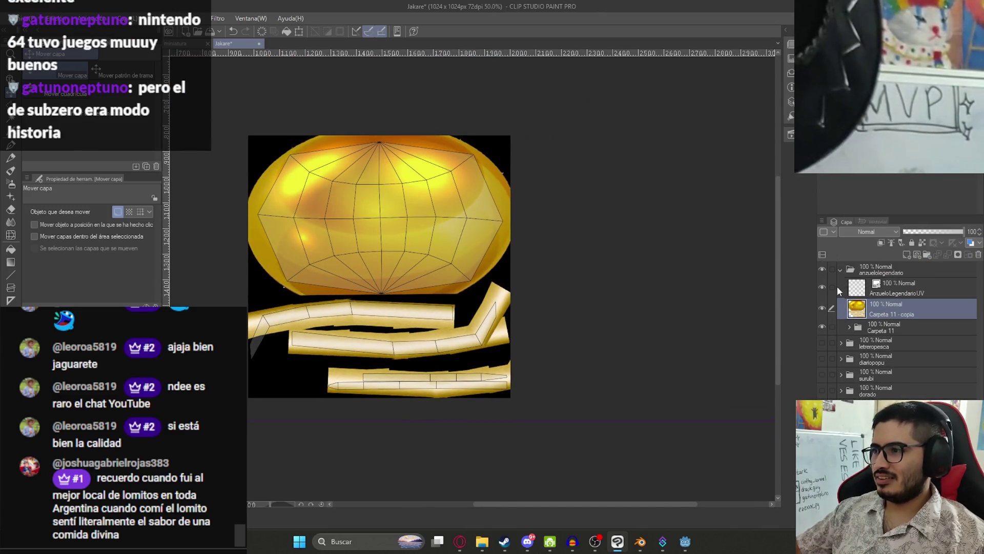
pyautogui.click(823, 287)
# Step: Pixelate the merged gold layer with a Mosaic filter of cell size 15
pyautogui.click(217, 18)
pyautogui.moveTo(257, 72)
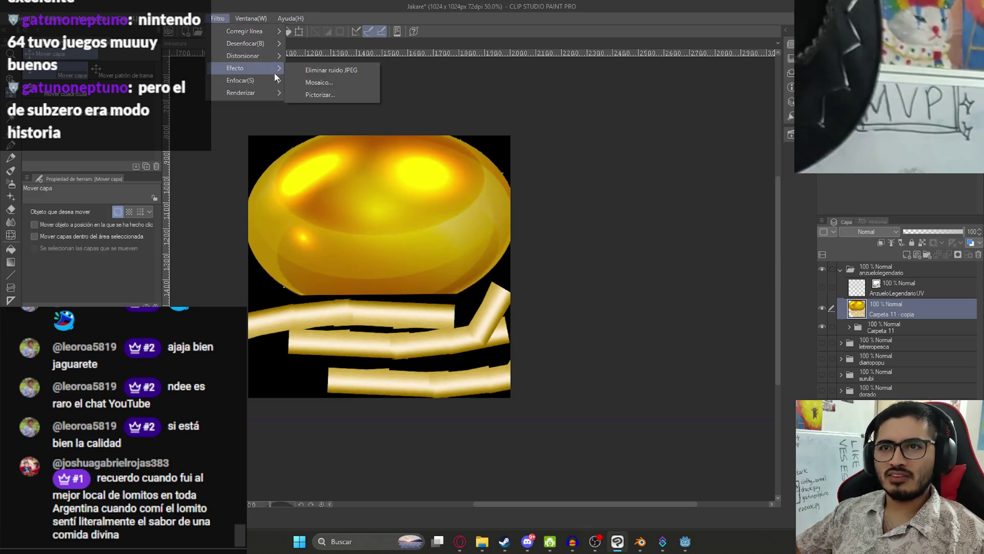
pyautogui.click(319, 80)
pyautogui.write('10')
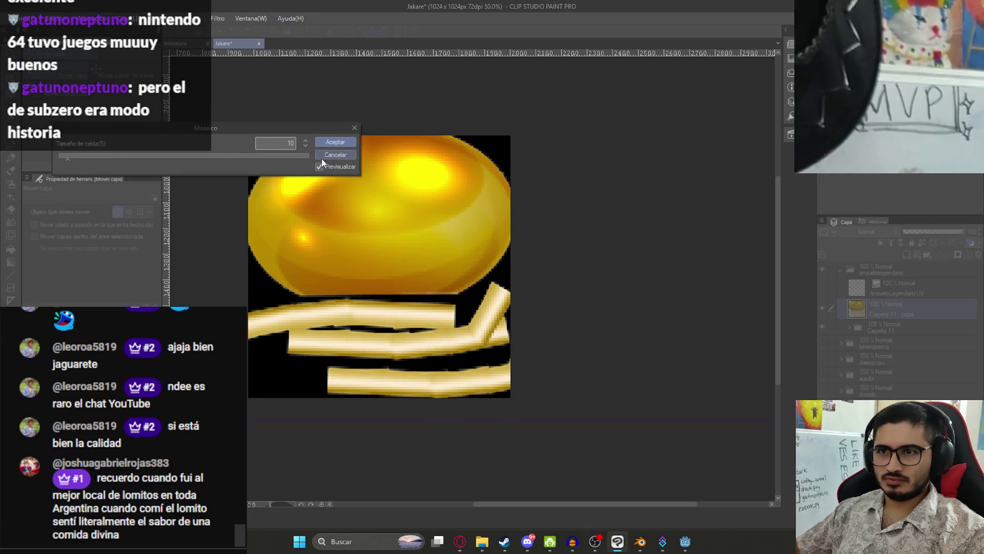
pyautogui.press('BackSpace')
pyautogui.write('5')
pyautogui.click(333, 142)
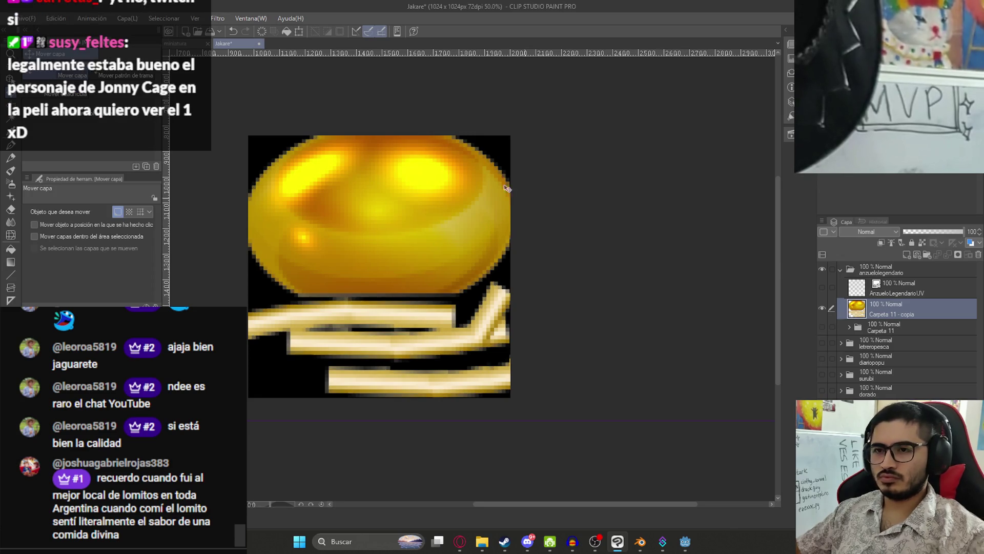
pyautogui.click(15, 8)
# Step: Export the pixelated layer as a PNG named AnzueloLegendario
pyautogui.moveTo(153, 160)
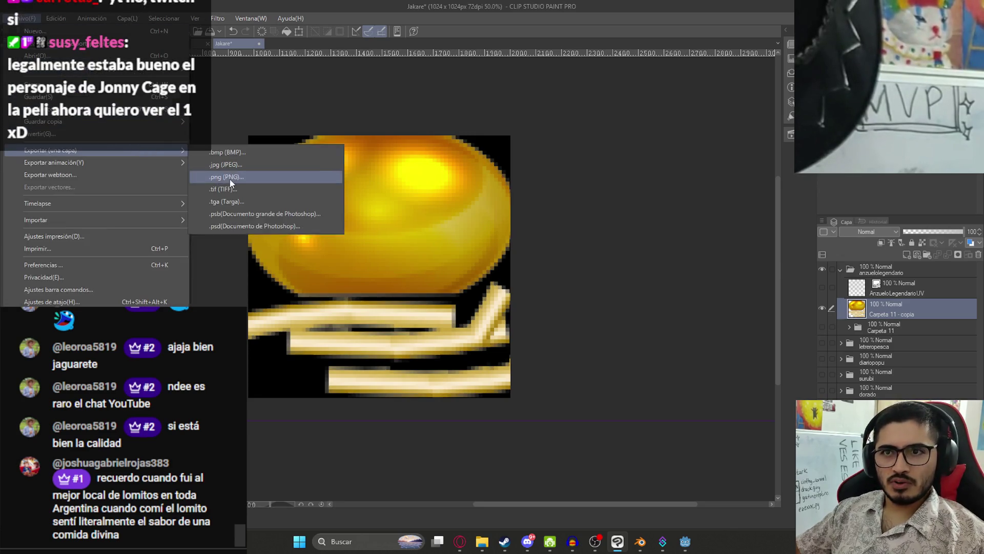
pyautogui.click(230, 179)
pyautogui.write('AnzueloLe')
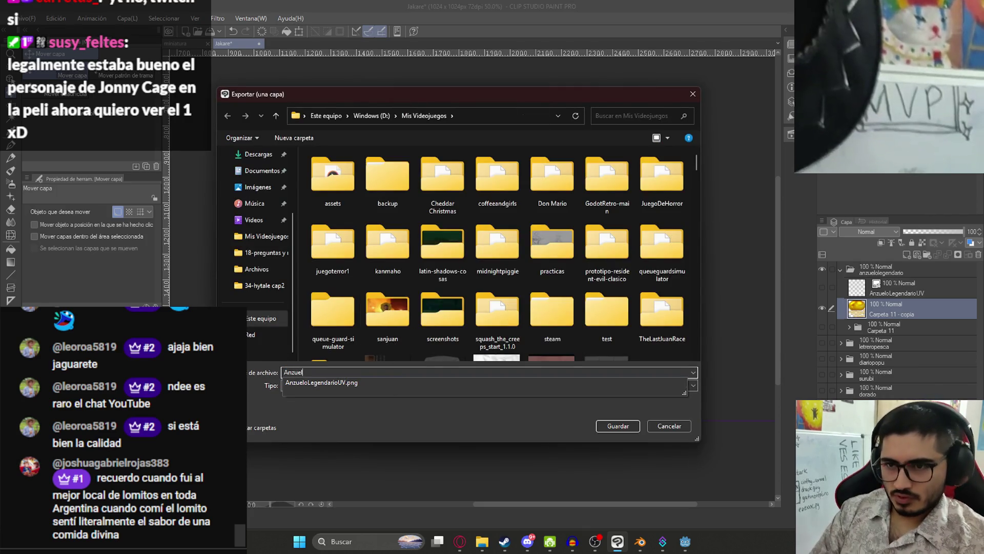
pyautogui.write('gendarioText')
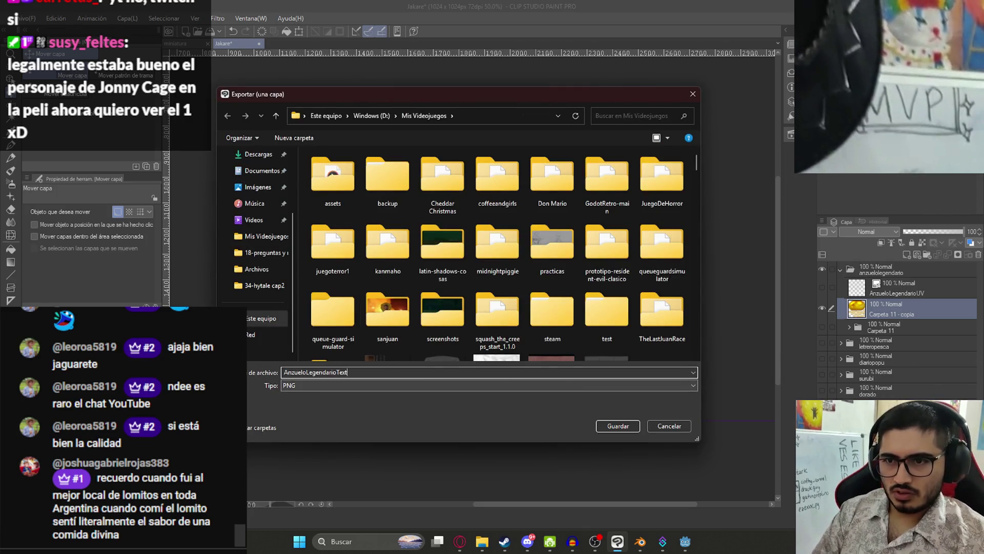
pyautogui.press('Return')
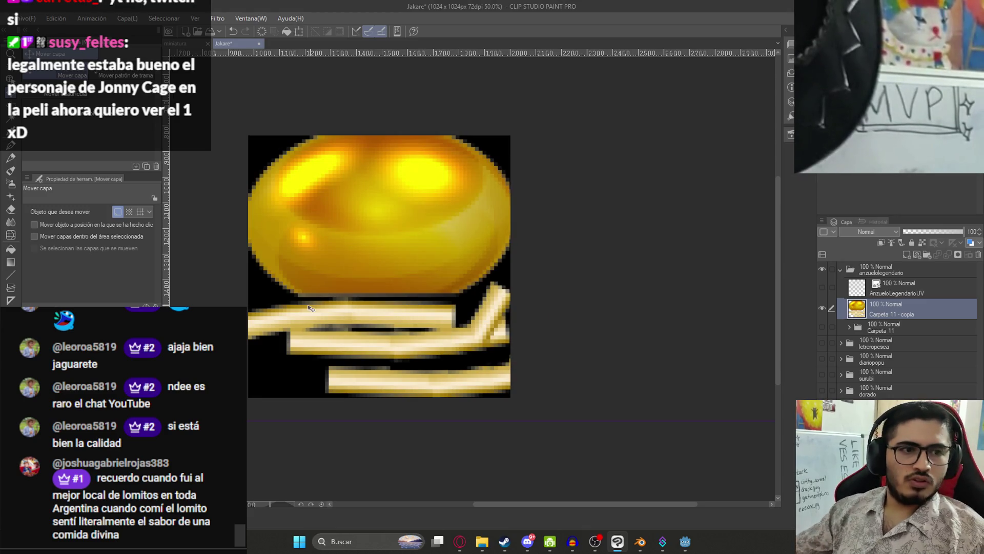
# Step: Save the Clip Studio document and return to Blender
pyautogui.hotkey('ctrl', 's')
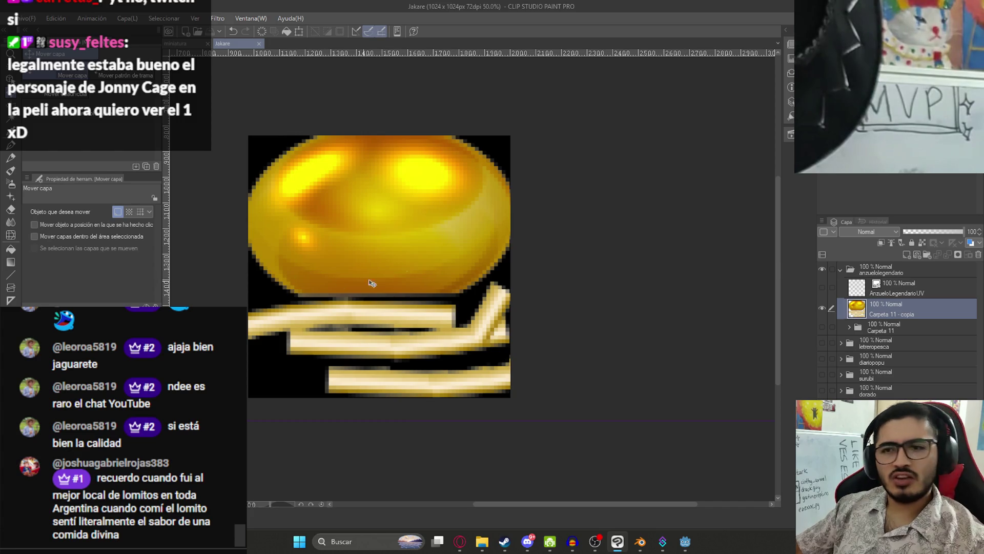
pyautogui.scroll(-1, 355, 284)
pyautogui.scroll(4, 338, 284)
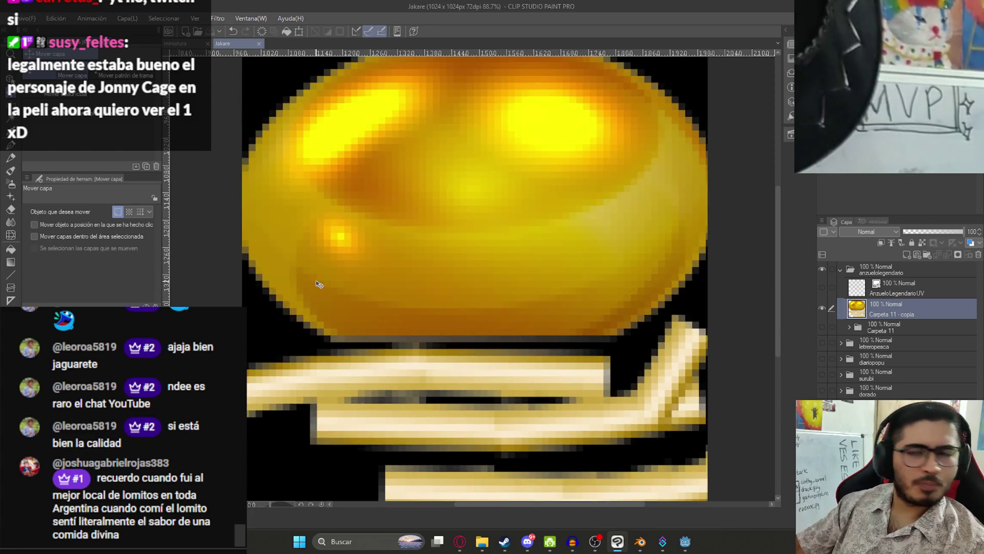
pyautogui.scroll(-3, 319, 284)
pyautogui.click(640, 542)
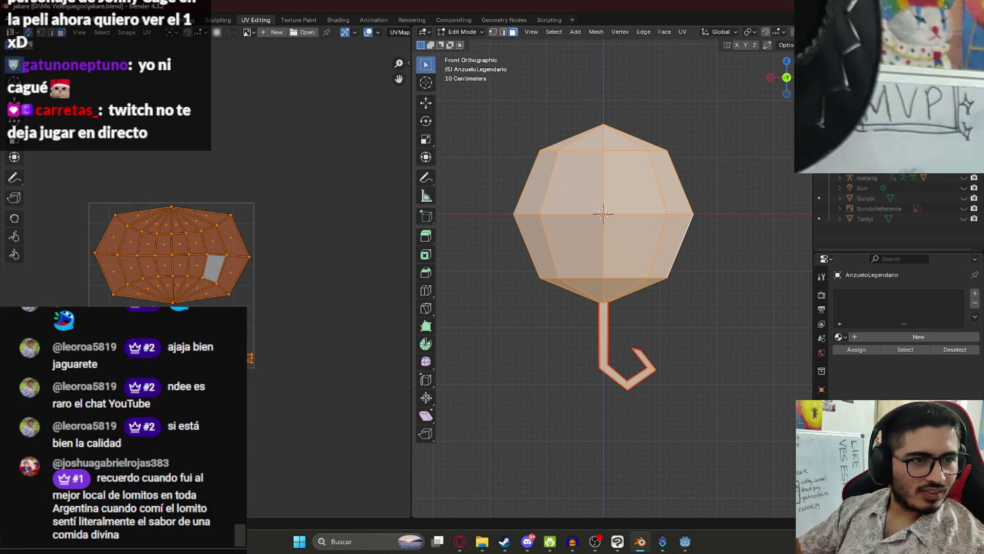
# Step: Save jakare.blend, then bring the YouTube playlist tab in Opera to the front
pyautogui.moveTo(779, 77); pyautogui.dragTo(758, 64)
pyautogui.hotkey('ctrl', 's')
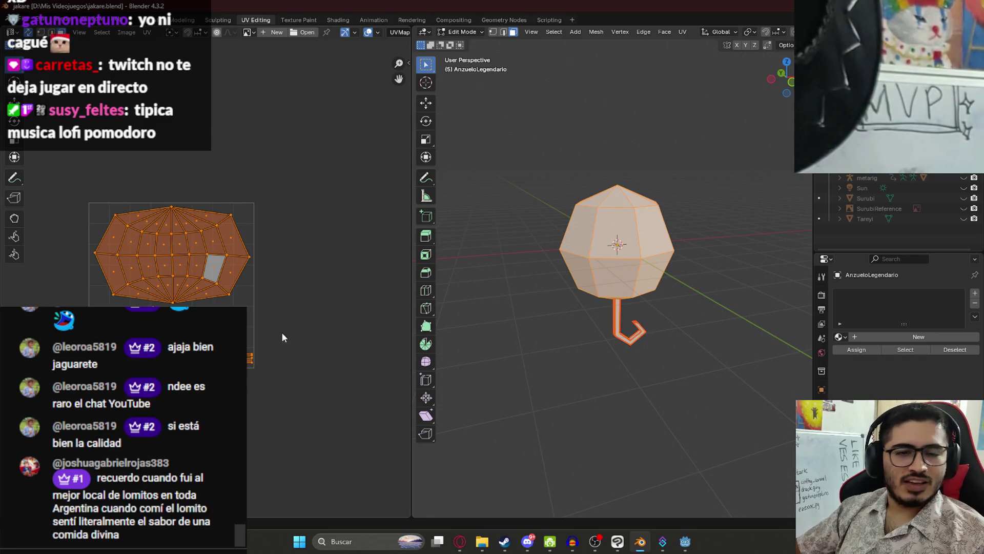
pyautogui.click(460, 540)
pyautogui.click(194, 11)
# Step: Search YouTube for 'pomodoro rdr2' and play the Red Dead Redemption 2 study video
pyautogui.click(411, 223)
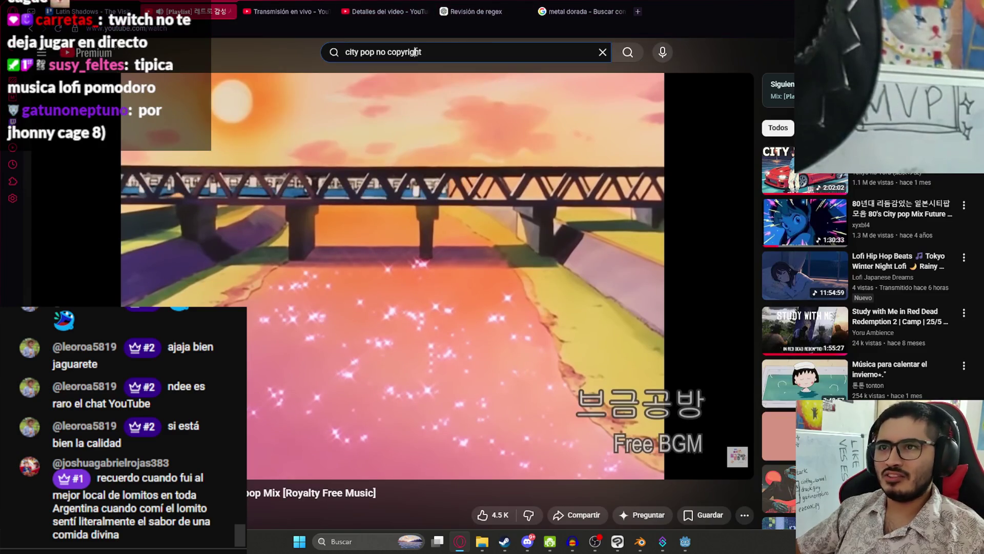
pyautogui.click(415, 53)
pyautogui.write('pomodoro rdr2')
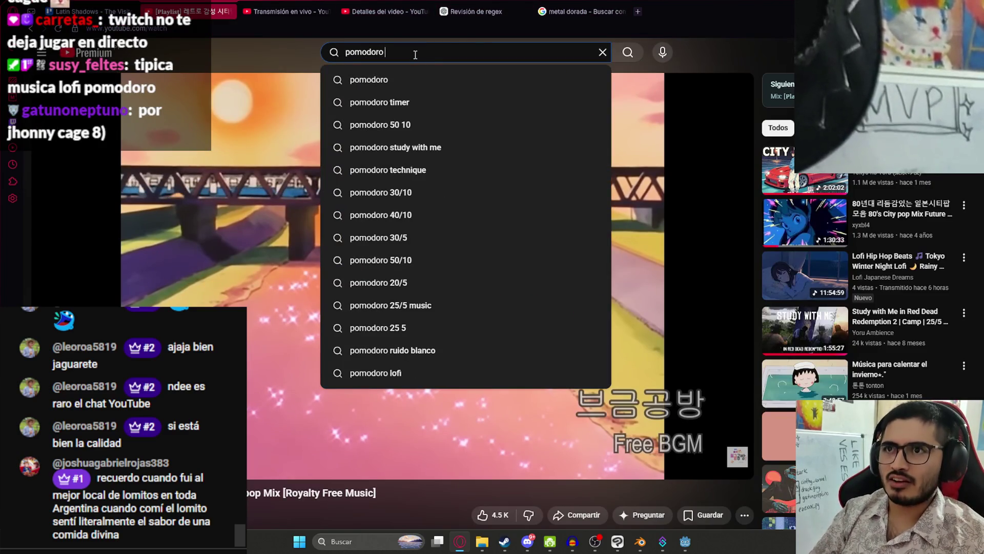
pyautogui.press('Return')
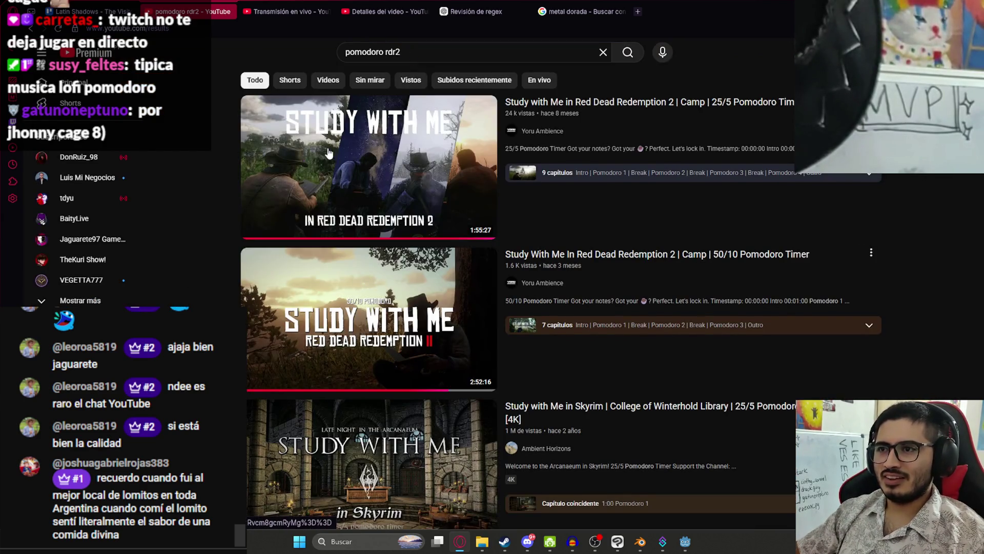
pyautogui.click(365, 132)
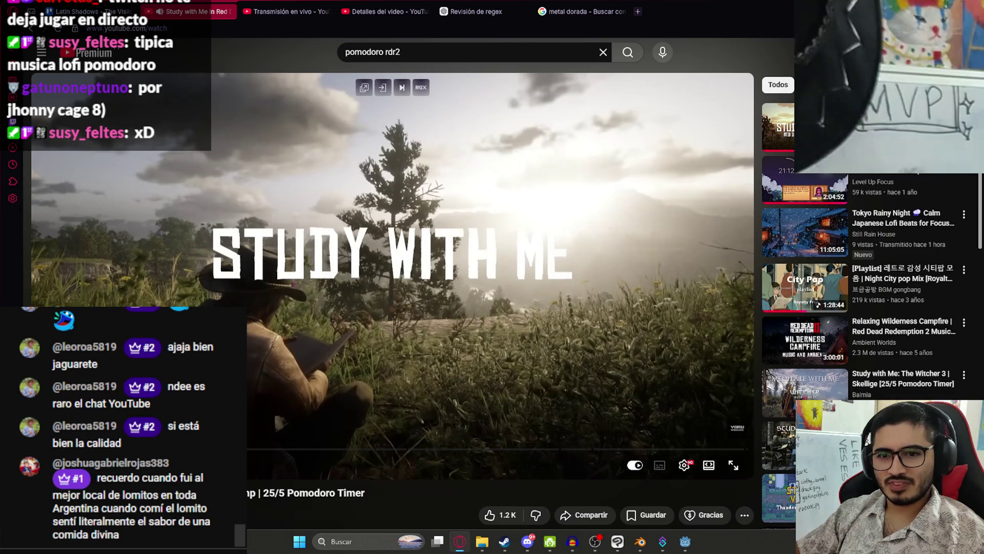
pyautogui.press('Right')
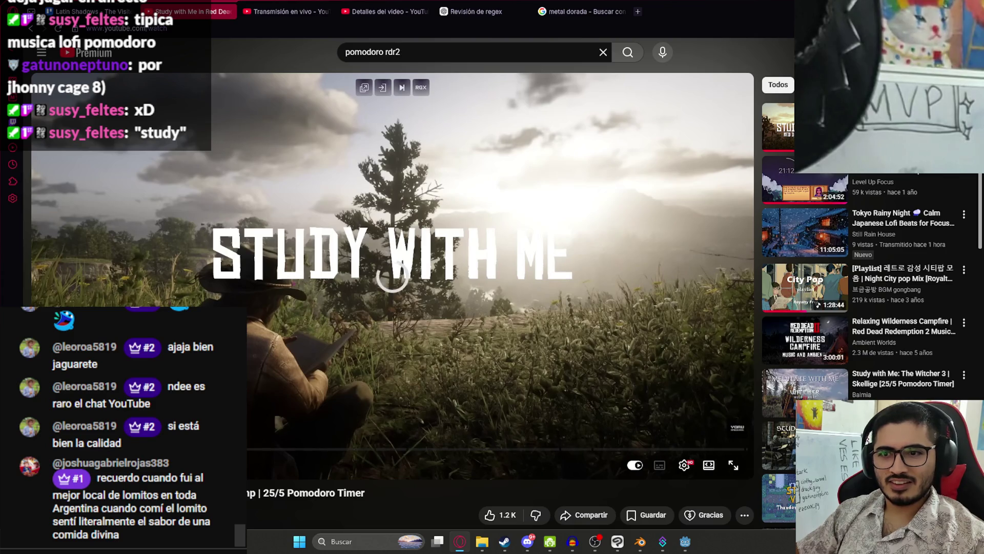
pyautogui.scroll(-5, 273, 411)
pyautogui.scroll(5, 321, 254)
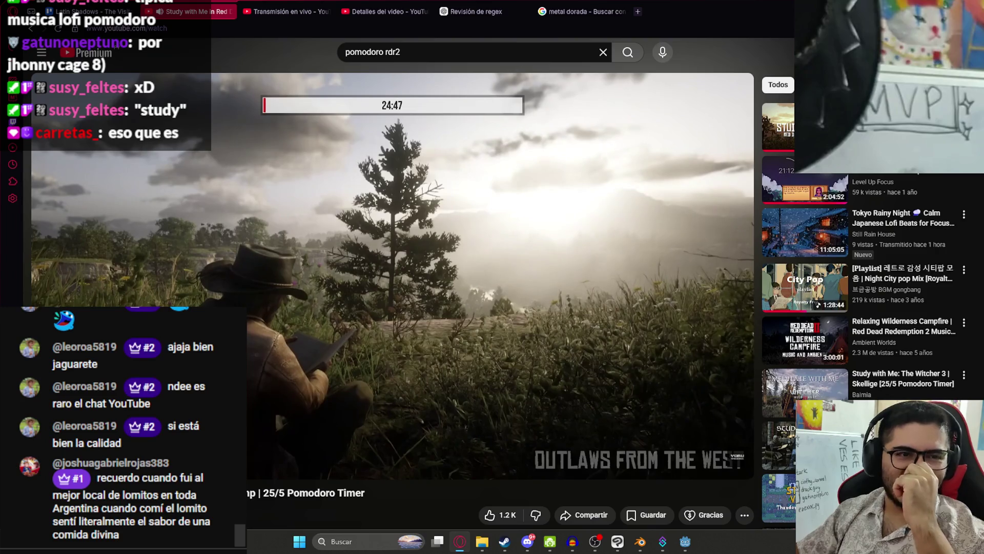
# Step: Cycle through the Trello tab and Godot to get back to Clip Studio Paint
pyautogui.hotkey('ctrl', '1')
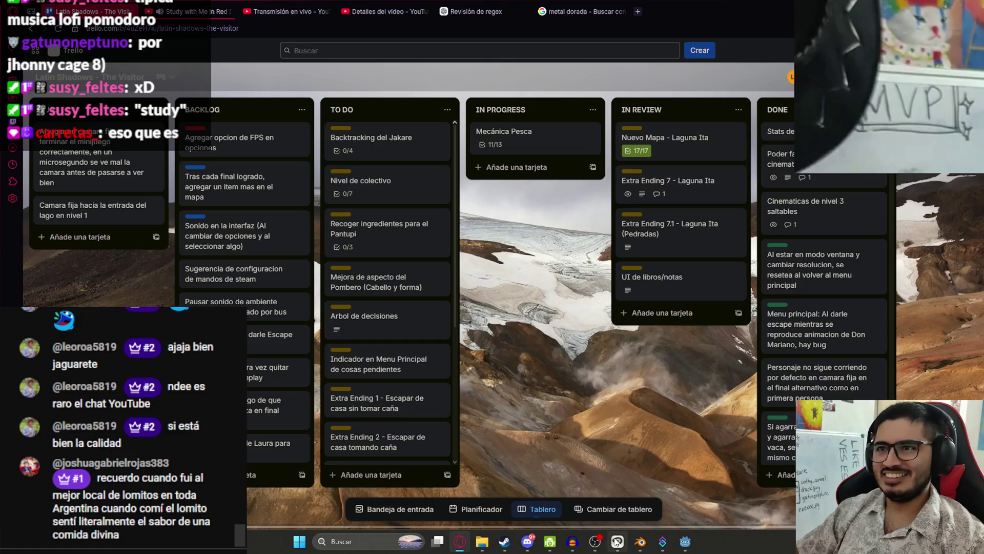
pyautogui.click(686, 541)
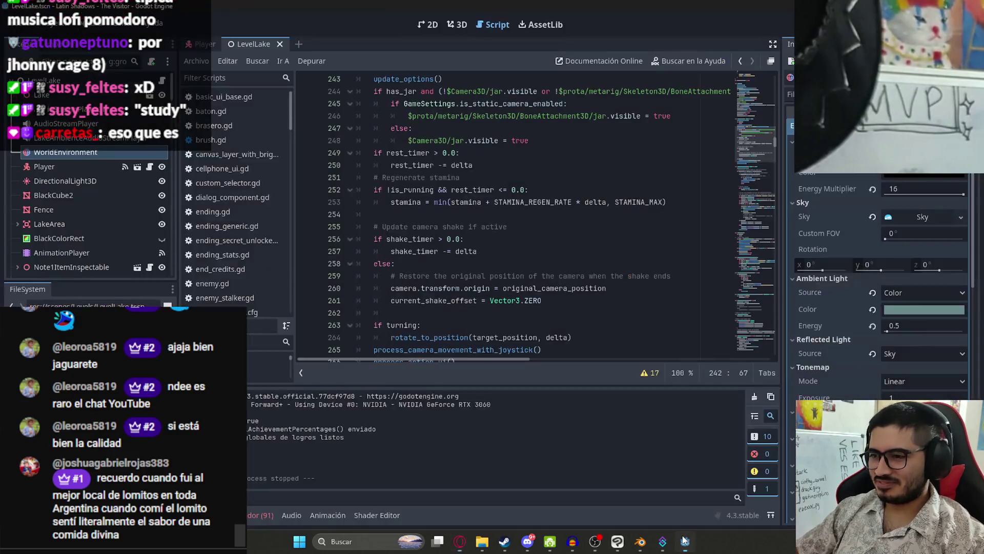
pyautogui.click(618, 541)
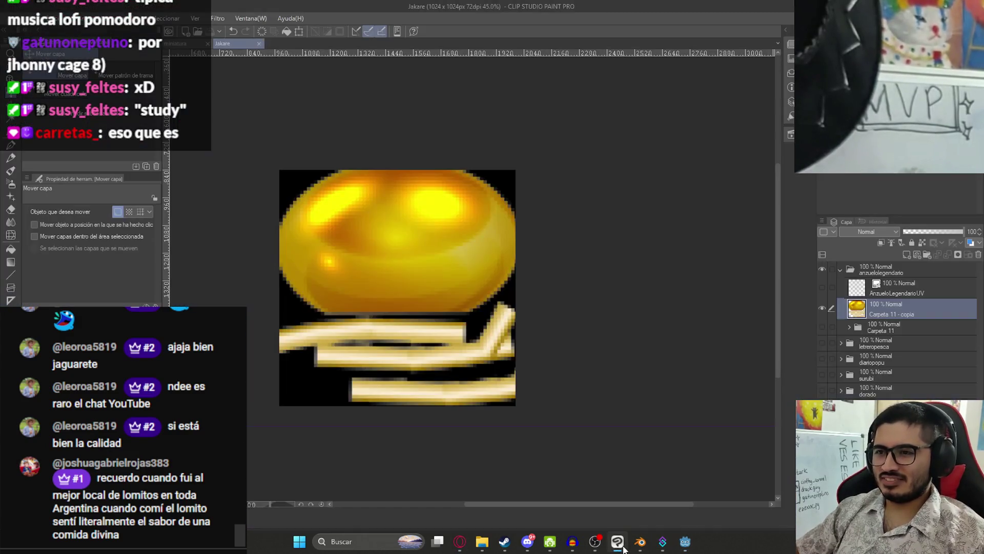
# Step: In Blender's Shading workspace, create a new hook material with Roughness 1.000
pyautogui.click(641, 541)
pyautogui.click(349, 23)
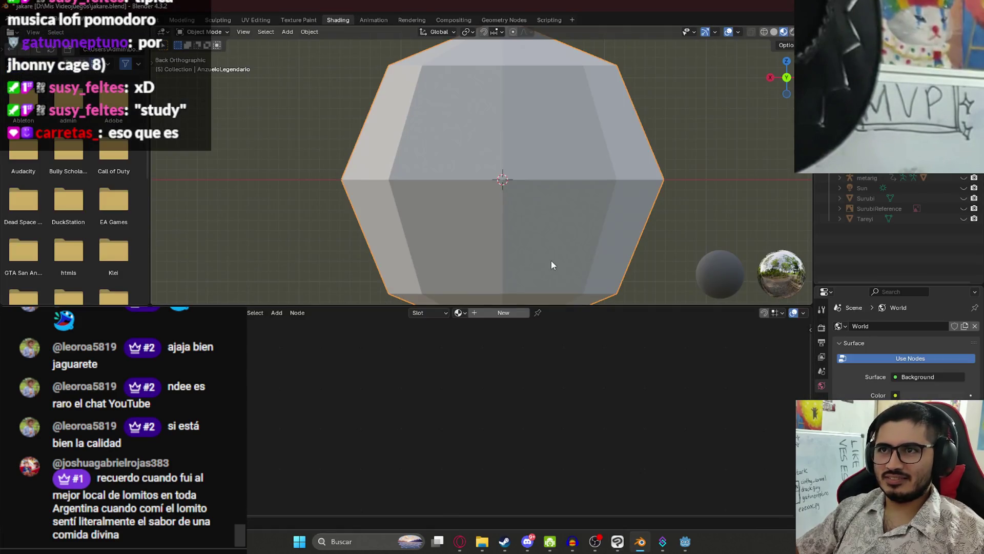
pyautogui.click(525, 313)
pyautogui.moveTo(688, 391); pyautogui.dragTo(690, 389)
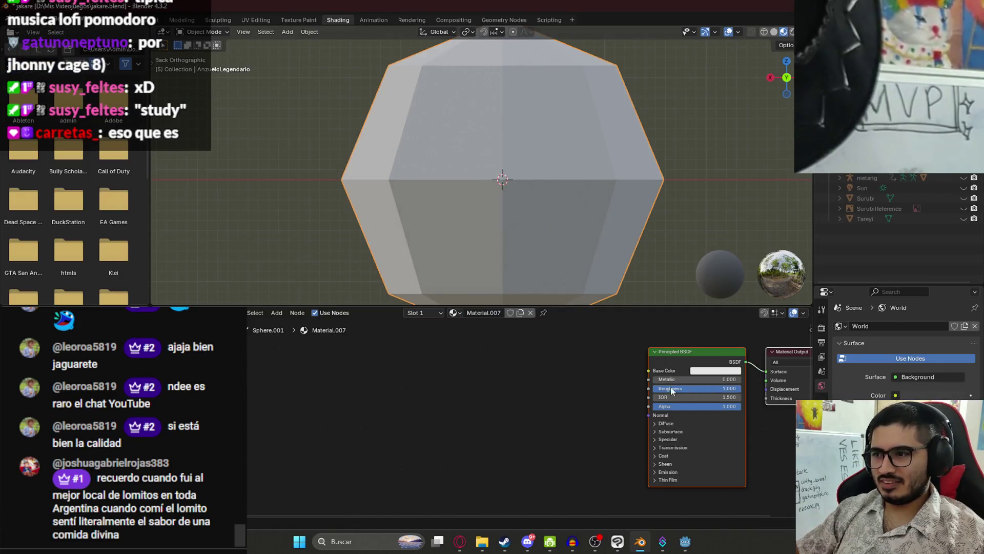
pyautogui.click(647, 373)
# Step: Feed Base Color from an Image Texture node loading AnzueloLegendarioTexture.png
pyautogui.moveTo(437, 389); pyautogui.dragTo(436, 389)
pyautogui.click(410, 415)
pyautogui.click(415, 403)
pyautogui.scroll(-15, 535, 346)
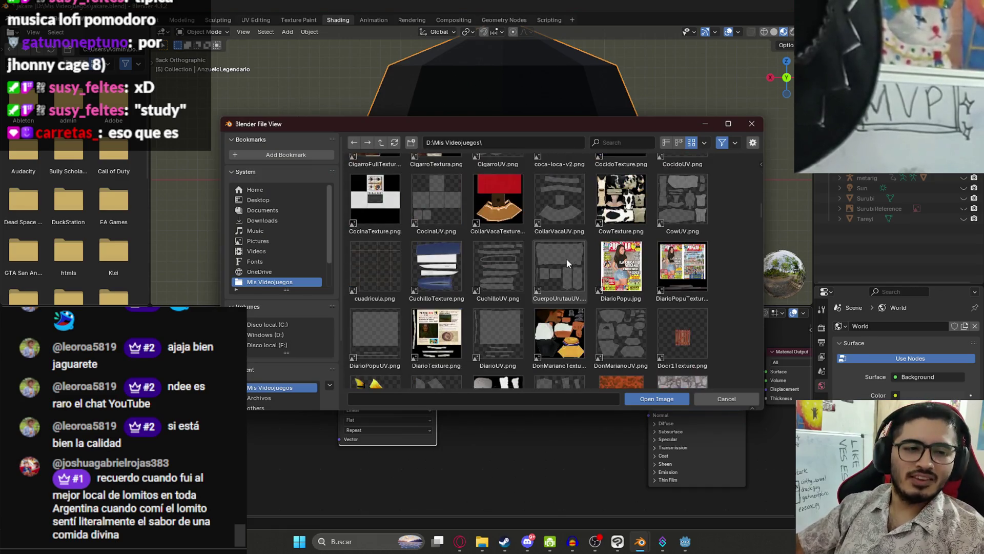
pyautogui.scroll(3, 565, 244)
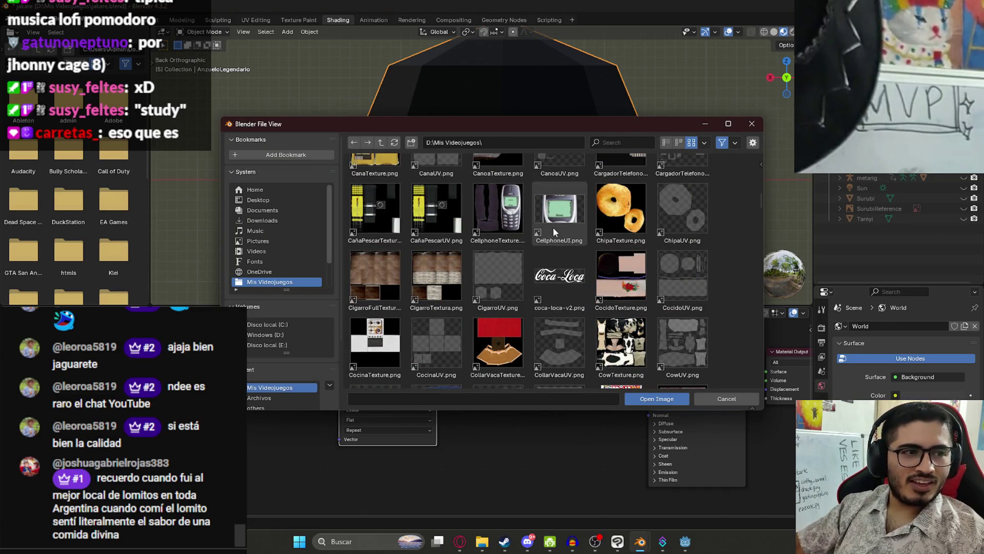
pyautogui.scroll(10, 552, 220)
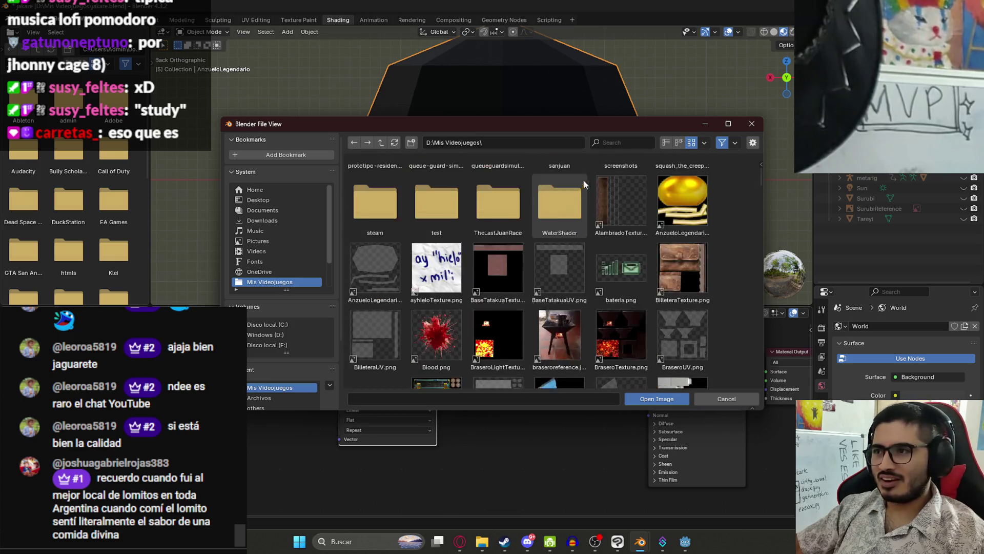
pyautogui.scroll(-3, 602, 248)
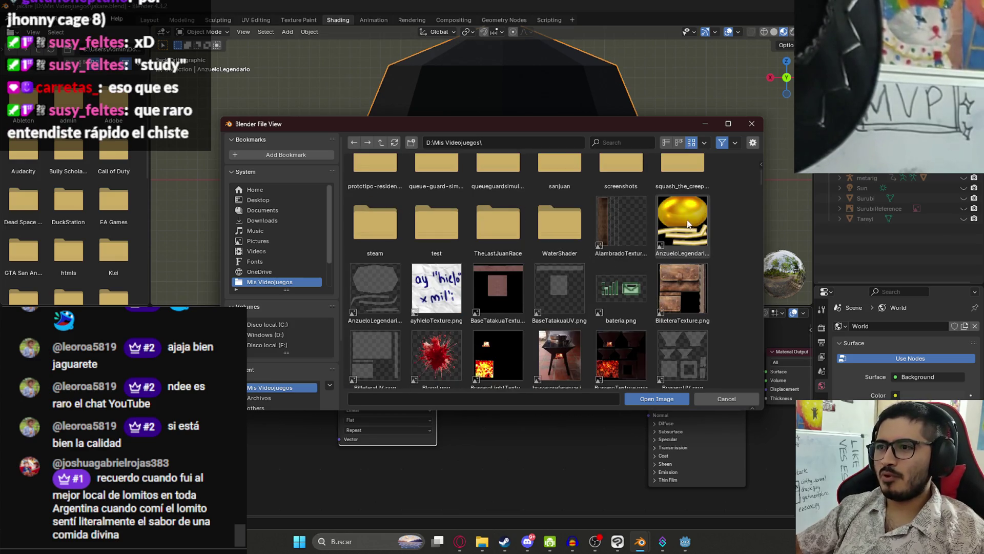
pyautogui.doubleClick(689, 222)
pyautogui.scroll(-5, 552, 127)
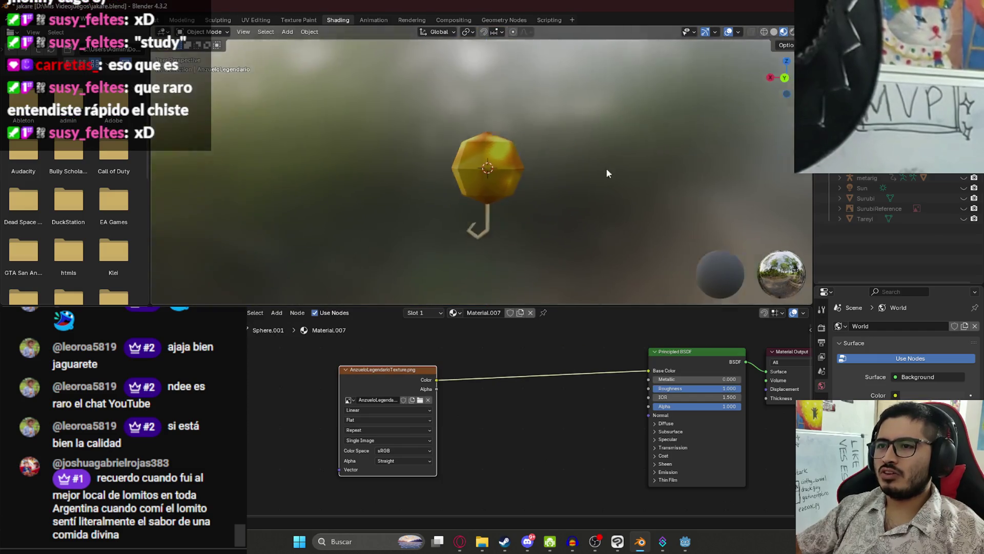
# Step: Apply Shade Smooth to the gold ball and save the blend file
pyautogui.scroll(3, 477, 172)
pyautogui.rightClick(472, 174)
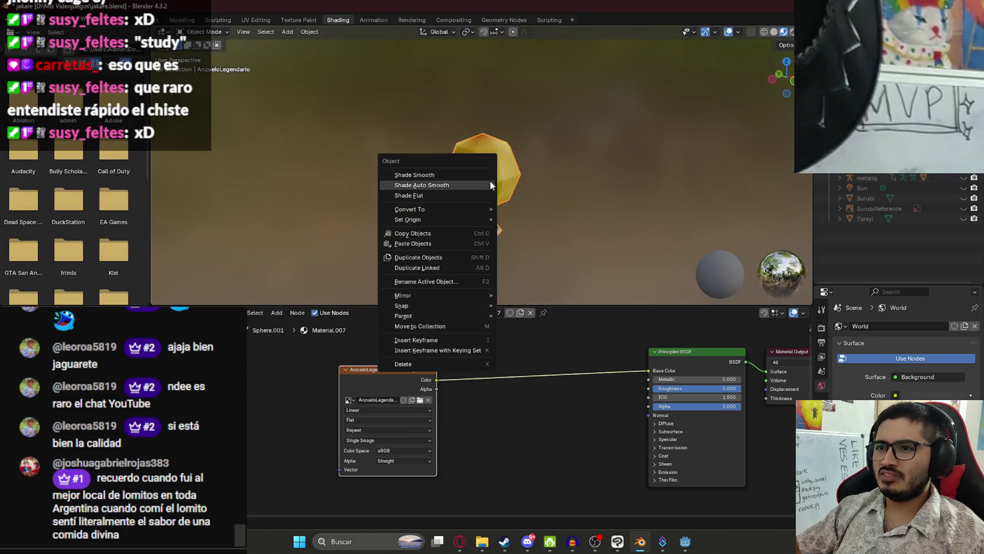
pyautogui.click(457, 178)
pyautogui.scroll(4, 521, 176)
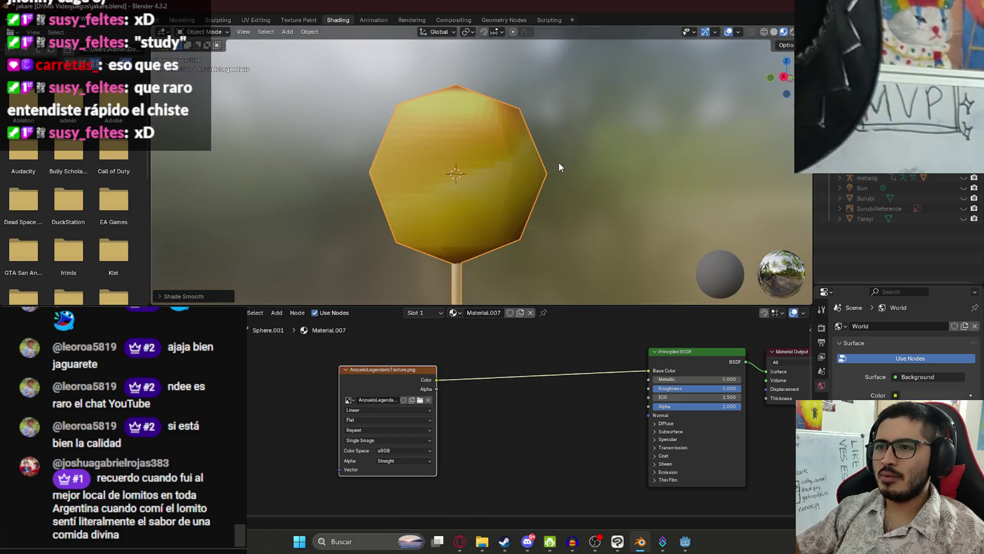
pyautogui.click(559, 166)
pyautogui.scroll(-3, 563, 164)
pyautogui.scroll(2, 577, 180)
pyautogui.moveTo(512, 211)
pyautogui.mouseDown()
pyautogui.moveTo(466, 218)
pyautogui.moveTo(505, 146)
pyautogui.mouseUp()
pyautogui.scroll(2, 593, 167)
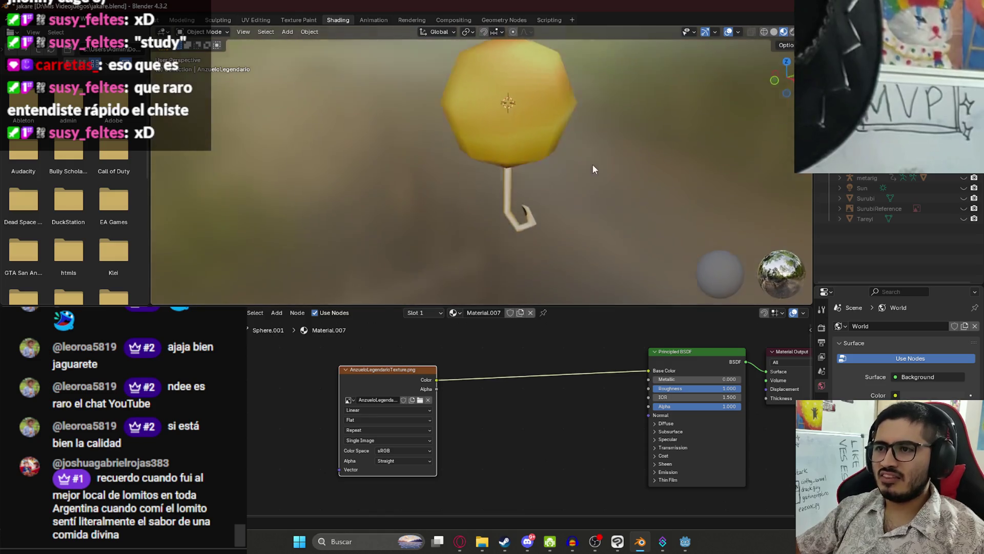
pyautogui.scroll(5, 560, 237)
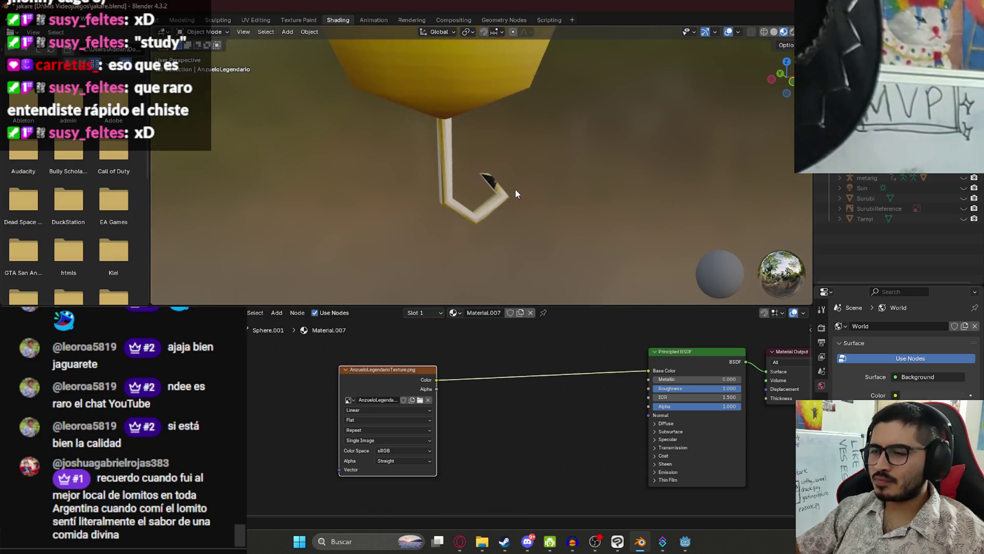
pyautogui.scroll(3, 515, 194)
pyautogui.hotkey('ctrl', 's')
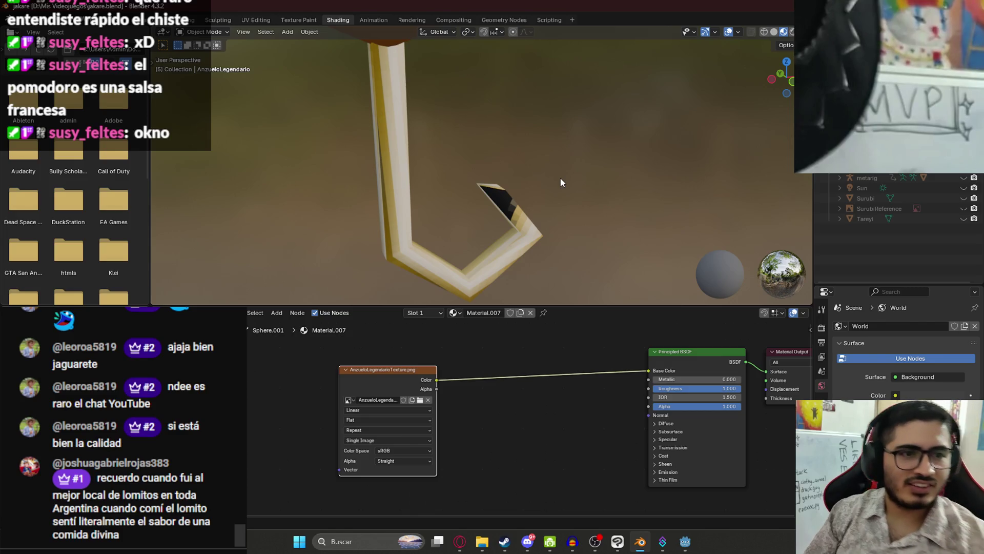
# Step: Add a subdivision level with Ctrl+1 and orbit to inspect the hook
pyautogui.hotkey('ctrl', '1')
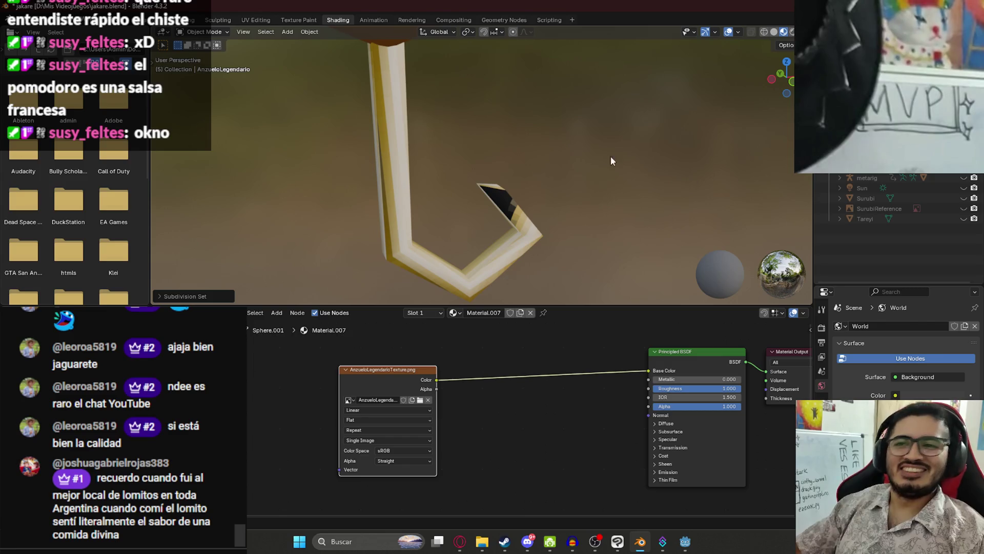
pyautogui.moveTo(555, 167)
pyautogui.mouseDown()
pyautogui.moveTo(503, 134)
pyautogui.moveTo(404, 127)
pyautogui.moveTo(623, 142)
pyautogui.moveTo(486, 144)
pyautogui.mouseUp()
pyautogui.scroll(-5, 486, 144)
pyautogui.scroll(6, 595, 116)
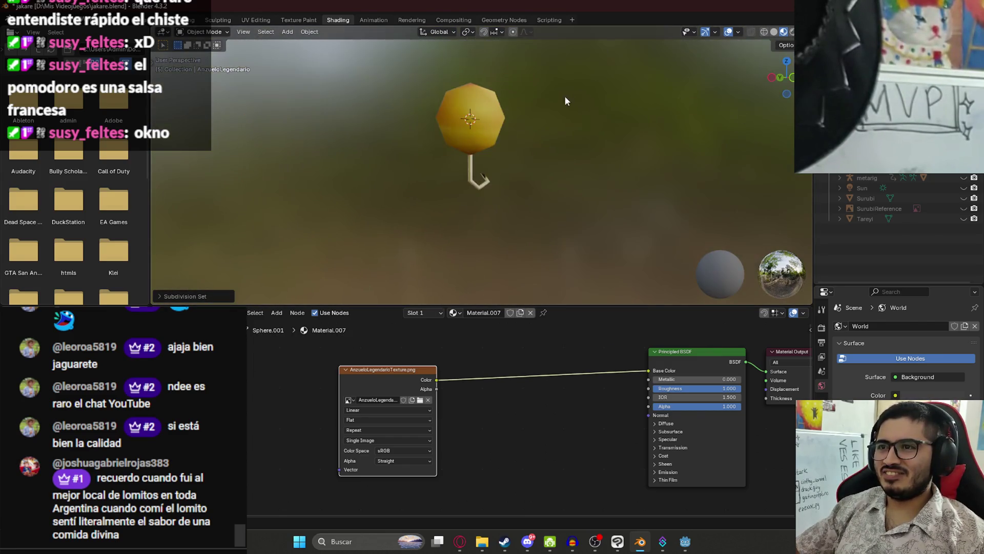
# Step: Delete the old pixelated copy layer and show the AnzueloLegendarioUV wireframe again
pyautogui.click(617, 545)
pyautogui.rightClick(849, 307)
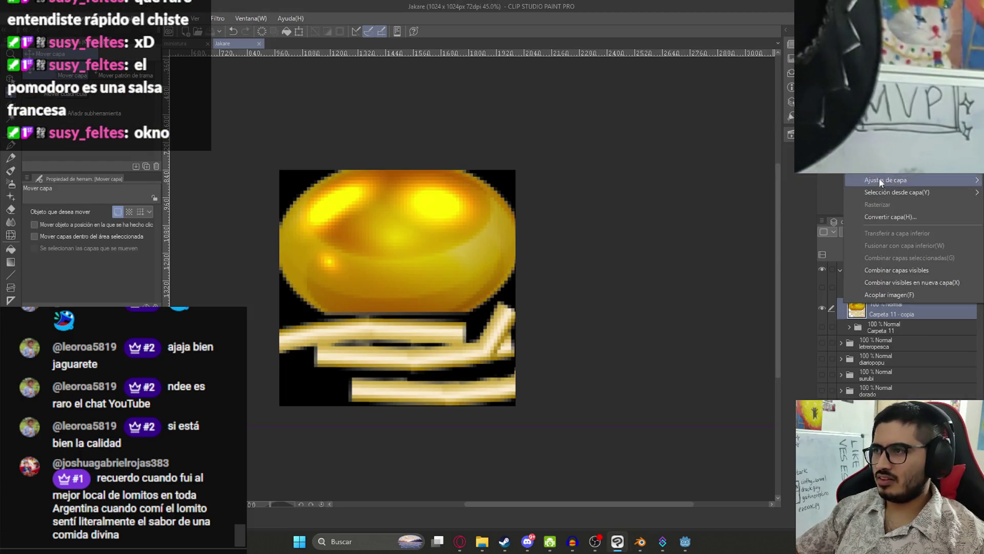
pyautogui.press('Delete')
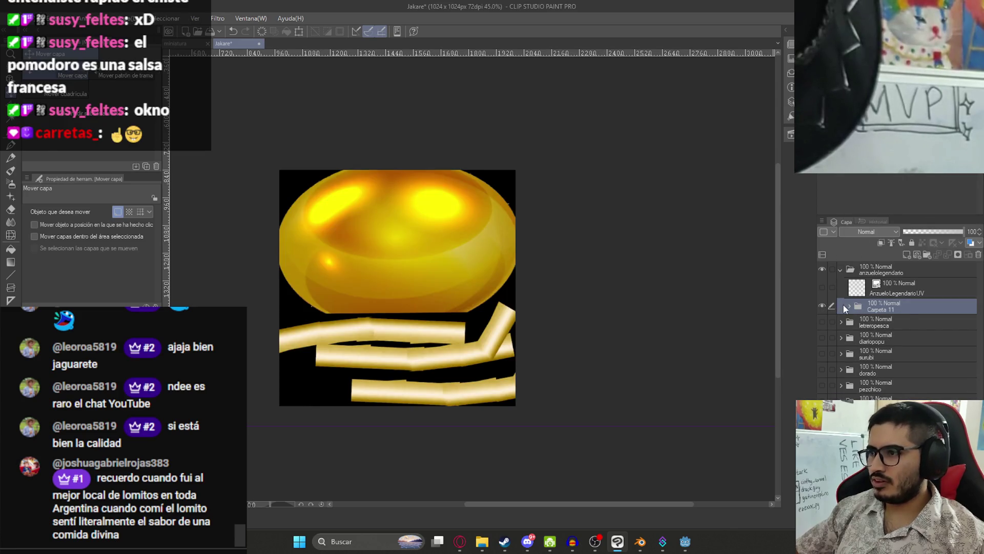
pyautogui.click(849, 307)
pyautogui.click(822, 286)
# Step: Duplicate the Capa 18 - copia 4 strip, rotate it onto the hook's bend, and erase its overlap
pyautogui.scroll(3, 365, 350)
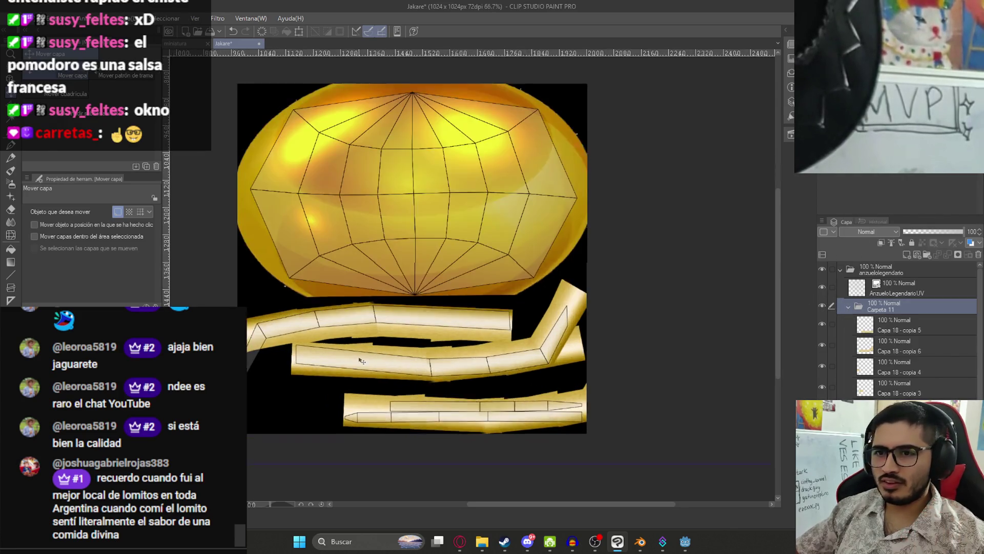
pyautogui.click(893, 341)
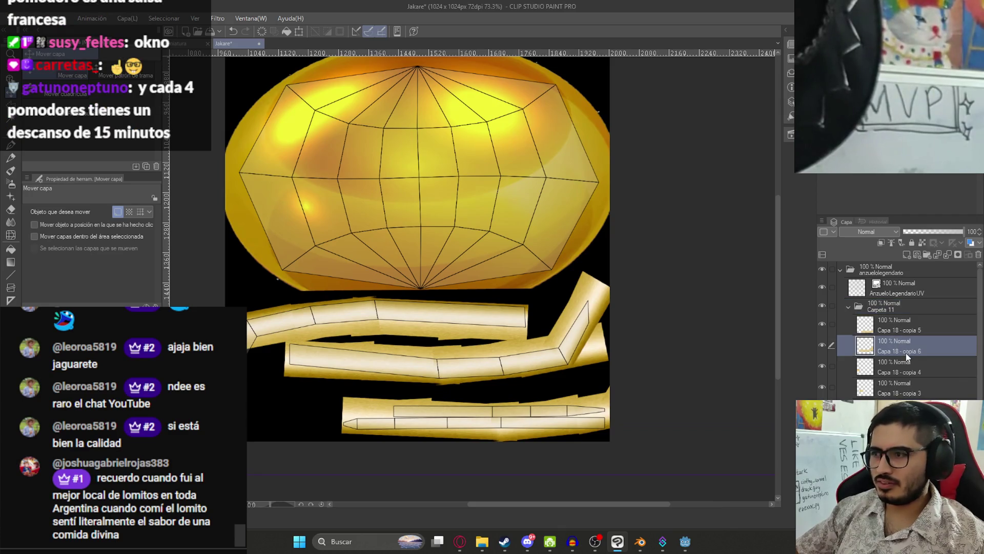
pyautogui.click(893, 367)
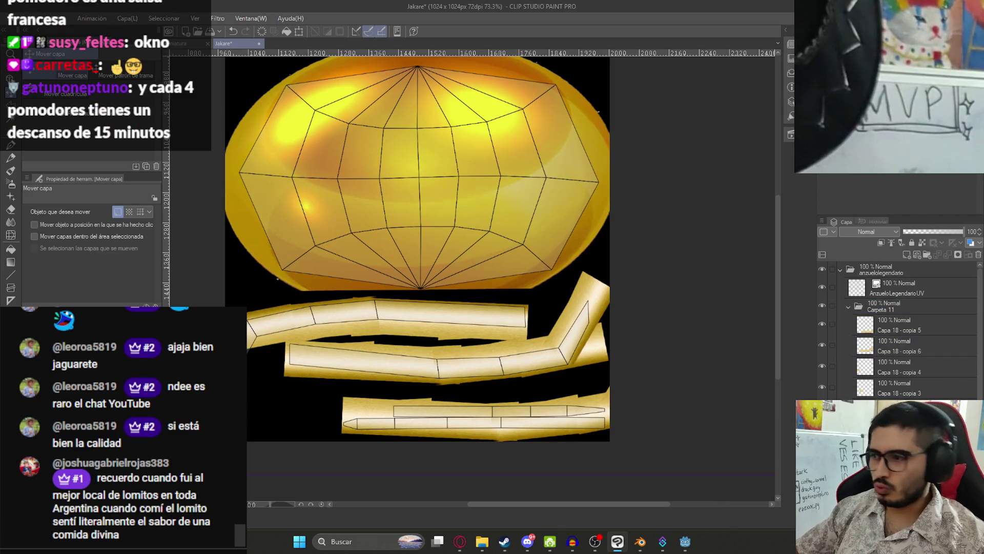
pyautogui.click(893, 368)
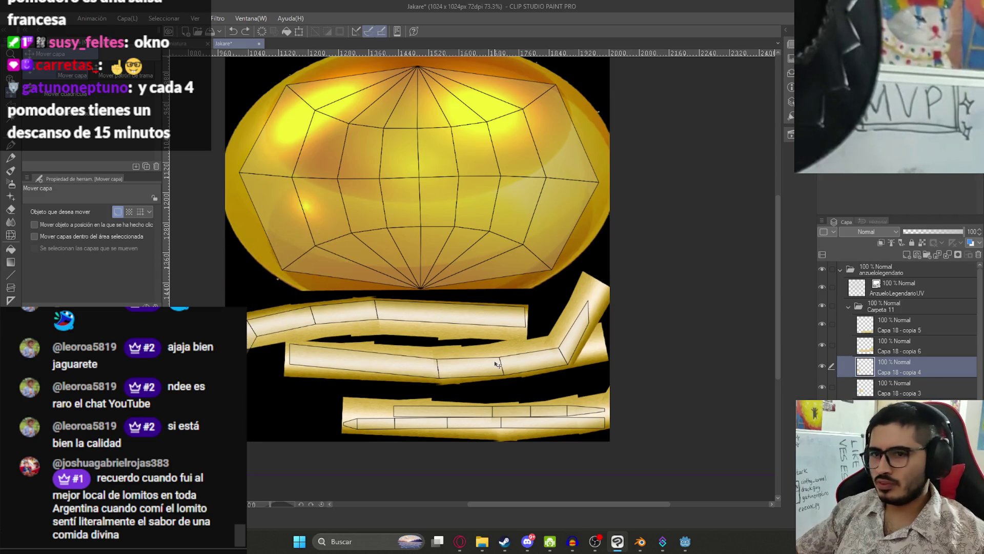
pyautogui.hotkey('ctrl', 'c')
pyautogui.hotkey('ctrl', 'v')
pyautogui.hotkey('ctrl', 't')
pyautogui.moveTo(349, 272); pyautogui.dragTo(338, 236)
pyautogui.scroll(5, 337, 235)
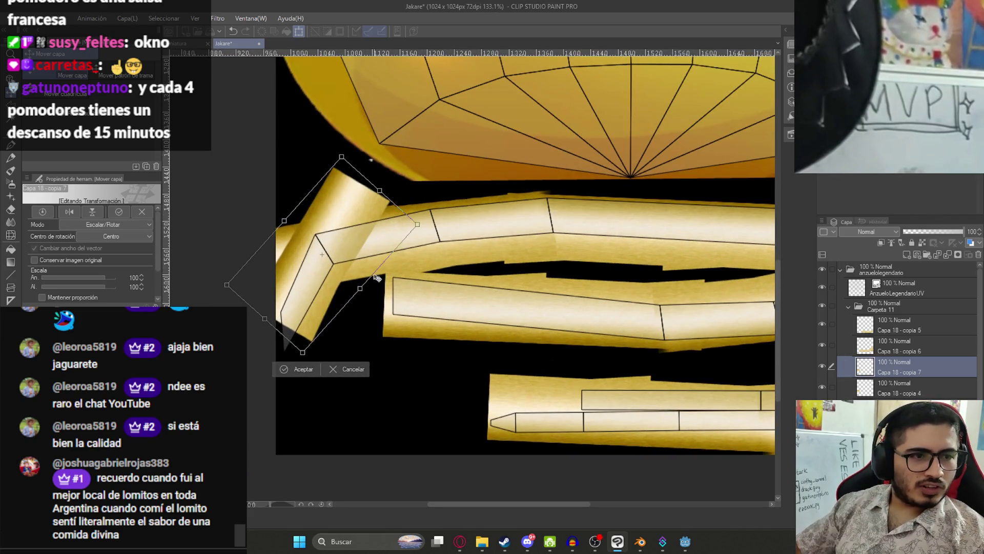
pyautogui.moveTo(323, 255); pyautogui.dragTo(315, 300)
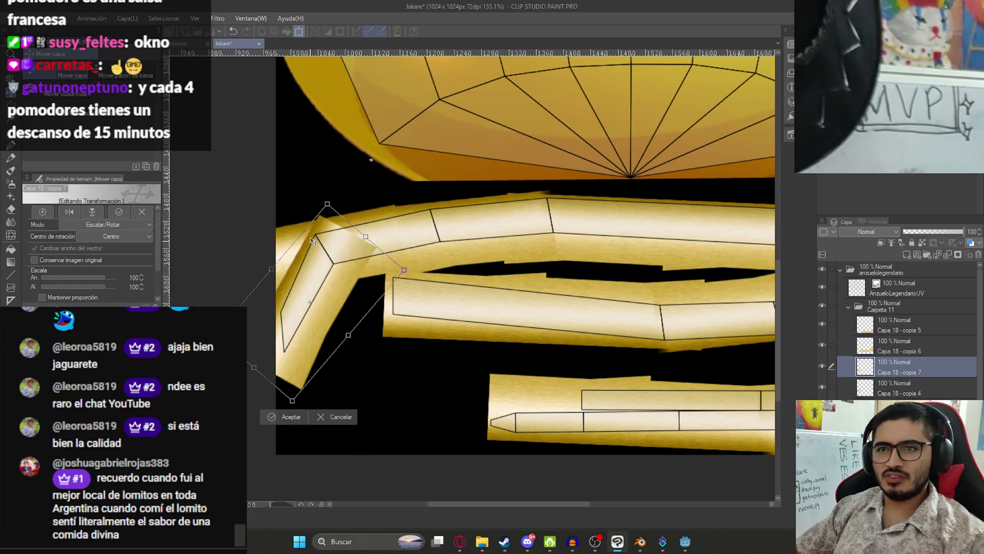
pyautogui.press('Return')
pyautogui.press('e')
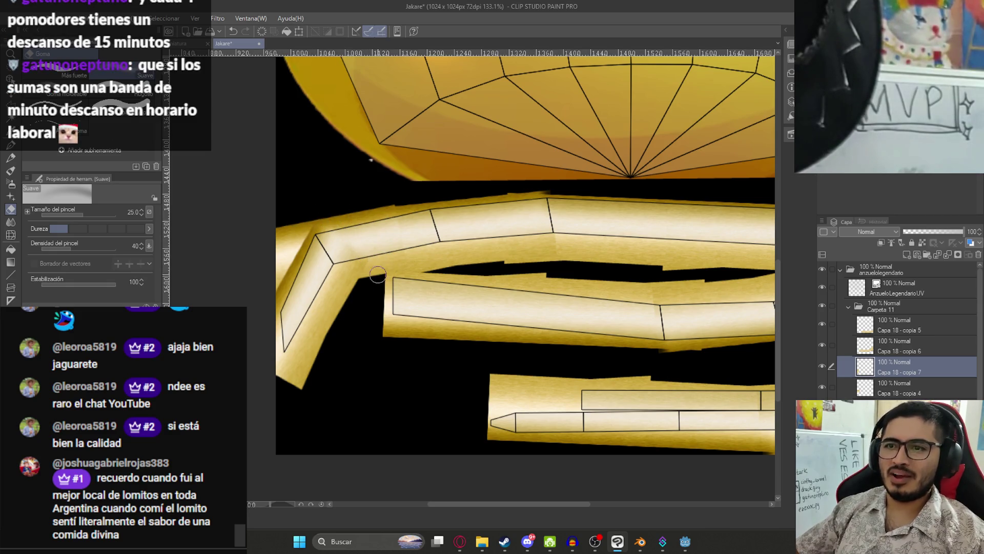
pyautogui.moveTo(366, 270); pyautogui.dragTo(357, 277)
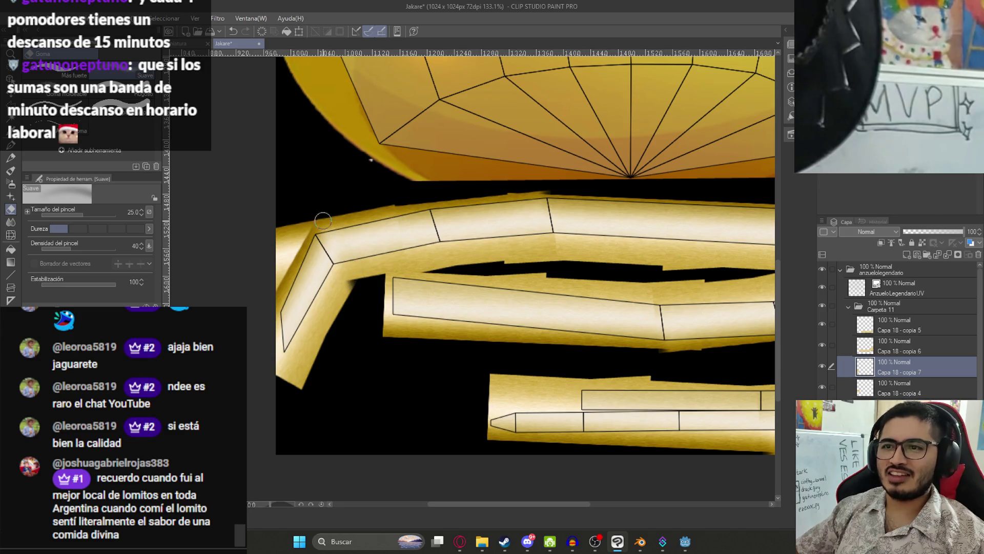
pyautogui.scroll(-2, 397, 281)
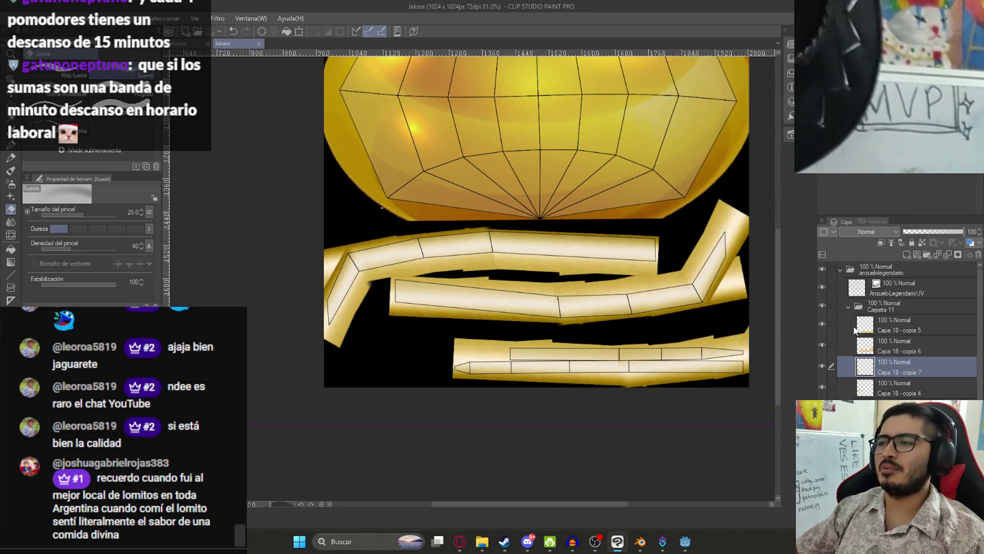
# Step: Convert the Carpeta 11 folder into a merged raster copy and hide the UV wireframe
pyautogui.click(848, 310)
pyautogui.click(848, 306)
pyautogui.rightClick(897, 302)
pyautogui.click(932, 259)
pyautogui.click(822, 286)
pyautogui.scroll(-2, 687, 227)
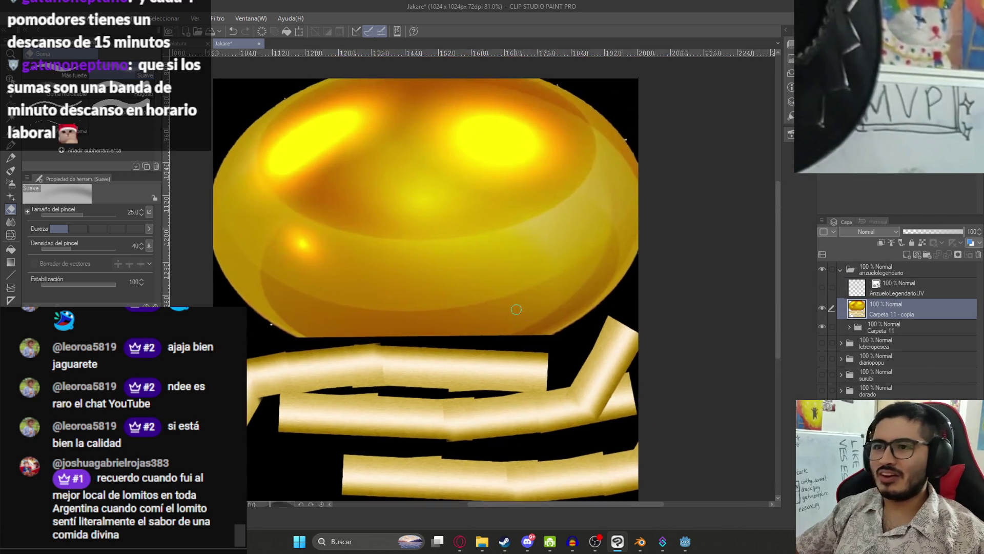
# Step: Apply a Mosaic of cell size 20 to the new merged layer and hide the Carpeta 11 folder
pyautogui.click(218, 19)
pyautogui.moveTo(246, 68)
pyautogui.click(308, 82)
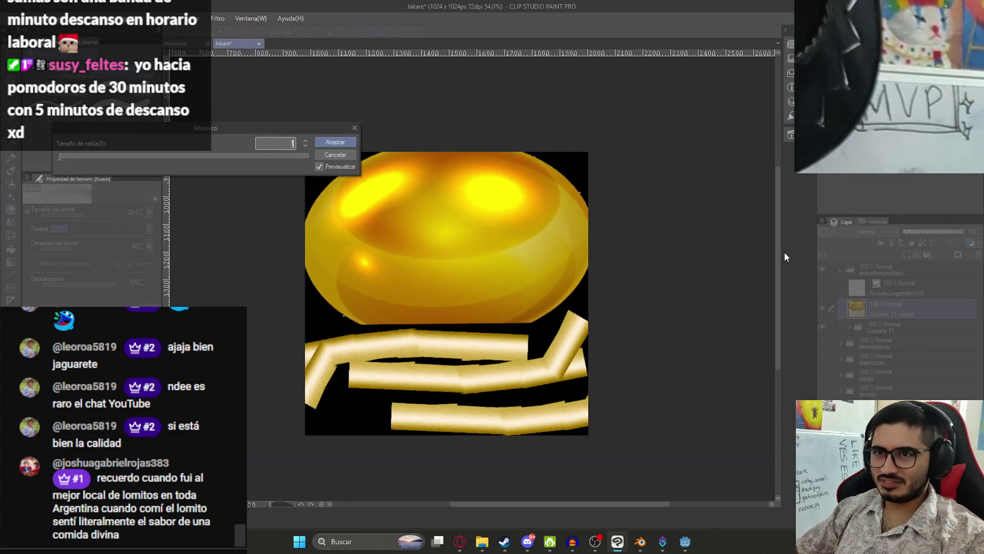
pyautogui.write('20')
pyautogui.press('Return')
pyautogui.click(822, 326)
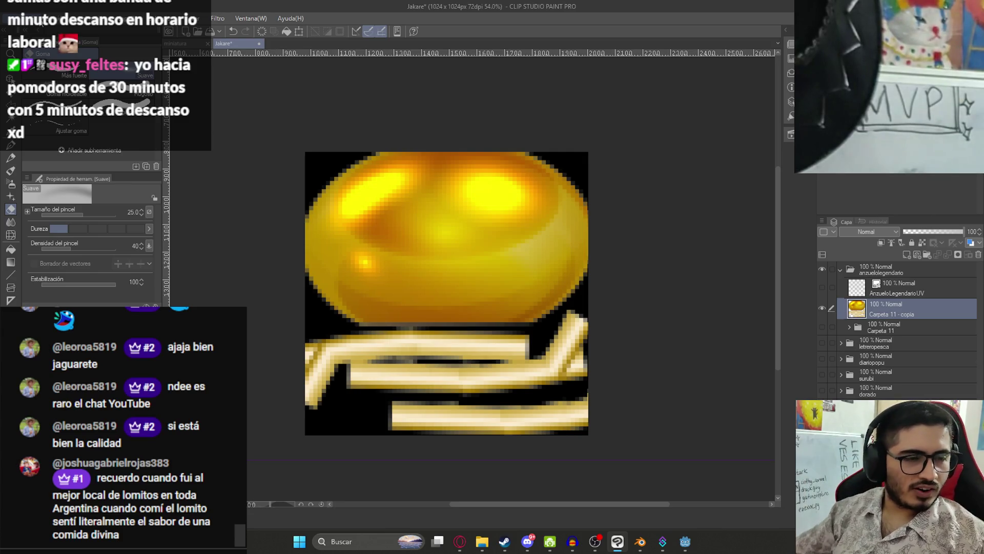
pyautogui.click(13, 18)
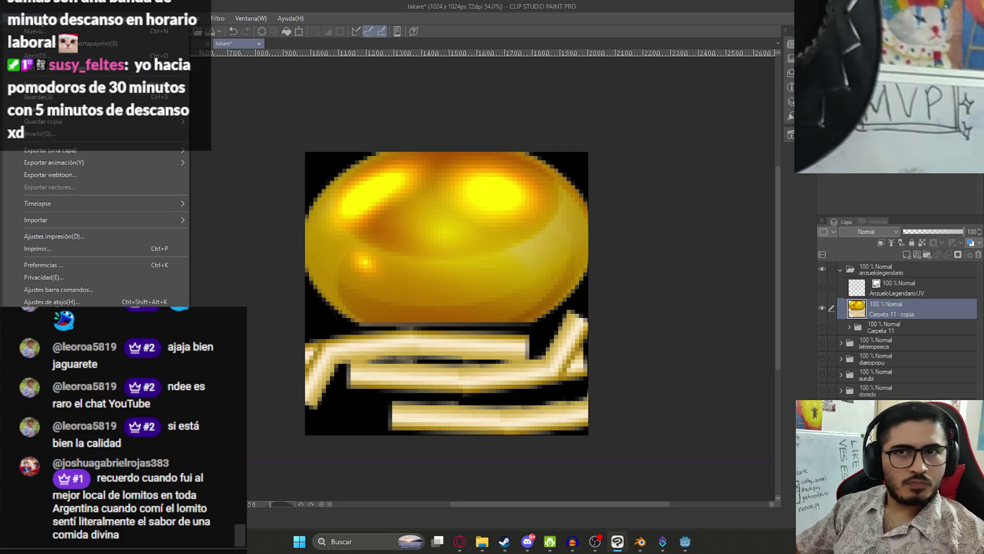
# Step: Export the layer as PNG, replacing AnzueloLegendarioTexture.png in Mis Videojuegos
pyautogui.moveTo(103, 150)
pyautogui.click(280, 181)
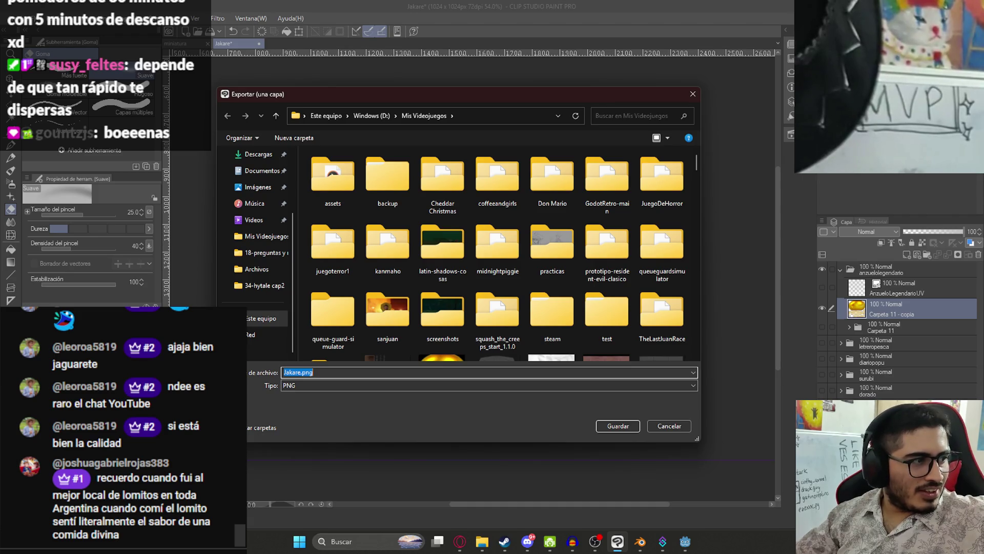
pyautogui.scroll(-3, 372, 328)
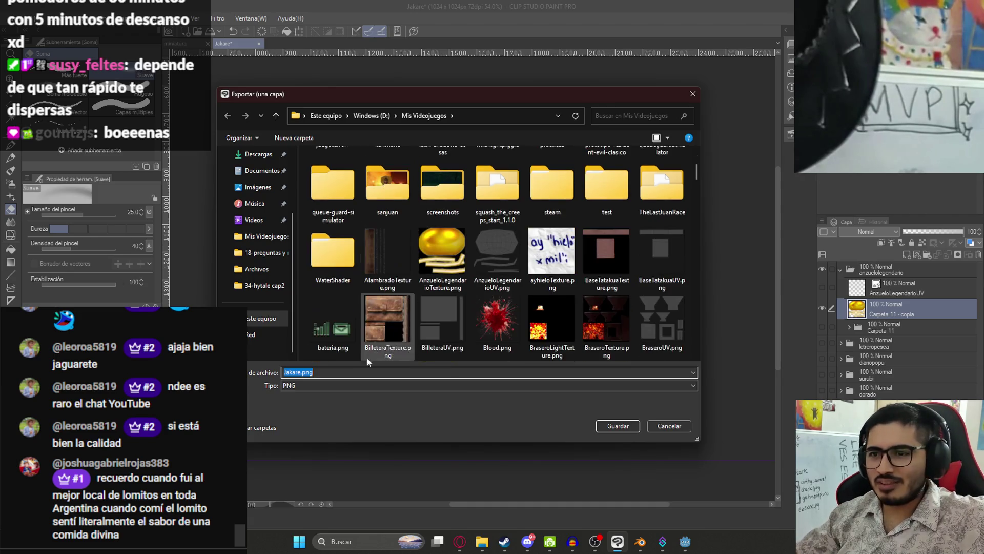
pyautogui.scroll(3, 453, 260)
pyautogui.scroll(-3, 452, 260)
pyautogui.click(443, 180)
pyautogui.press('Return')
pyautogui.click(506, 267)
pyautogui.press('Return')
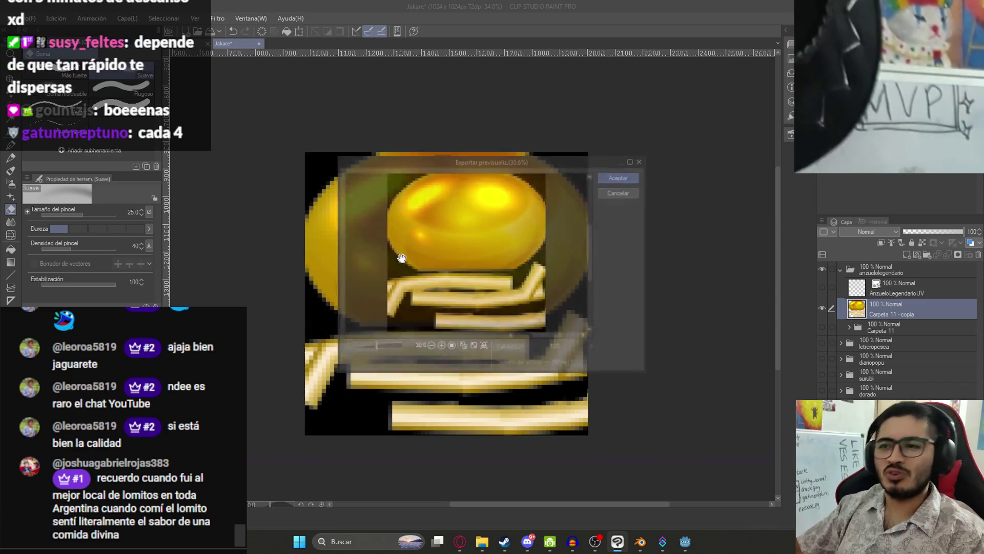
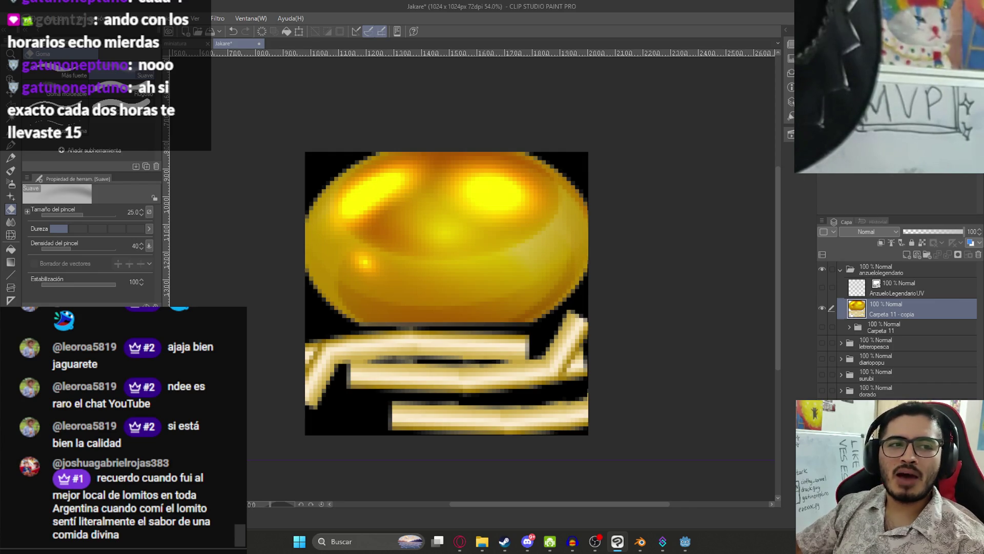
# Step: Bring the Latin Shadows Trello board in Opera to the front
pyautogui.click(460, 541)
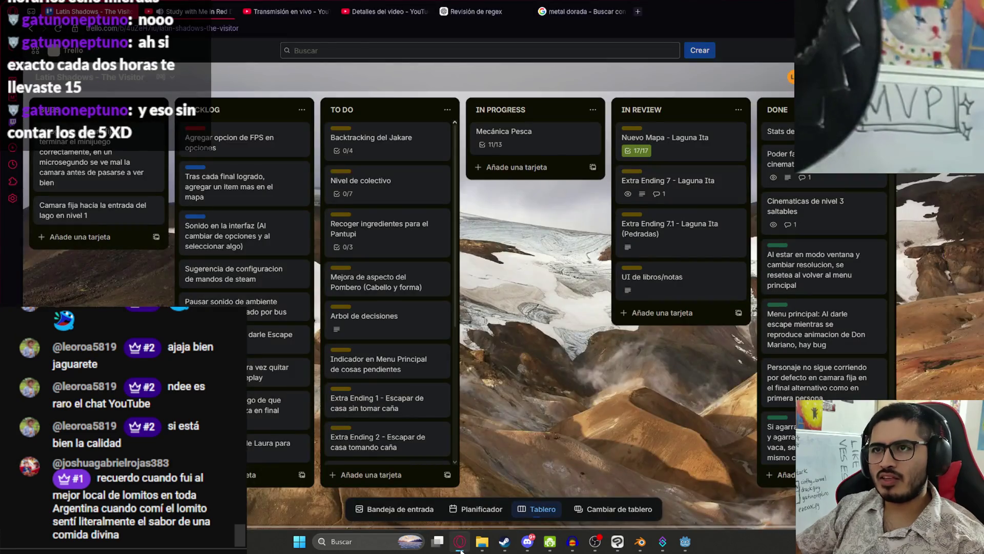
# Step: Leave the Trello board and return to the gold hook texture in Clip Studio Paint
pyautogui.click(460, 541)
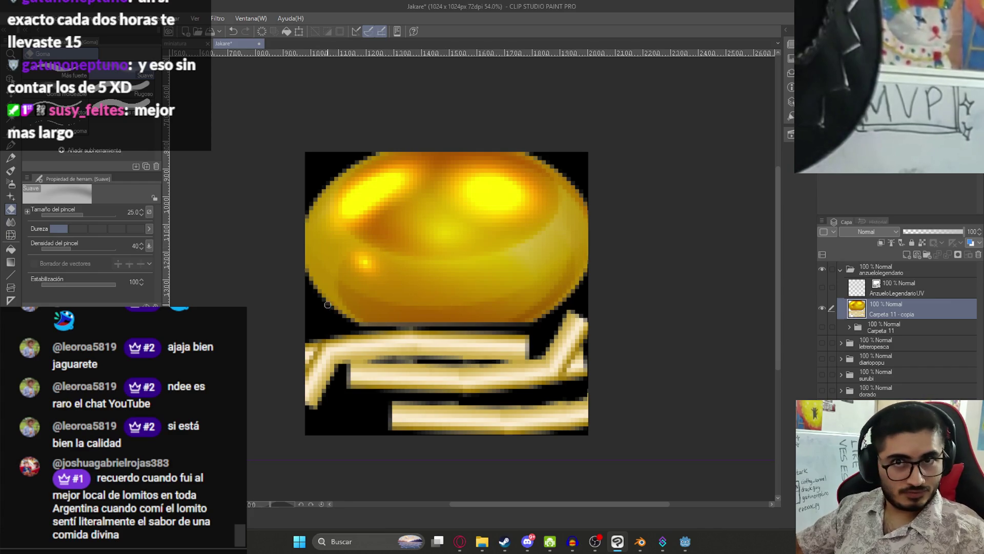
# Step: Reload AnzueloLegendarioTexture.png into the hook material's Image Texture node and save jakare.blend
pyautogui.click(640, 541)
pyautogui.click(428, 400)
pyautogui.click(422, 401)
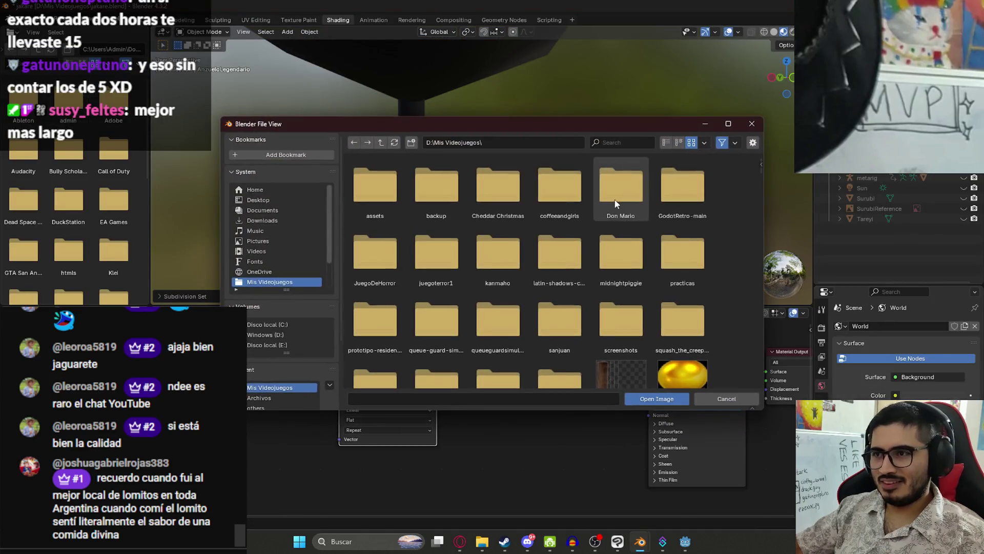
pyautogui.doubleClick(669, 250)
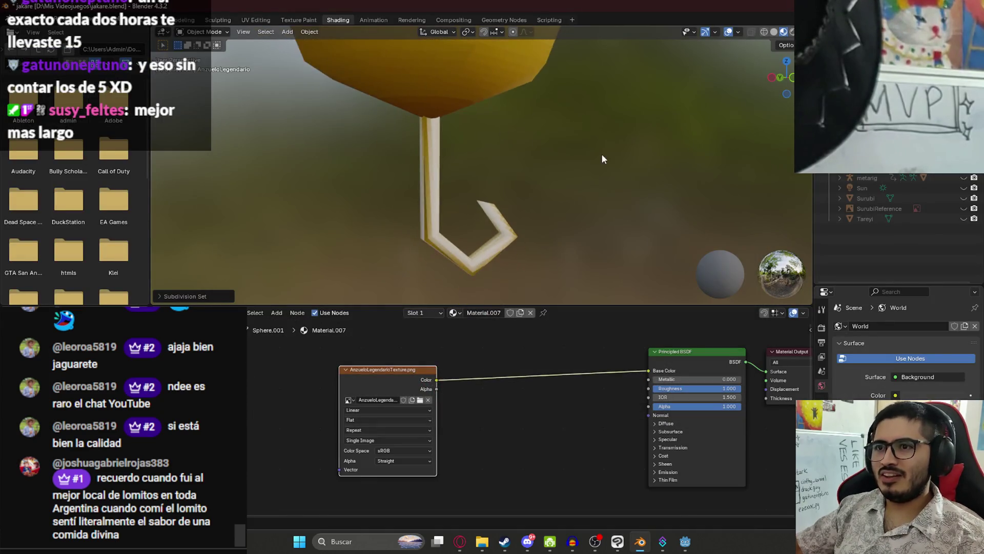
pyautogui.scroll(5, 601, 153)
pyautogui.scroll(-5, 563, 203)
pyautogui.hotkey('ctrl', 's')
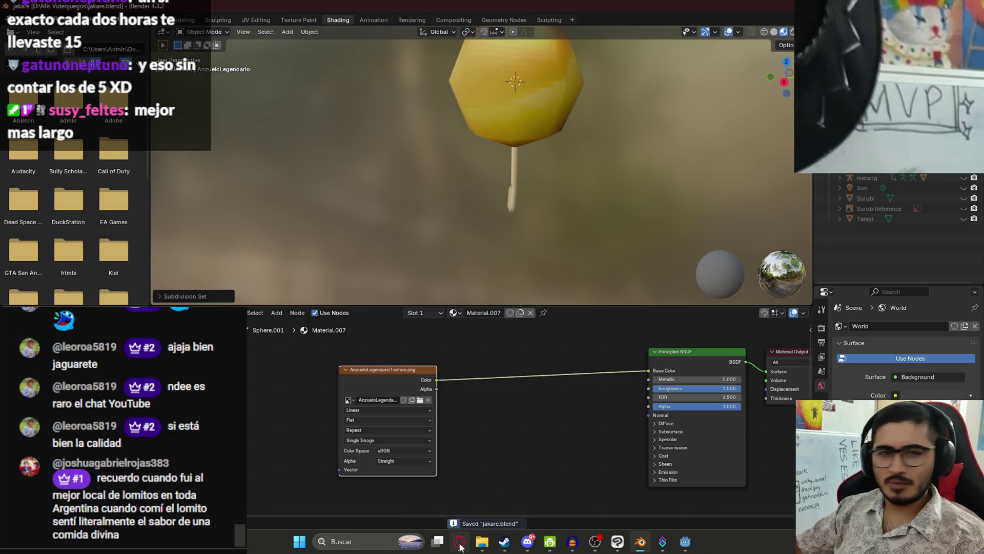
# Step: Orbit around the gold-textured hook to inspect it from several angles, saving jakare.blend again
pyautogui.moveTo(460, 546)
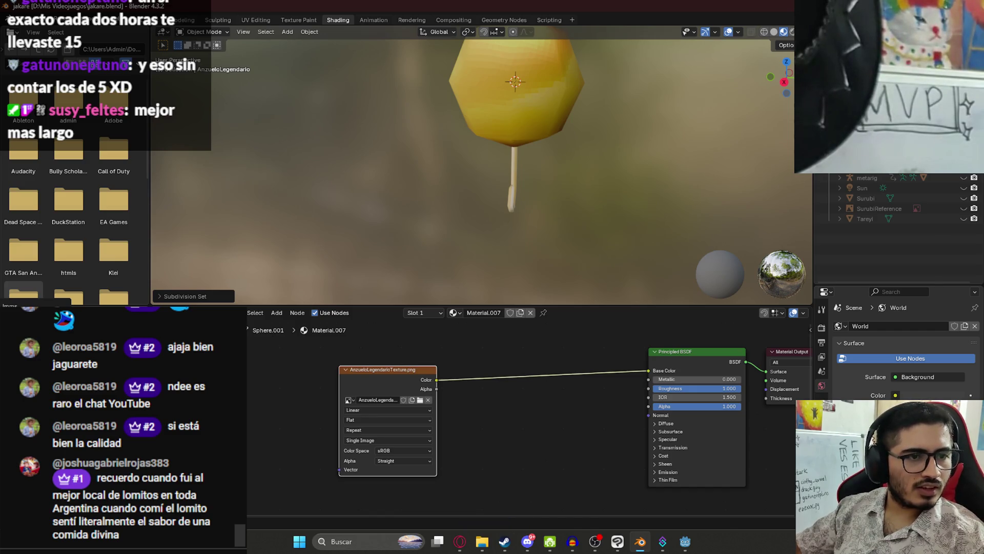
pyautogui.scroll(-3, 522, 137)
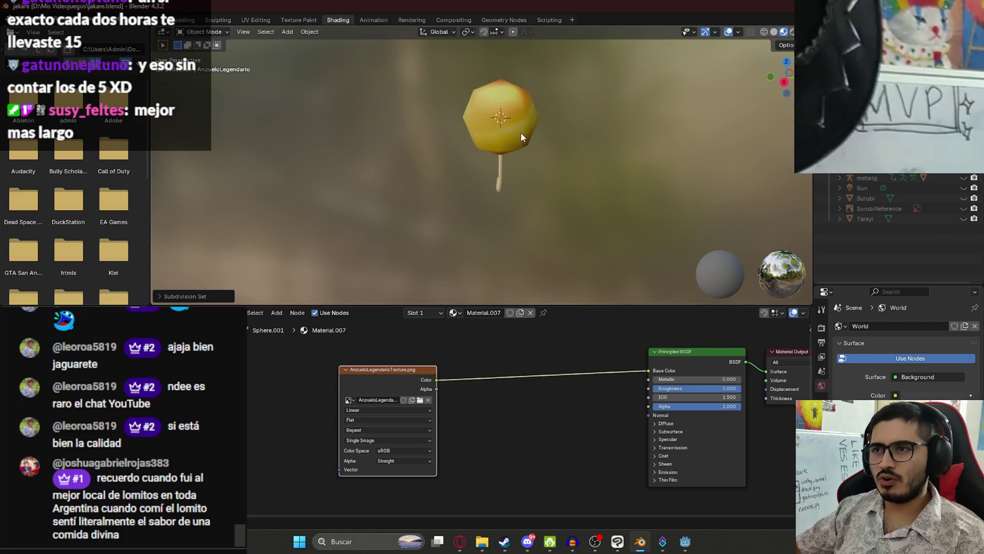
pyautogui.moveTo(567, 124); pyautogui.dragTo(417, 121)
pyautogui.hotkey('ctrl', 's')
pyautogui.scroll(4, 466, 127)
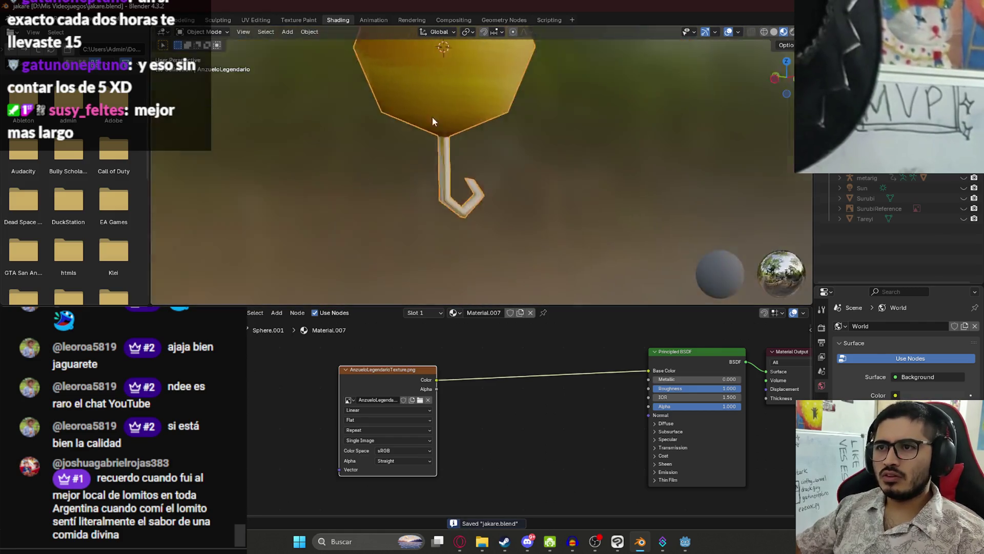
pyautogui.scroll(-4, 444, 120)
pyautogui.moveTo(527, 118)
pyautogui.mouseDown()
pyautogui.moveTo(585, 164)
pyautogui.moveTo(396, 159)
pyautogui.mouseUp()
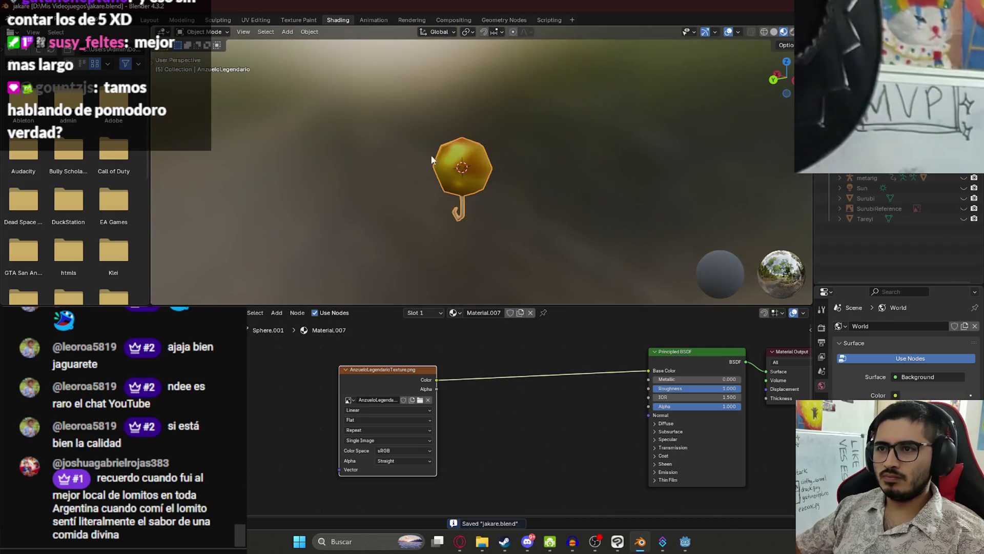
pyautogui.moveTo(654, 191); pyautogui.dragTo(454, 185)
pyautogui.scroll(5, 542, 200)
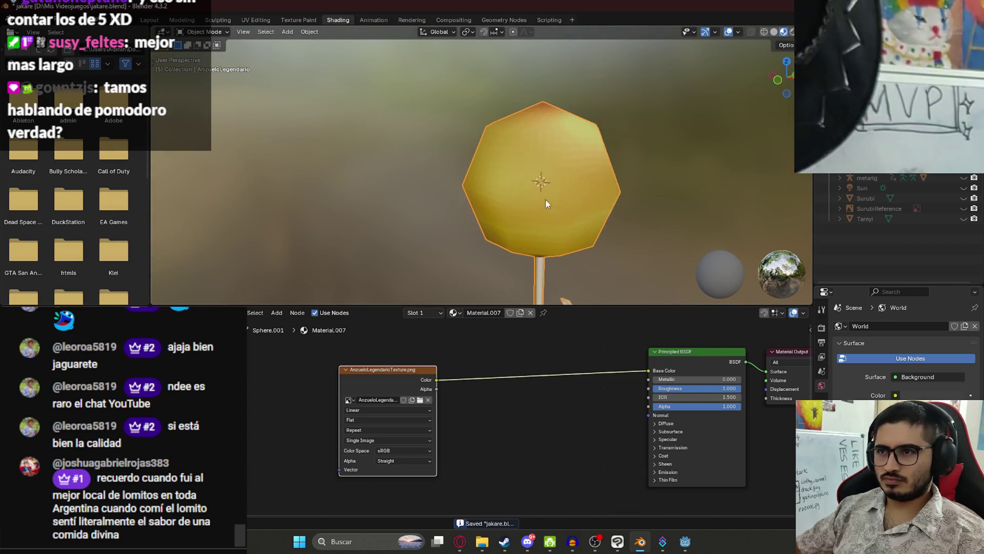
pyautogui.scroll(-3, 542, 199)
pyautogui.moveTo(557, 150)
pyautogui.mouseDown()
pyautogui.moveTo(459, 135)
pyautogui.moveTo(200, 141)
pyautogui.moveTo(610, 162)
pyautogui.mouseUp()
pyautogui.hotkey('ctrl', 's')
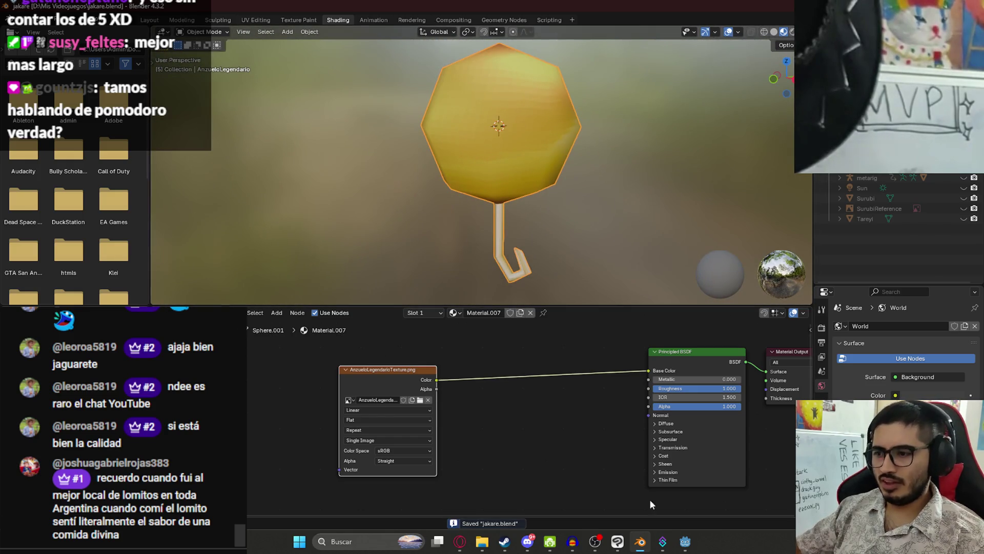
# Step: Glance at the texture in Clip Studio Paint, then switch Blender to the UV Editing workspace
pyautogui.click(617, 541)
pyautogui.click(618, 541)
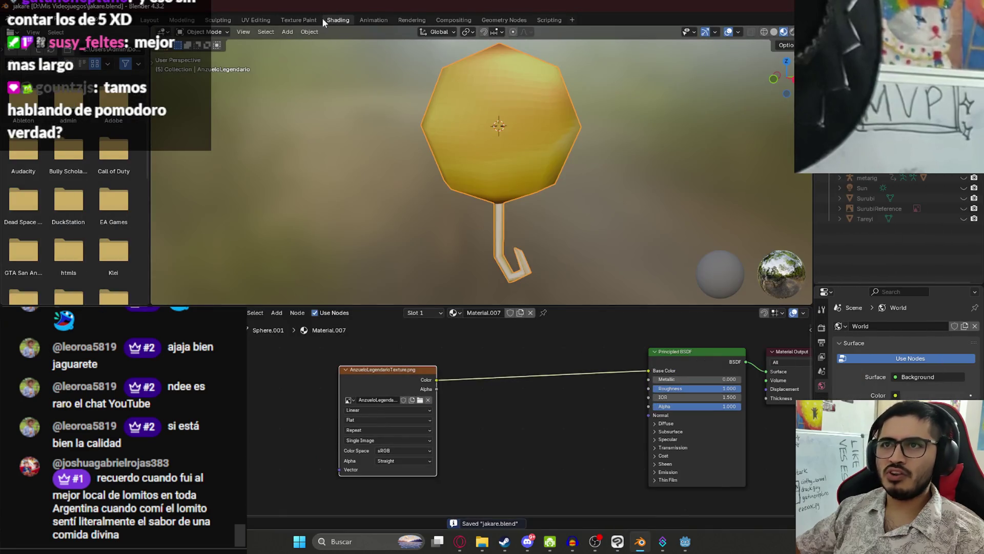
pyautogui.click(255, 20)
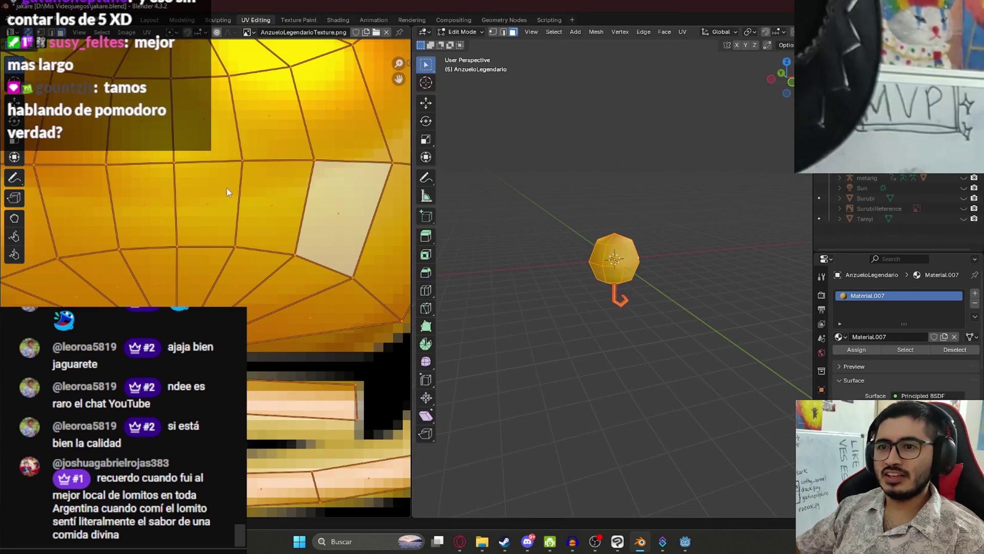
# Step: Select a group of faces in the UV layout, then a single face on the gold ball
pyautogui.scroll(-6, 228, 192)
pyautogui.moveTo(100, 165); pyautogui.dragTo(336, 287)
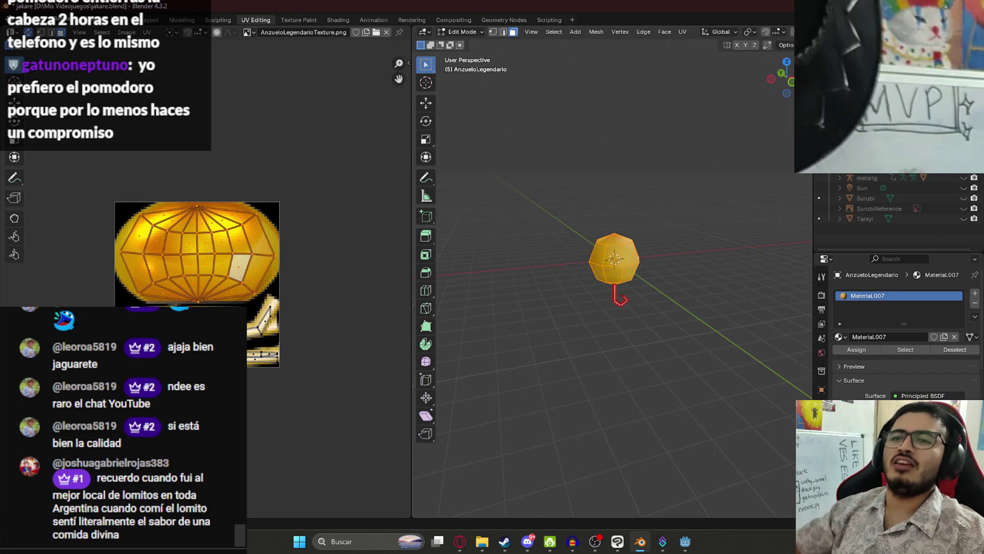
pyautogui.scroll(4, 205, 231)
pyautogui.scroll(-2, 205, 231)
pyautogui.click(177, 215)
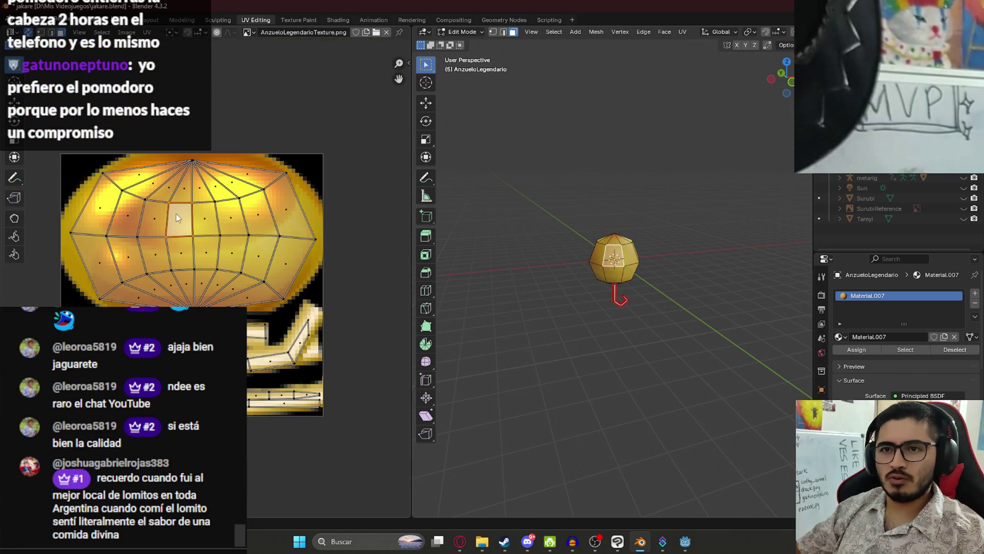
# Step: In front orthographic view, select the ball's faces top to bottom, then return to Clip Studio Paint
pyautogui.press('KP_1')
pyautogui.scroll(3, 634, 251)
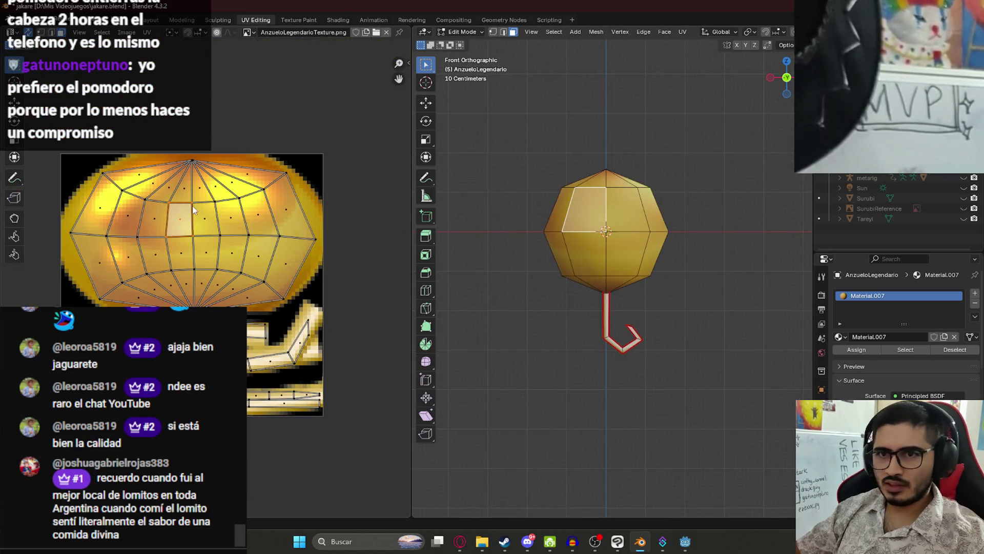
pyautogui.click(183, 194)
pyautogui.click(207, 199)
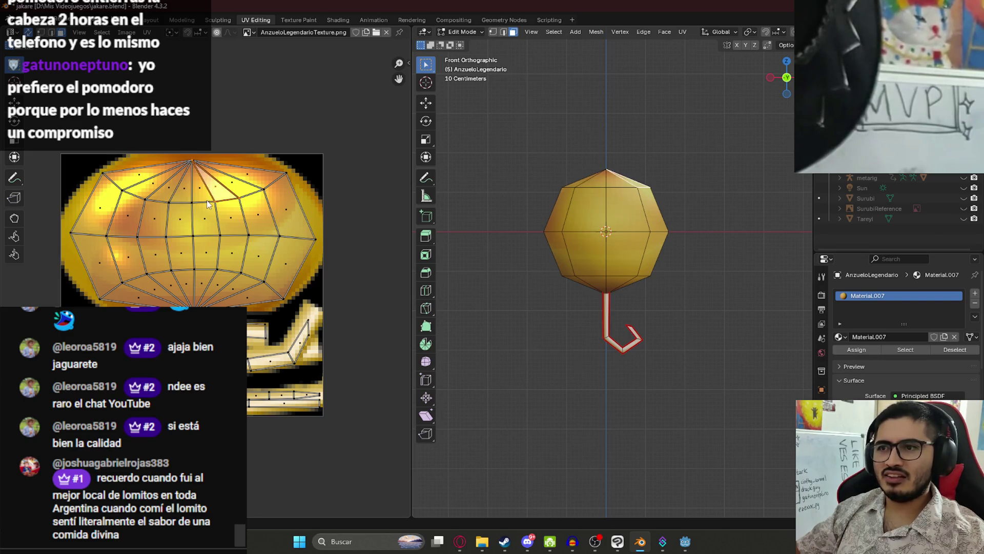
pyautogui.click(201, 224)
pyautogui.click(205, 249)
pyautogui.click(208, 281)
pyautogui.click(183, 283)
pyautogui.click(180, 264)
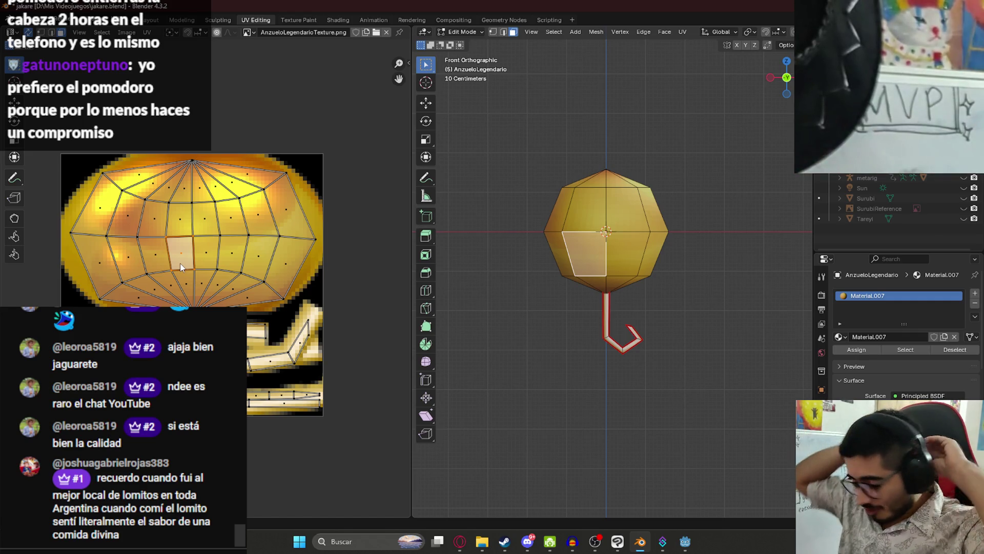
pyautogui.hotkey('alt', 'Tab')
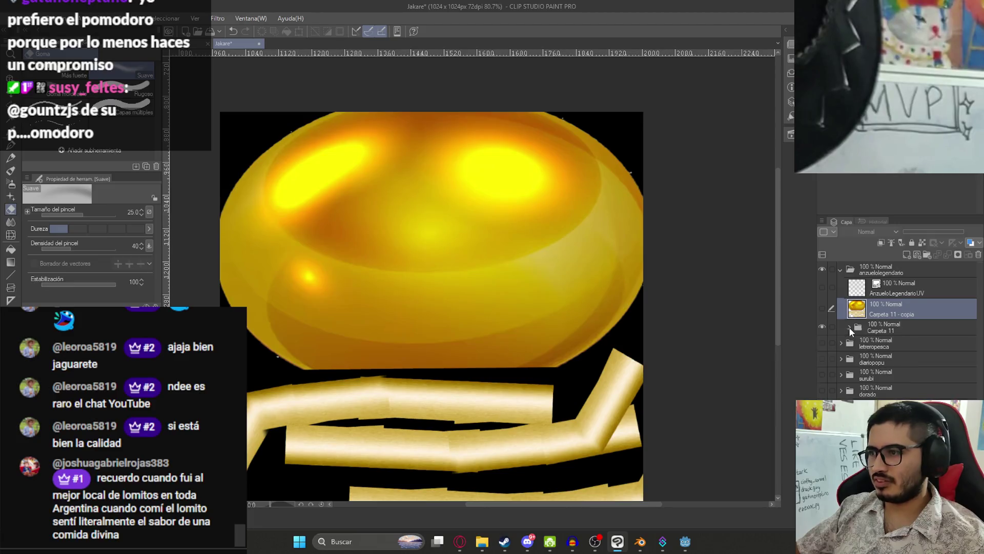
# Step: Select the Capa 18 - copia 5 layer and save the texture file
pyautogui.click(940, 352)
pyautogui.hotkey('ctrl', 's')
pyautogui.scroll(-2, 428, 302)
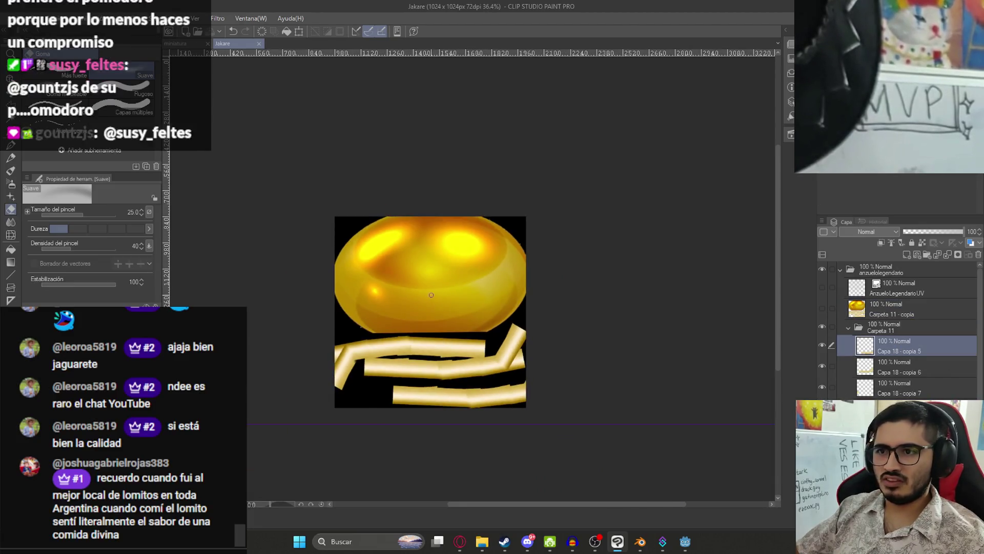
# Step: Switch between the texture and the Trello board, leaving the Latin Shadows board in front
pyautogui.moveTo(459, 543)
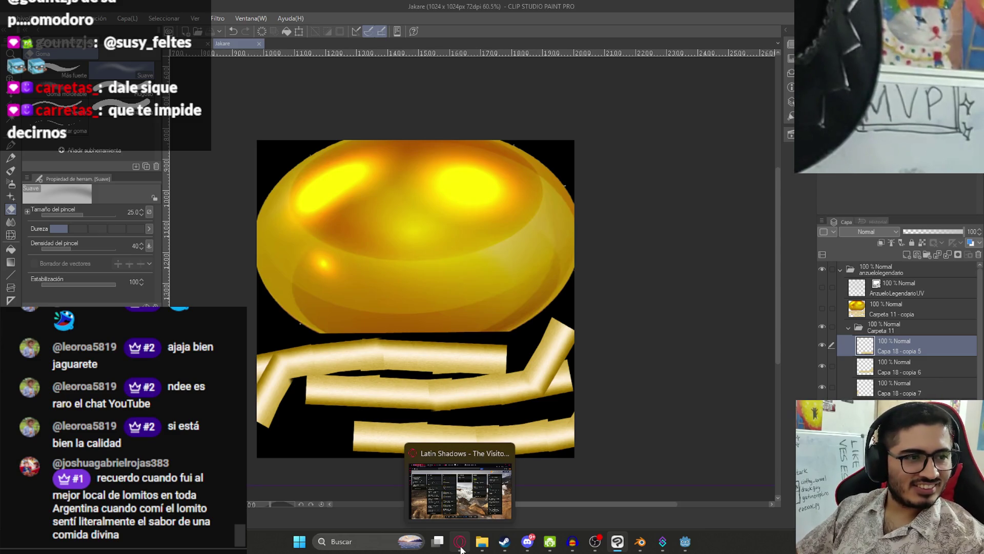
pyautogui.click(461, 549)
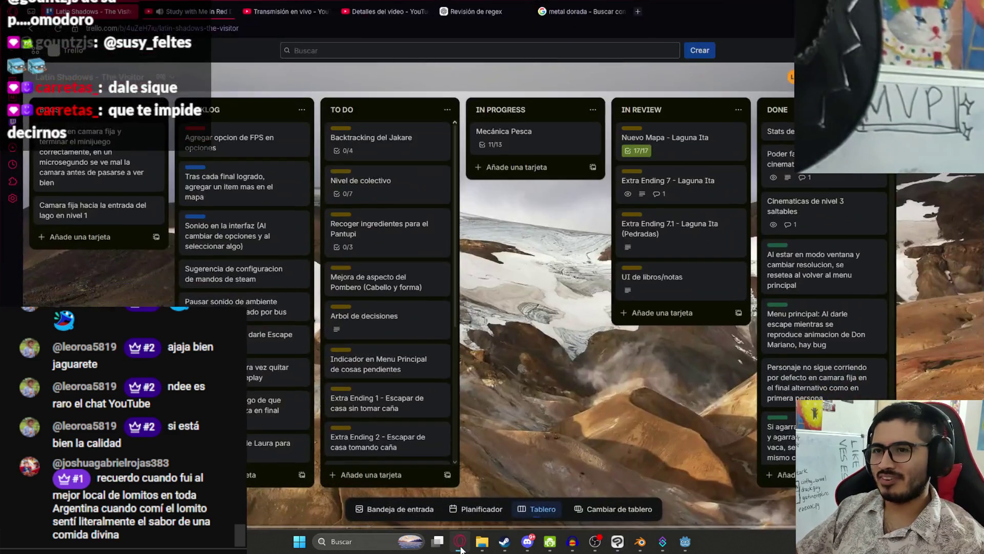
pyautogui.click(461, 549)
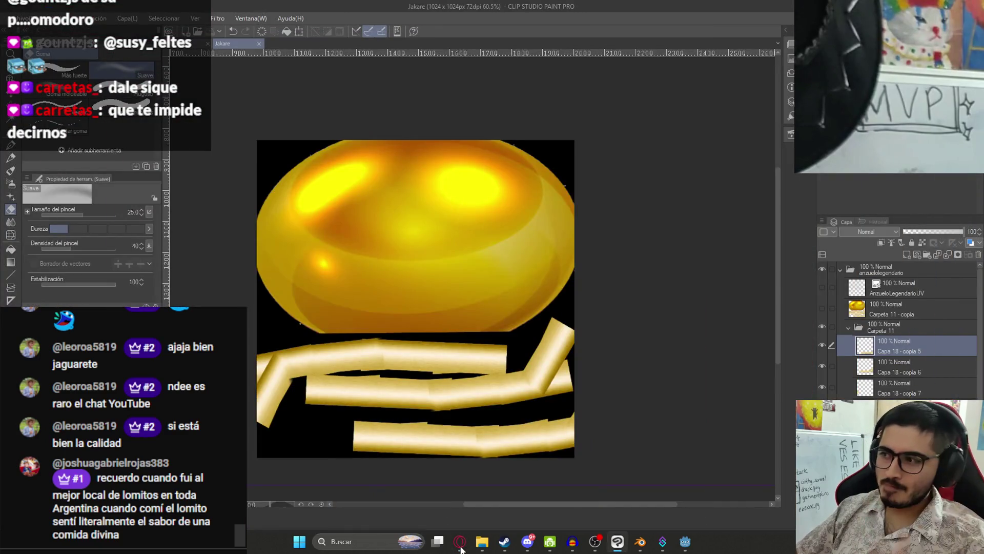
pyautogui.click(461, 549)
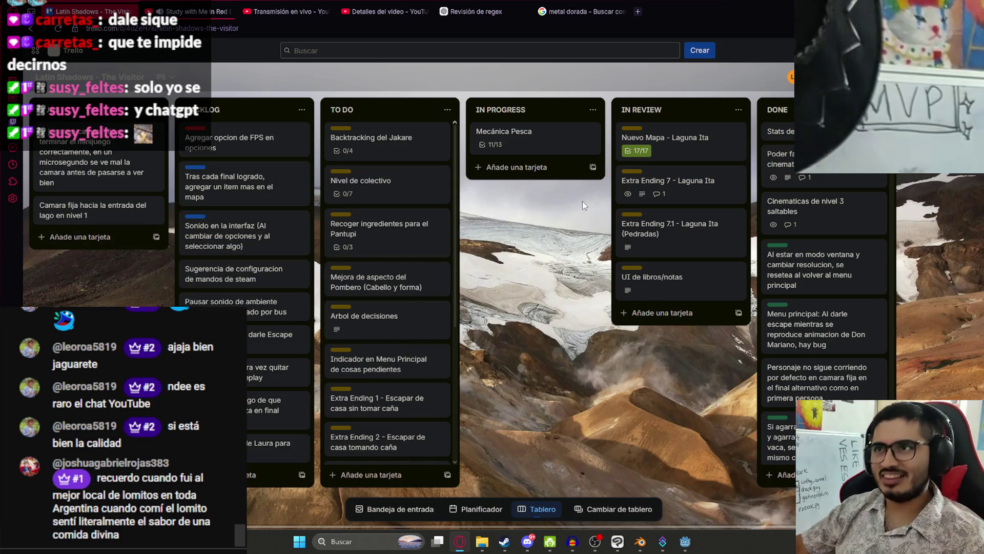
pyautogui.hotkey('alt', 'Tab')
pyautogui.scroll(3, 508, 239)
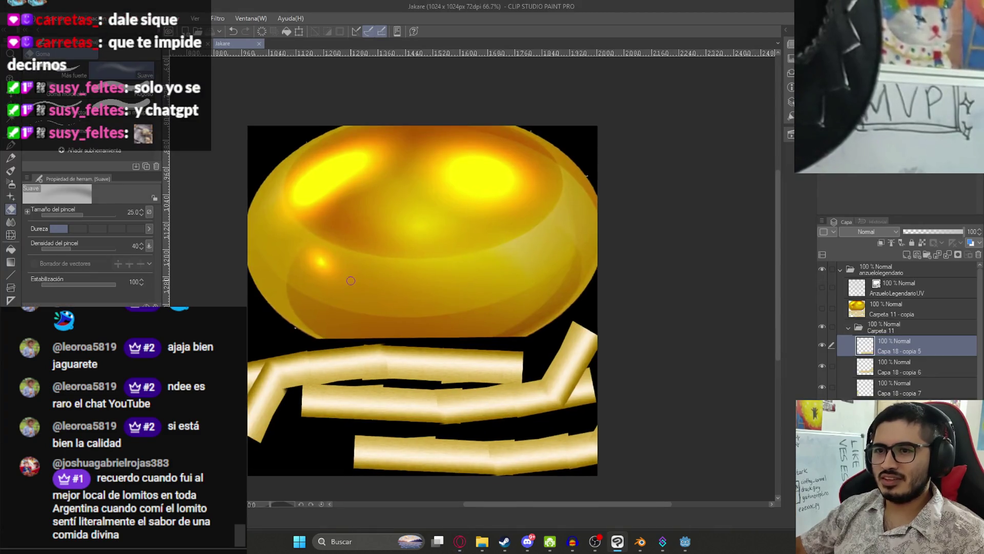
pyautogui.click(460, 541)
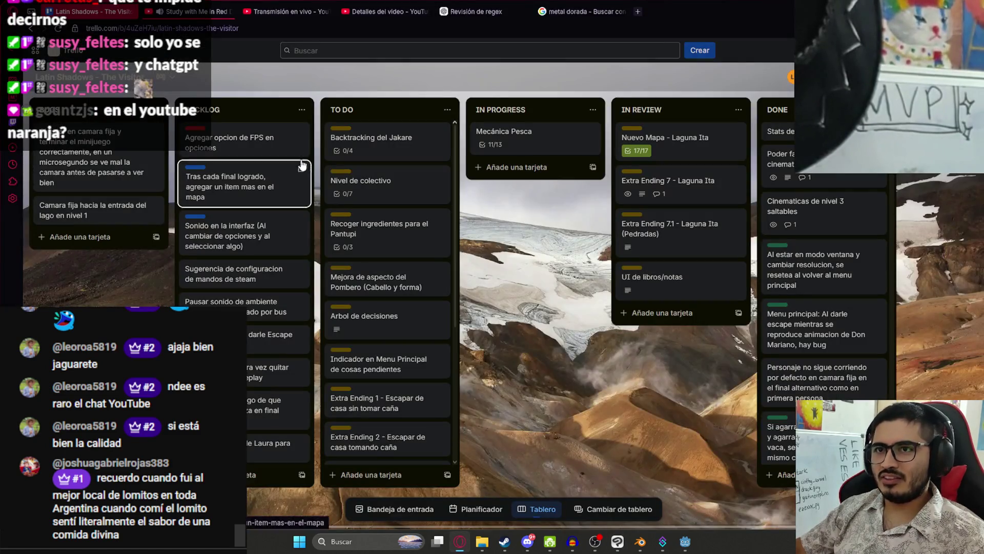
# Step: Search Google Images for "logo pez"
pyautogui.click(582, 11)
pyautogui.click(249, 56)
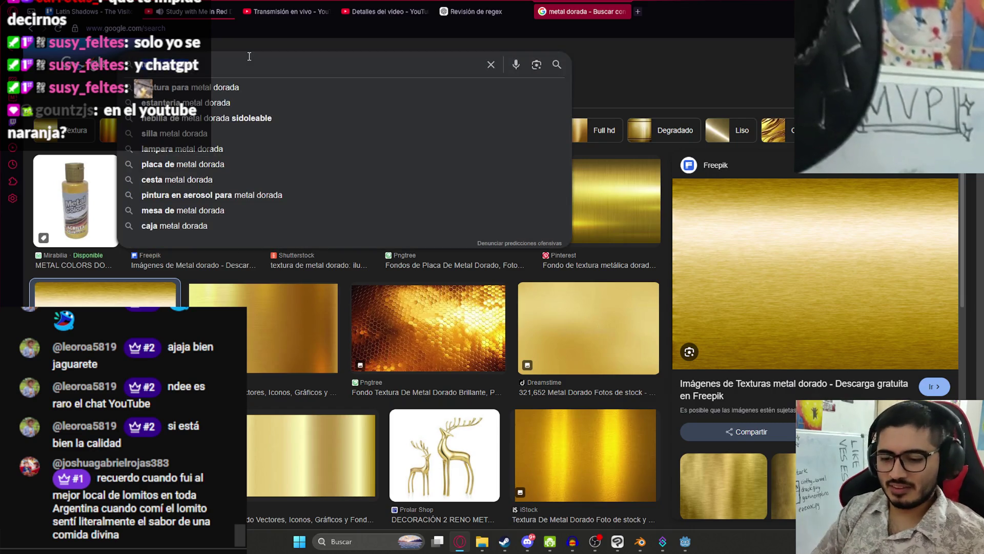
pyautogui.write('logo pez')
pyautogui.press('Return')
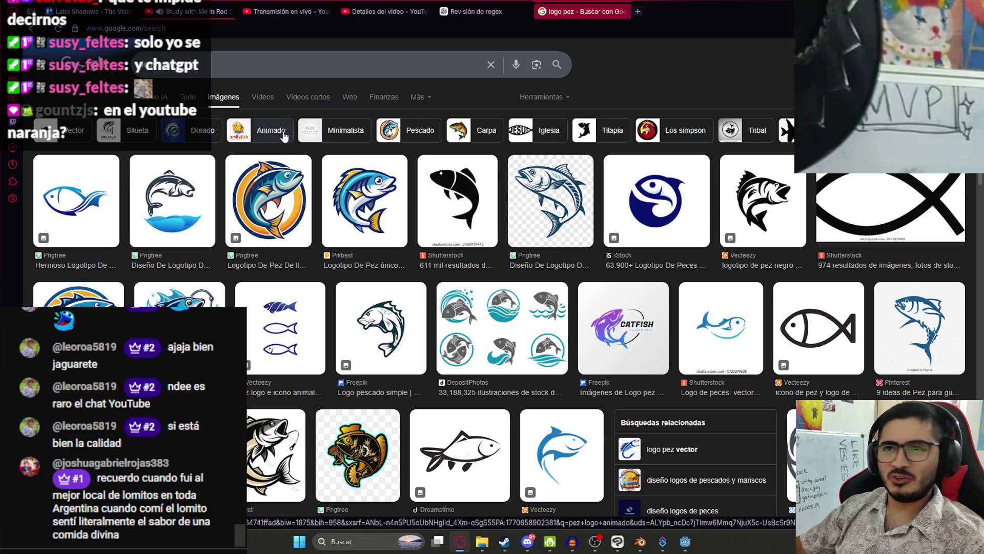
# Step: Copy the black leaping fish image and return to Clip Studio Paint
pyautogui.click(441, 198)
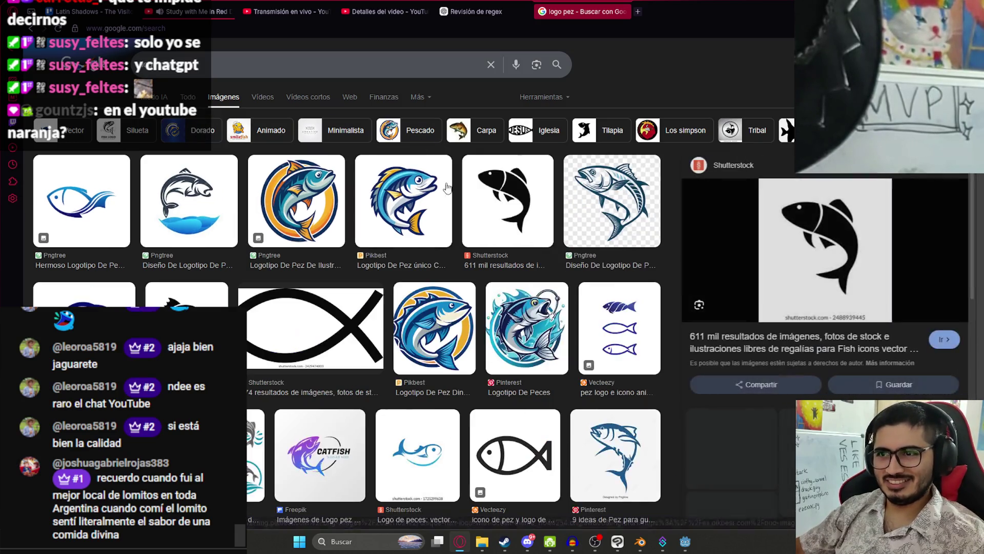
pyautogui.rightClick(781, 210)
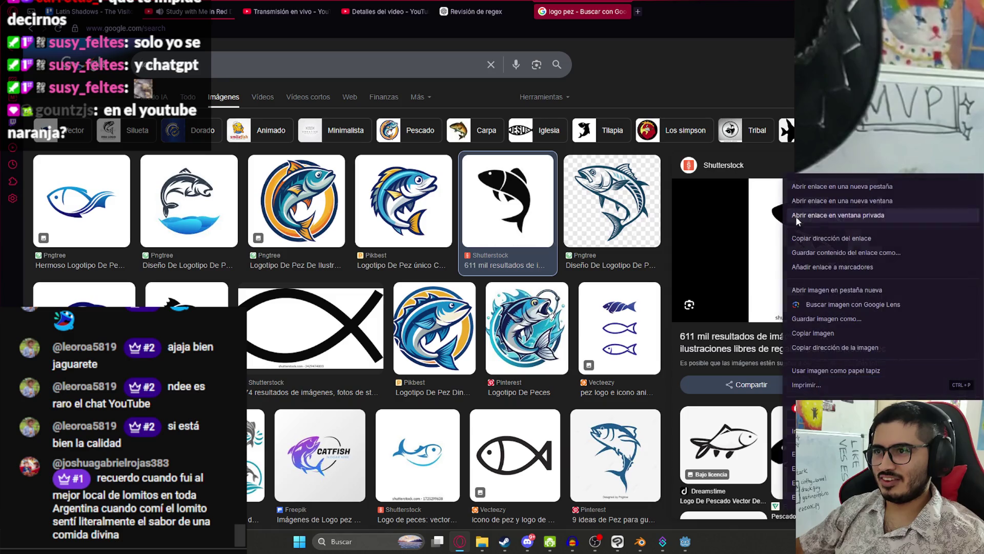
pyautogui.click(813, 333)
pyautogui.hotkey('alt', 'Tab')
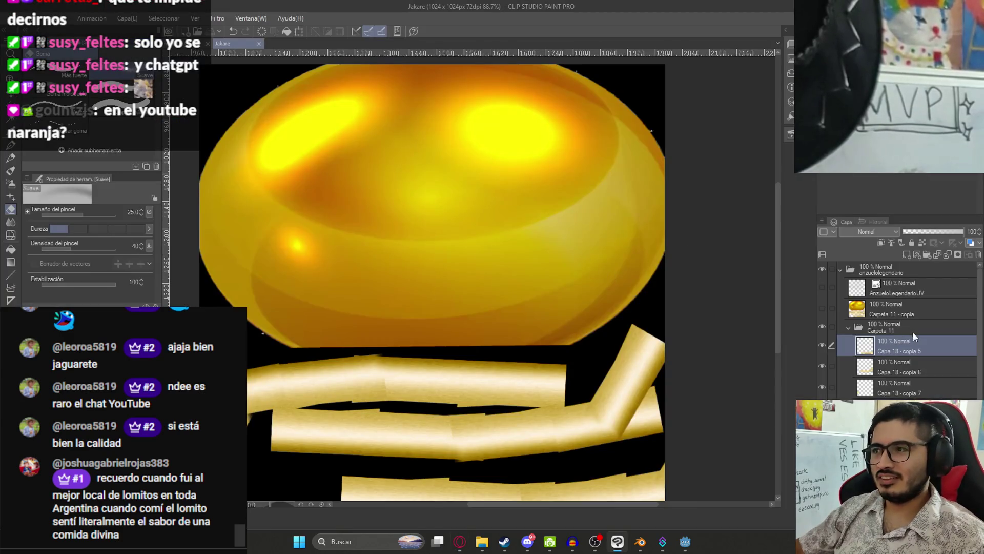
# Step: Paste the black fish image onto the texture and draw a polygon selection around it
pyautogui.hotkey('ctrl', 'v')
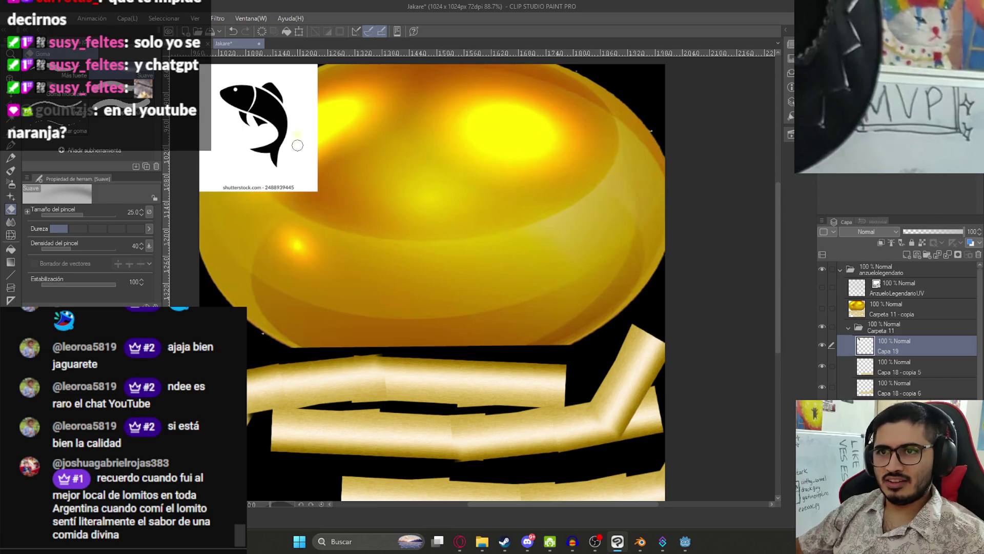
pyautogui.press('j')
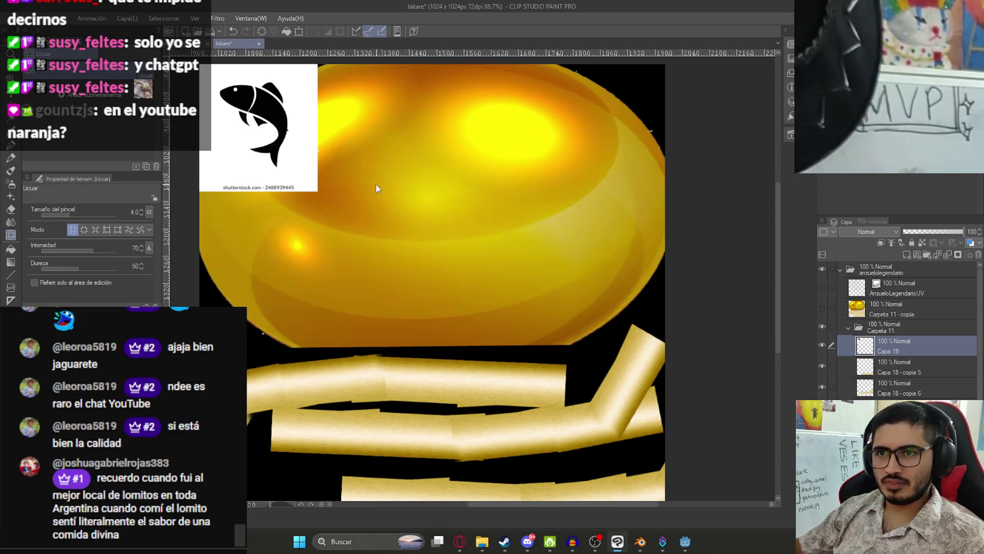
pyautogui.press('m')
pyautogui.scroll(3, 271, 256)
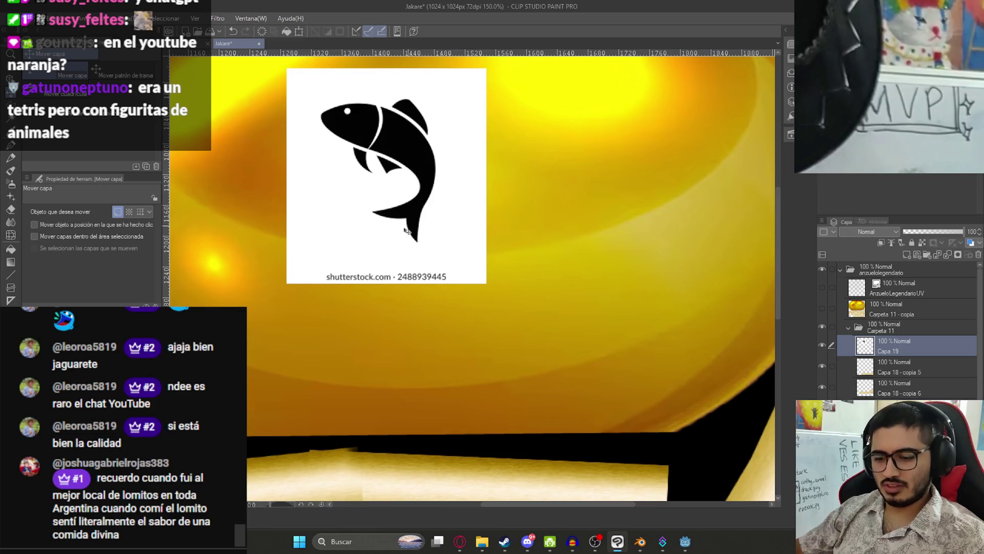
pyautogui.click(264, 253)
pyautogui.click(532, 262)
pyautogui.click(527, 325)
pyautogui.click(343, 333)
pyautogui.click(287, 302)
pyautogui.click(264, 252)
# Step: With Auto Select at tolerance 3, delete the white square behind the fish
pyautogui.hotkey('ctrl', 'd')
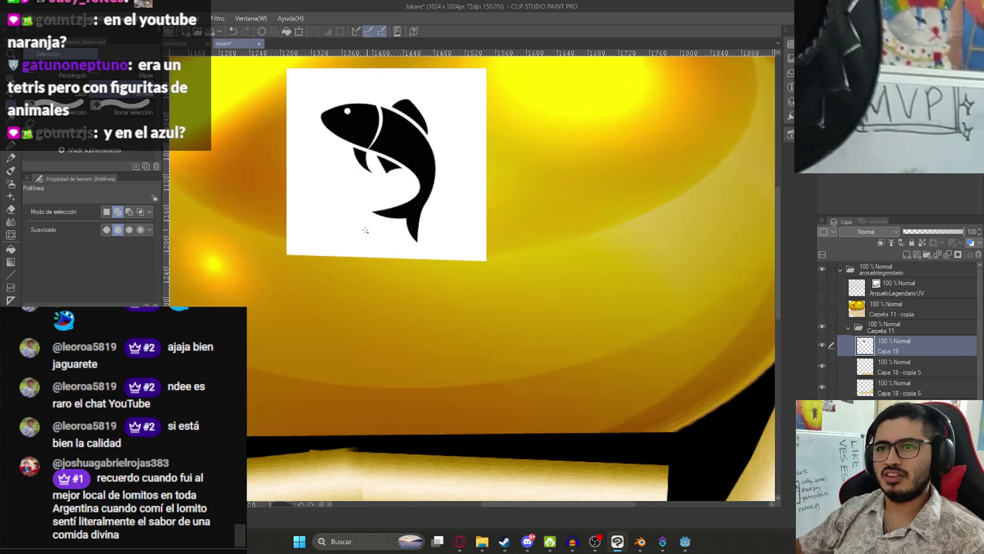
pyautogui.press('w')
pyautogui.click(355, 221)
pyautogui.hotkey('ctrl', 'd')
pyautogui.click(142, 251)
pyautogui.click(142, 251)
pyautogui.click(141, 251)
pyautogui.click(303, 246)
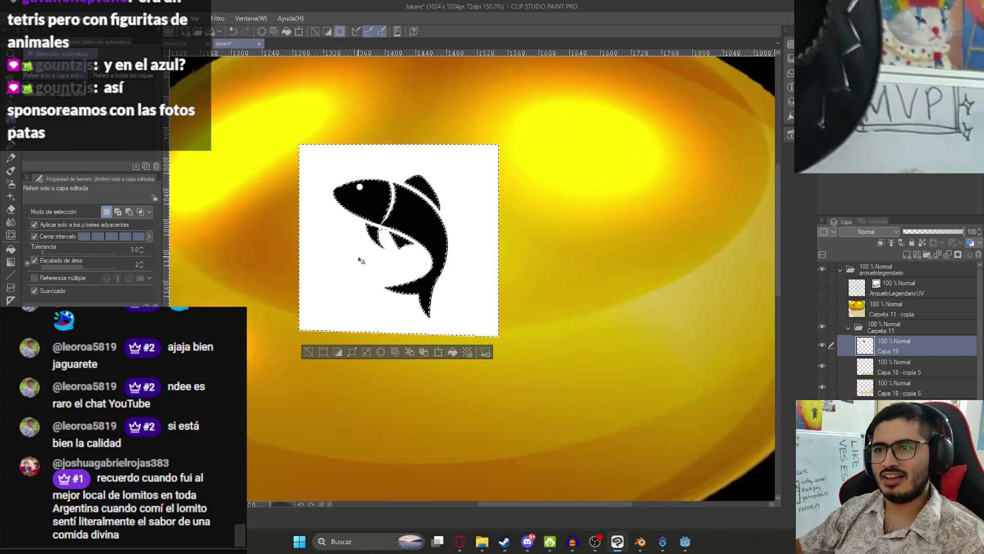
pyautogui.press('Delete')
# Step: Delete the stray white pixels by the fin and the empty area around the fish
pyautogui.scroll(5, 402, 243)
pyautogui.click(429, 250)
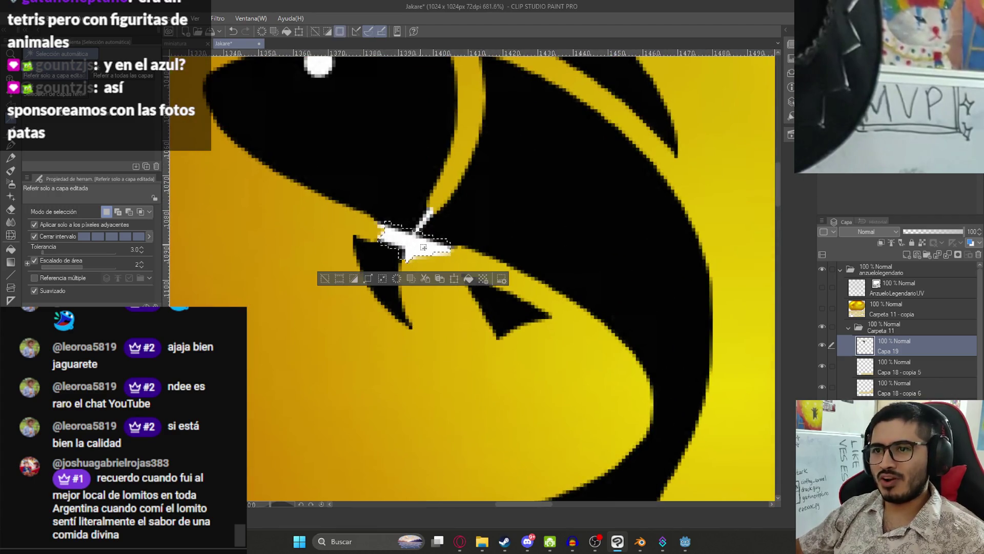
pyautogui.press('Delete')
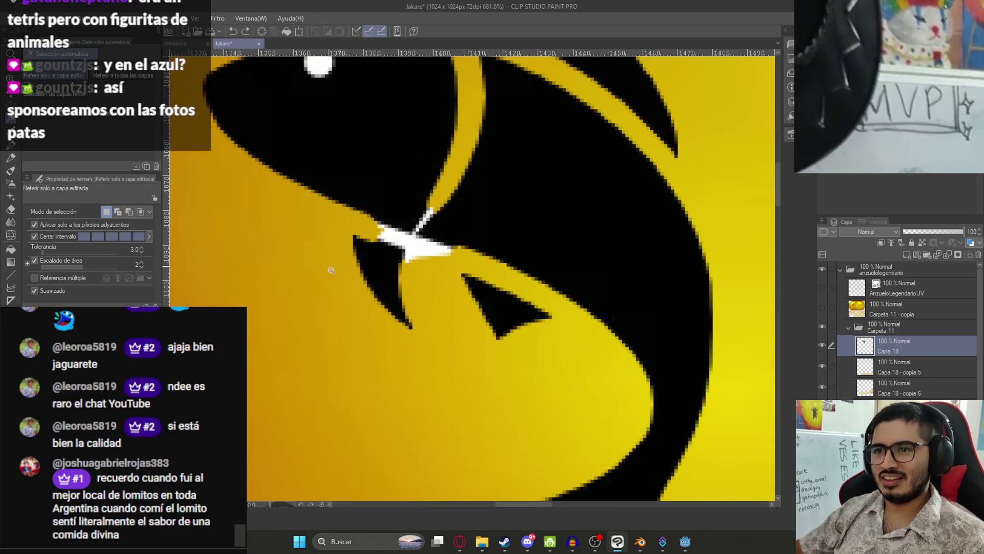
pyautogui.click(177, 249)
pyautogui.press('Delete')
# Step: Try tolerance 4 and 6, return to 3, delete the leftover white patch near the fin, and pick the Harder eraser
pyautogui.click(141, 247)
pyautogui.click(252, 252)
pyautogui.click(142, 247)
pyautogui.click(142, 247)
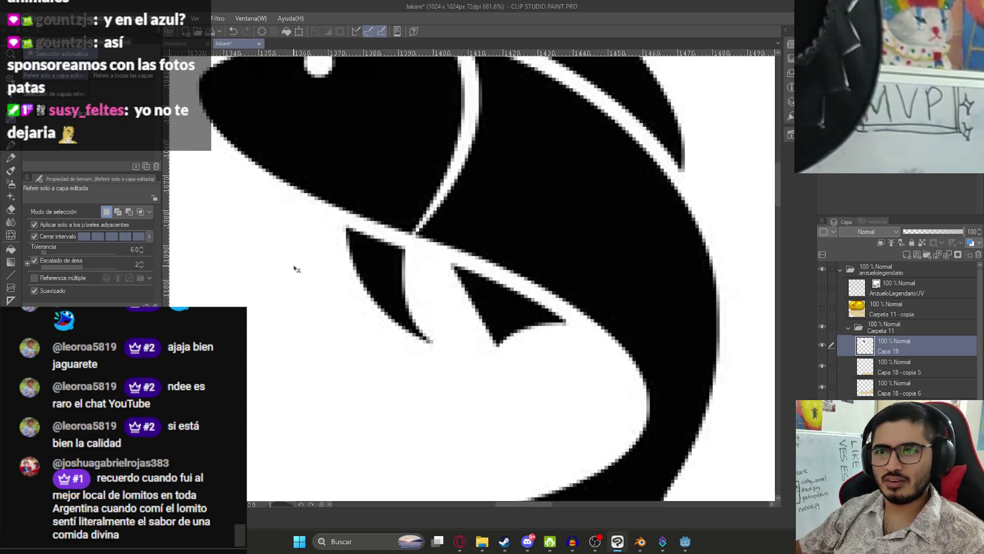
pyautogui.click(141, 252)
pyautogui.click(142, 252)
pyautogui.click(141, 252)
pyautogui.hotkey('ctrl', 'd')
pyautogui.click(283, 262)
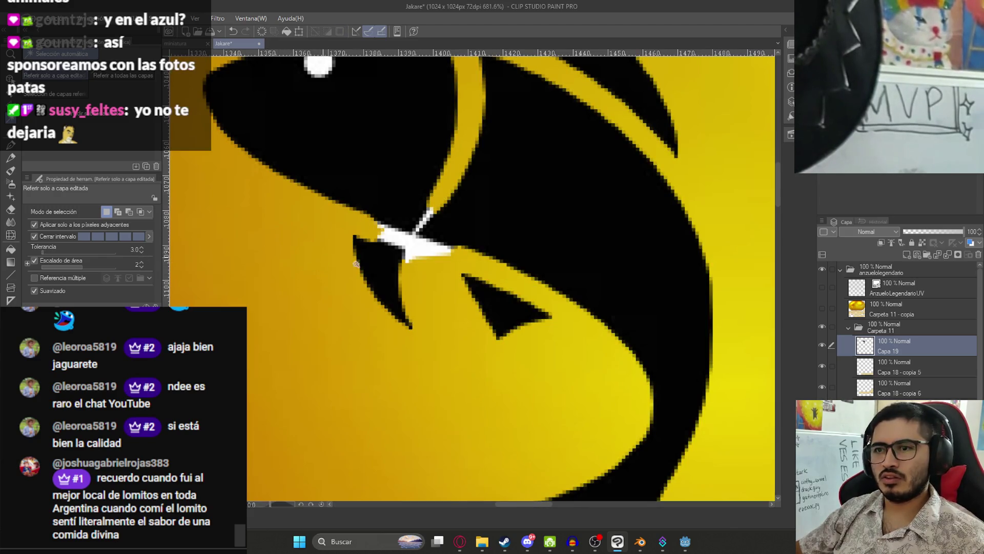
pyautogui.click(427, 246)
pyautogui.press('Delete')
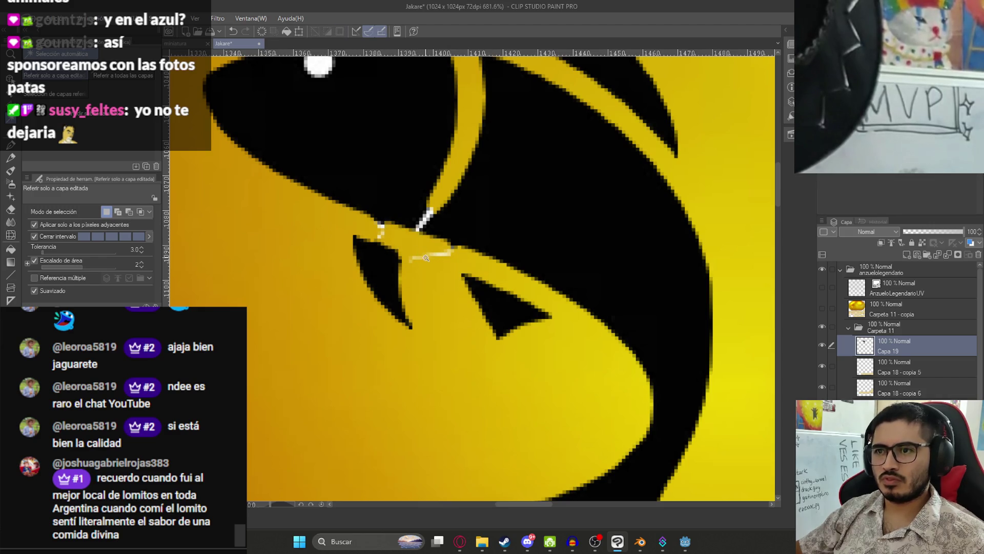
pyautogui.press('e')
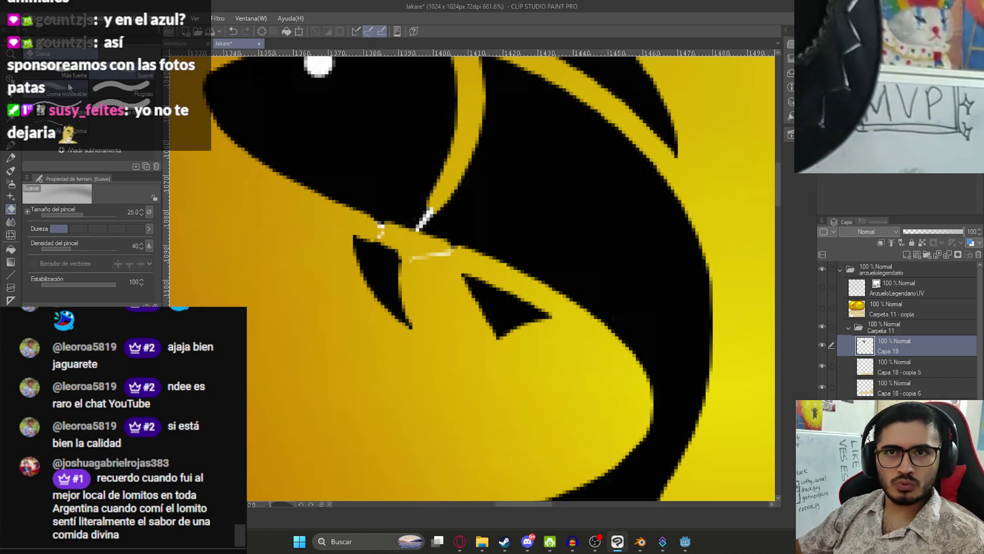
pyautogui.click(57, 72)
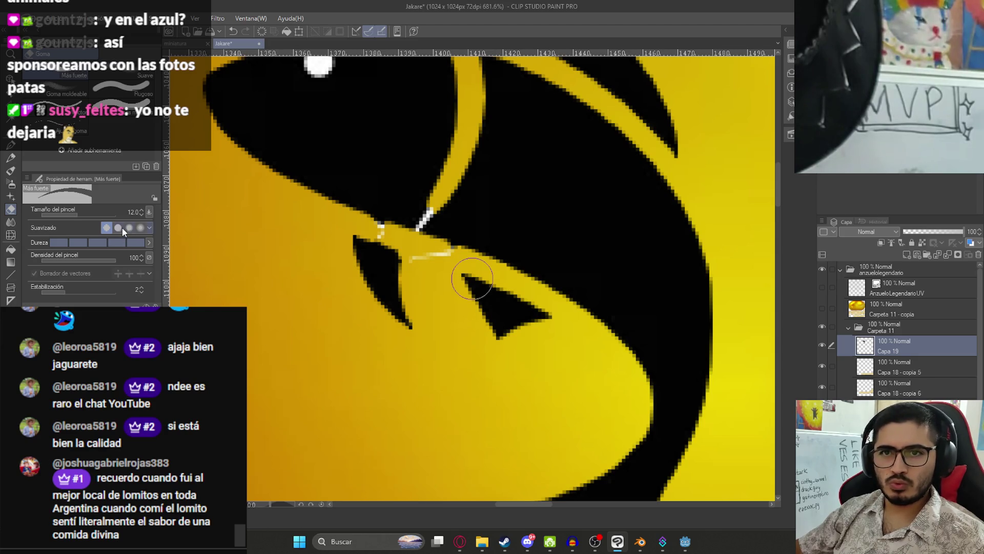
# Step: Adjust the Harder eraser's smoothing and rub out the remaining white specks between the fins while zoomed in
pyautogui.click(122, 228)
pyautogui.scroll(2, 451, 263)
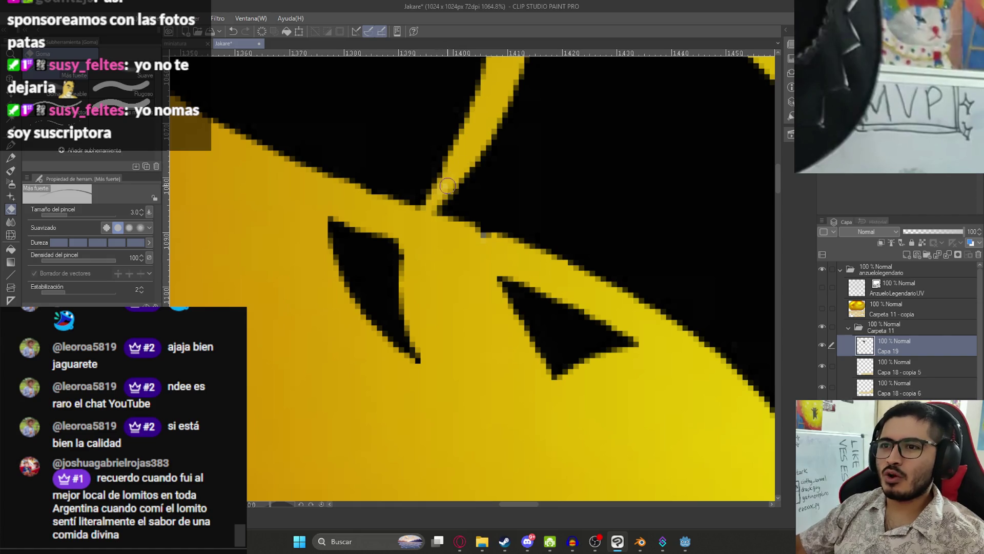
pyautogui.scroll(-8, 426, 221)
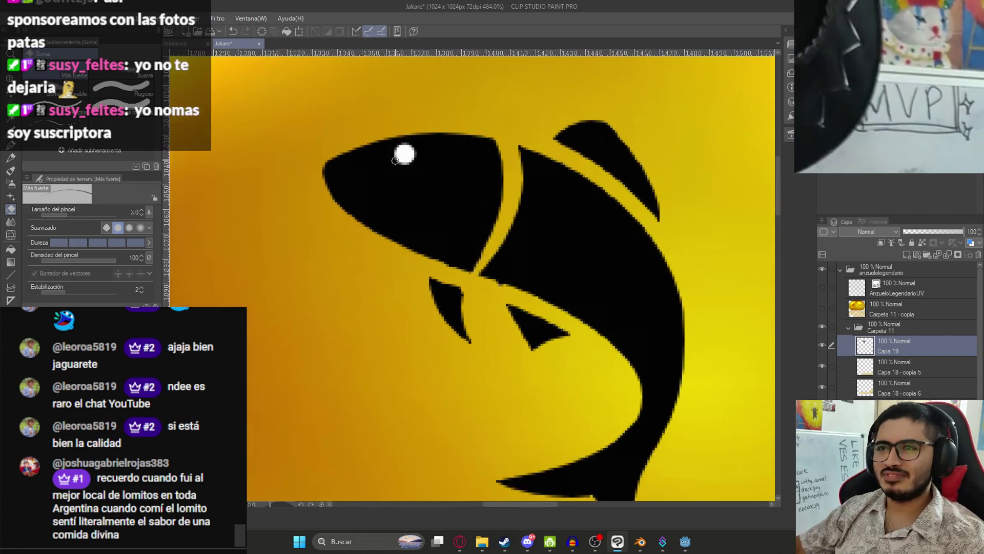
pyautogui.scroll(3, 502, 344)
pyautogui.scroll(-2, 502, 344)
pyautogui.press('m')
pyautogui.hscroll(-3, 554, 428)
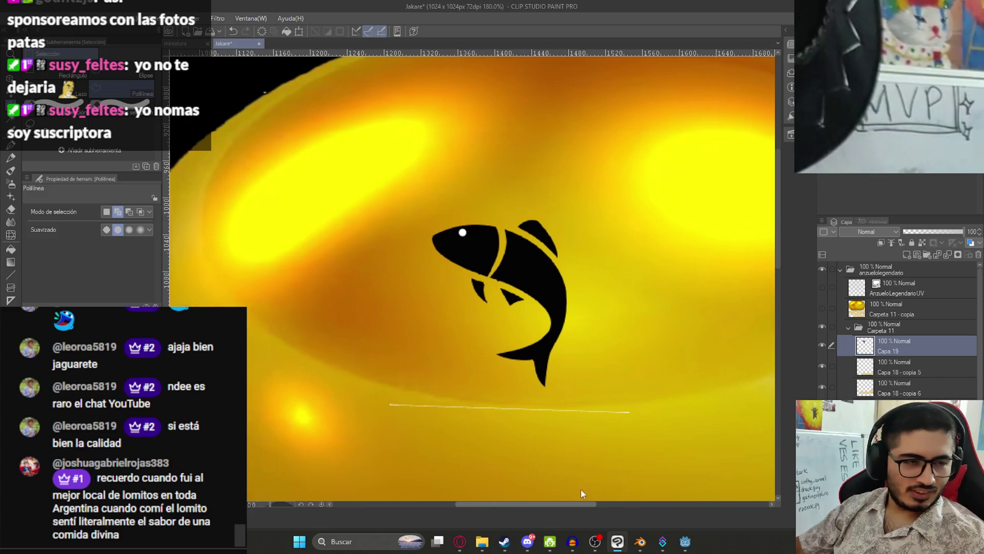
pyautogui.scroll(-3, 554, 428)
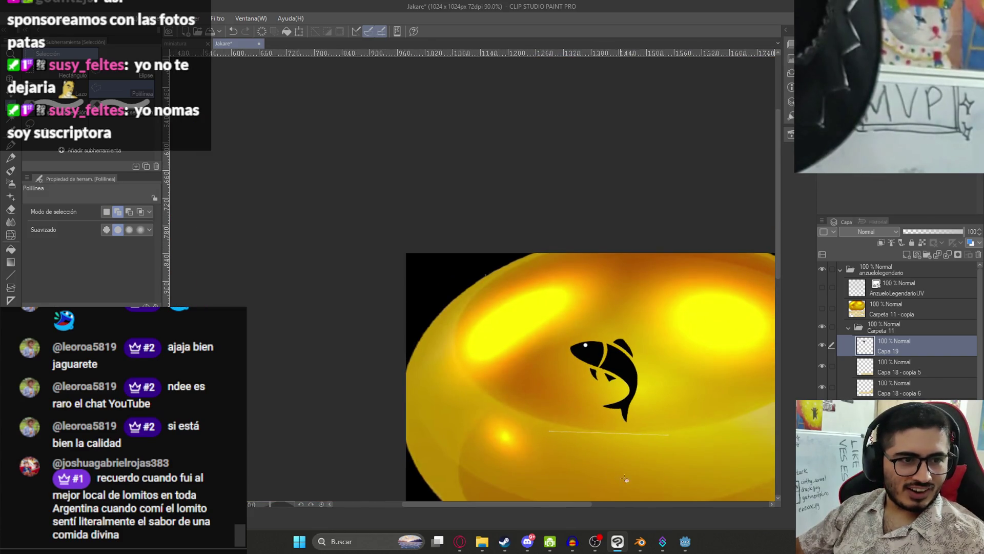
pyautogui.scroll(3, 723, 527)
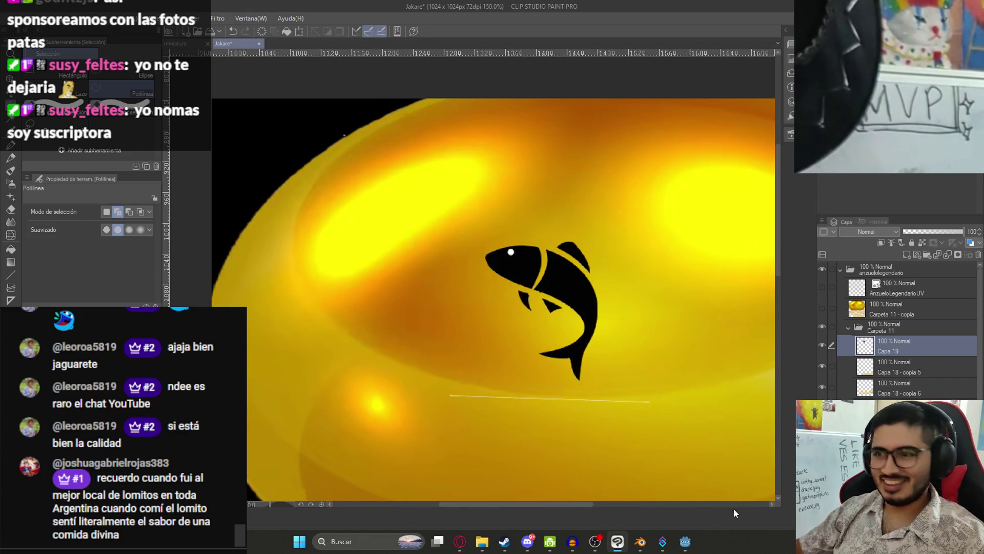
# Step: Outline the white streak below the fish with a polyline selection and delete it
pyautogui.moveTo(625, 410); pyautogui.dragTo(465, 345)
pyautogui.scroll(2, 310, 333)
pyautogui.click(441, 337)
pyautogui.click(594, 344)
pyautogui.click(640, 372)
pyautogui.click(435, 442)
pyautogui.click(289, 413)
pyautogui.doubleClick(250, 349)
pyautogui.press('Delete')
pyautogui.hotkey('ctrl', 'd')
pyautogui.scroll(-5, 355, 157)
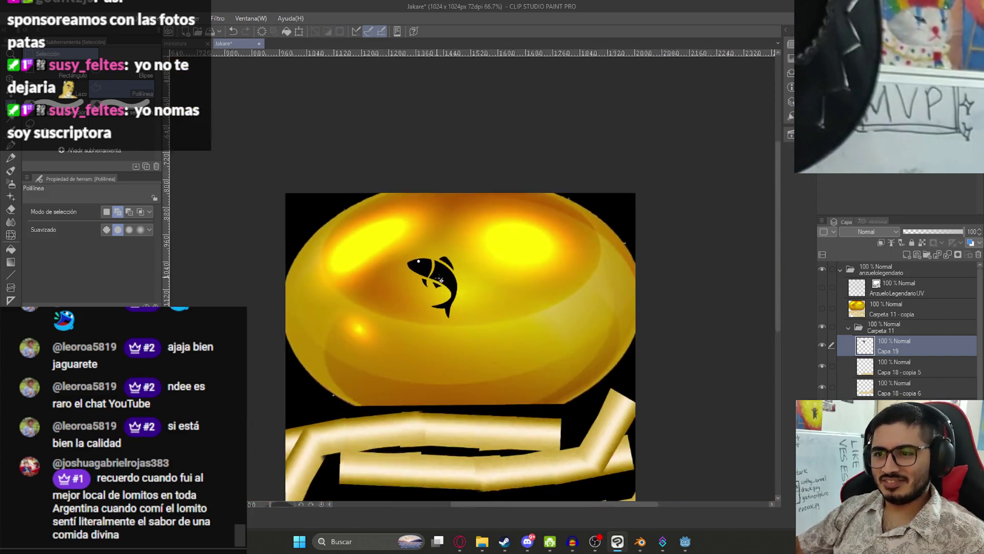
# Step: Duplicate the fish layer, nudge the copy right and down, and scale it to about 147%
pyautogui.press('k')
pyautogui.hotkey('ctrl', 'j')
pyautogui.moveTo(516, 311); pyautogui.dragTo(540, 321)
pyautogui.hotkey('ctrl', 't')
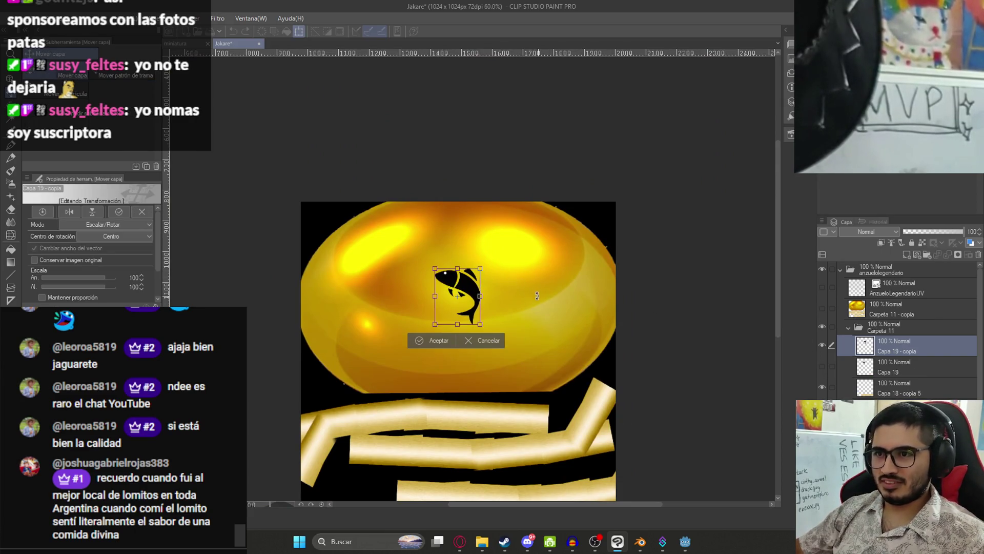
pyautogui.moveTo(458, 266); pyautogui.dragTo(458, 254)
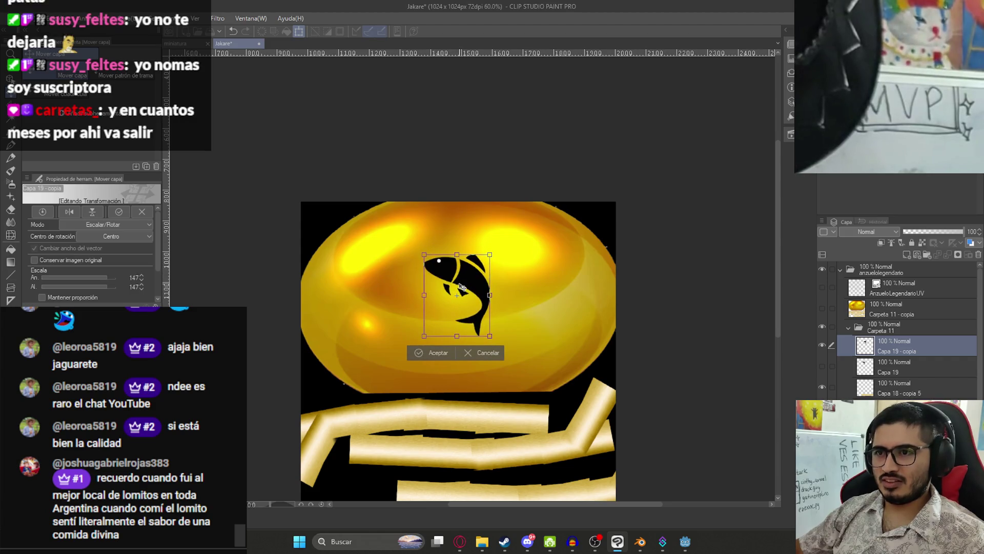
pyautogui.press('Return')
pyautogui.click(851, 323)
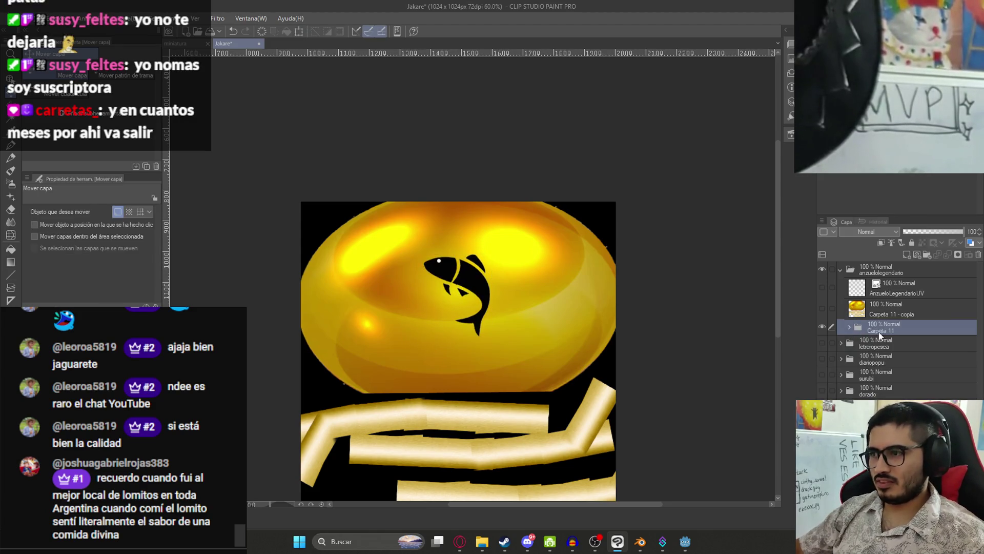
# Step: Merge a copy of the texture folder and pixelate it with the Mosaic filter at cell size 13
pyautogui.rightClick(882, 327)
pyautogui.click(935, 283)
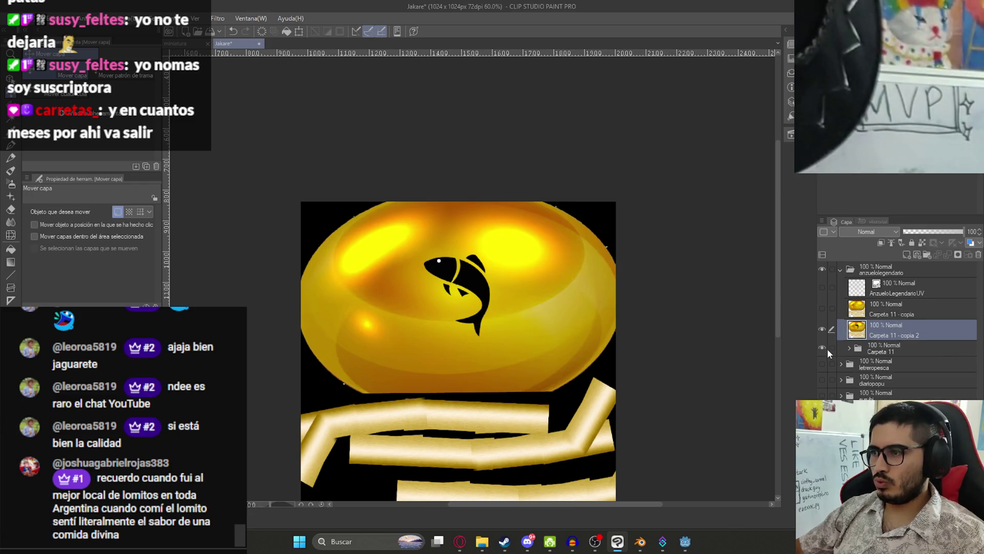
pyautogui.click(217, 18)
pyautogui.moveTo(240, 68)
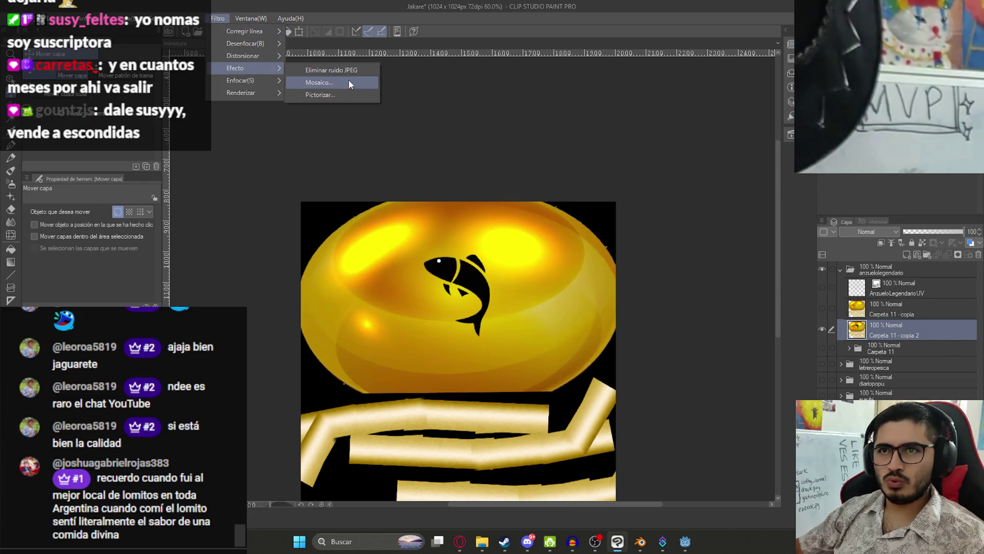
pyautogui.click(349, 80)
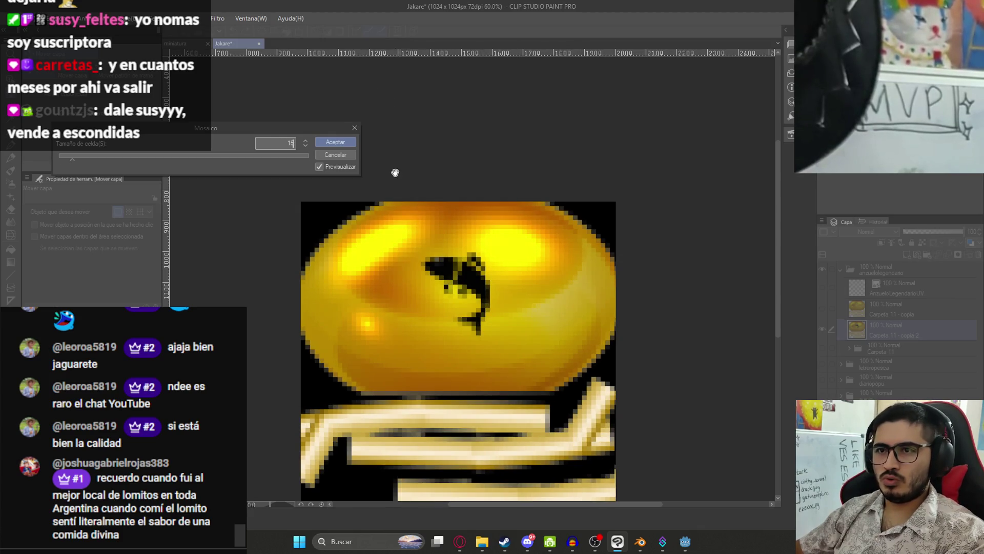
pyautogui.press('Down')
pyautogui.press('Down')
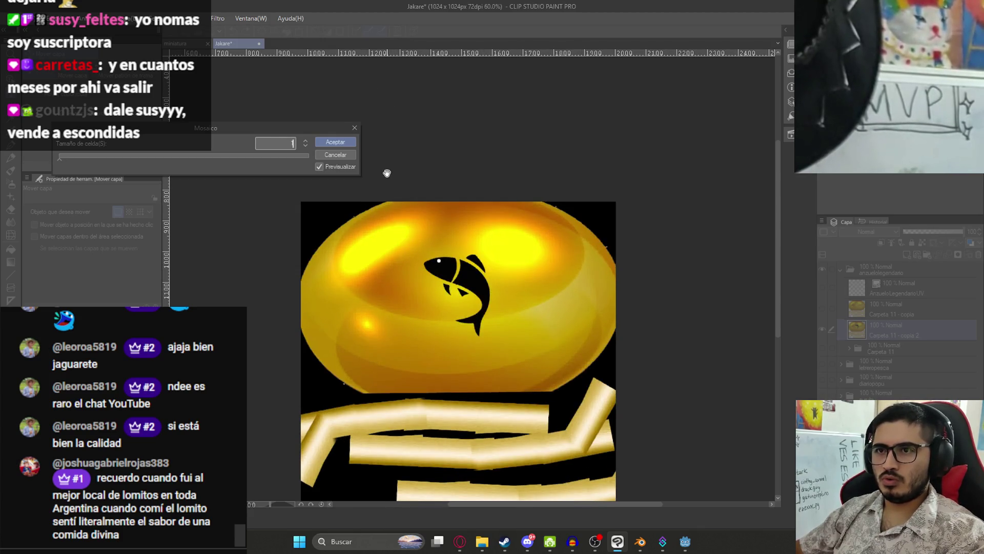
pyautogui.press('Return')
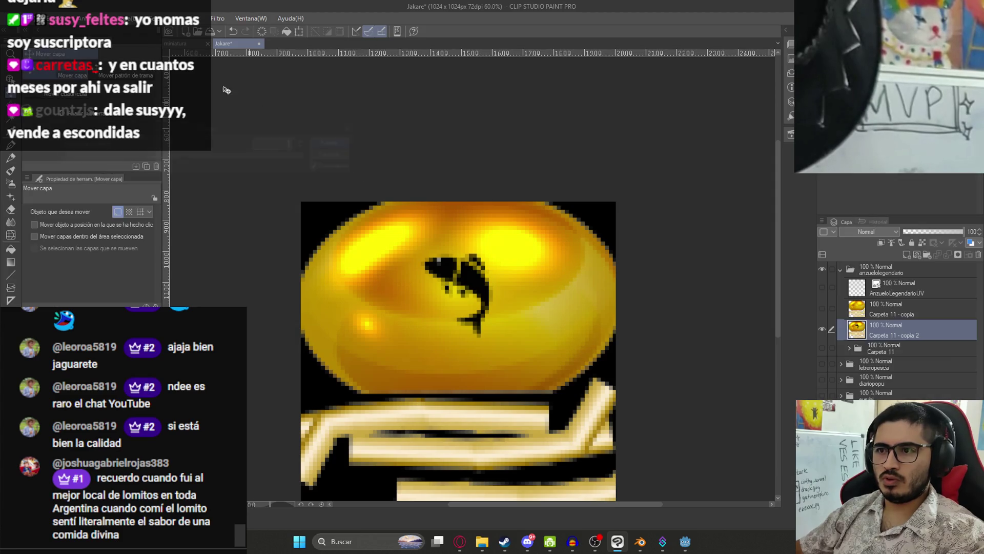
pyautogui.click(25, 20)
# Step: Export the hook layer as a PNG, overwriting AnzueloLegendarioTexture.png
pyautogui.moveTo(156, 157)
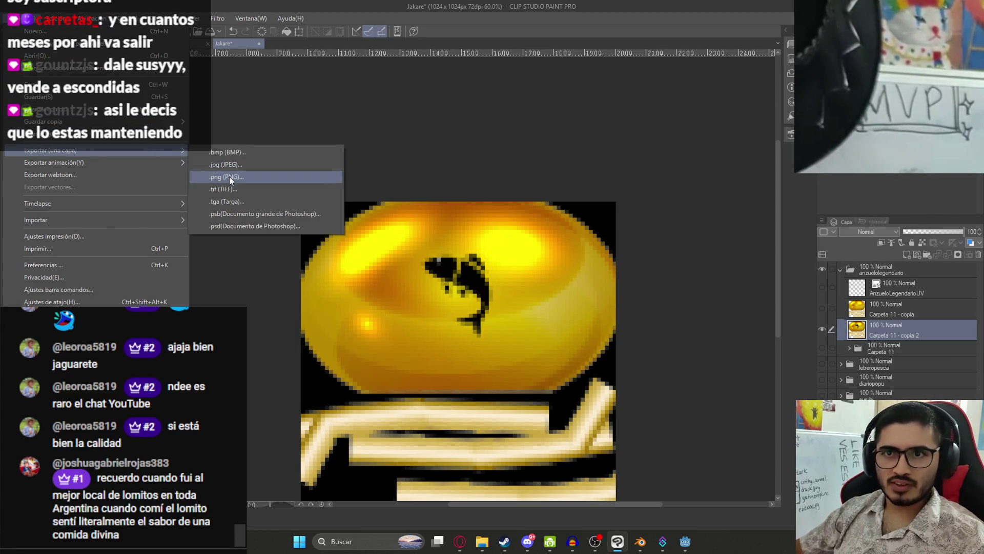
pyautogui.click(229, 176)
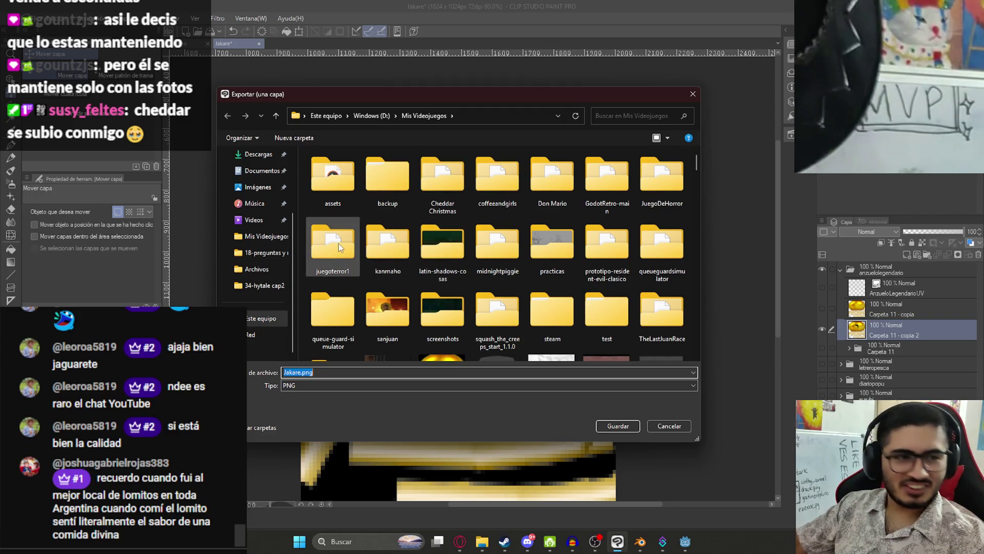
pyautogui.click(325, 266)
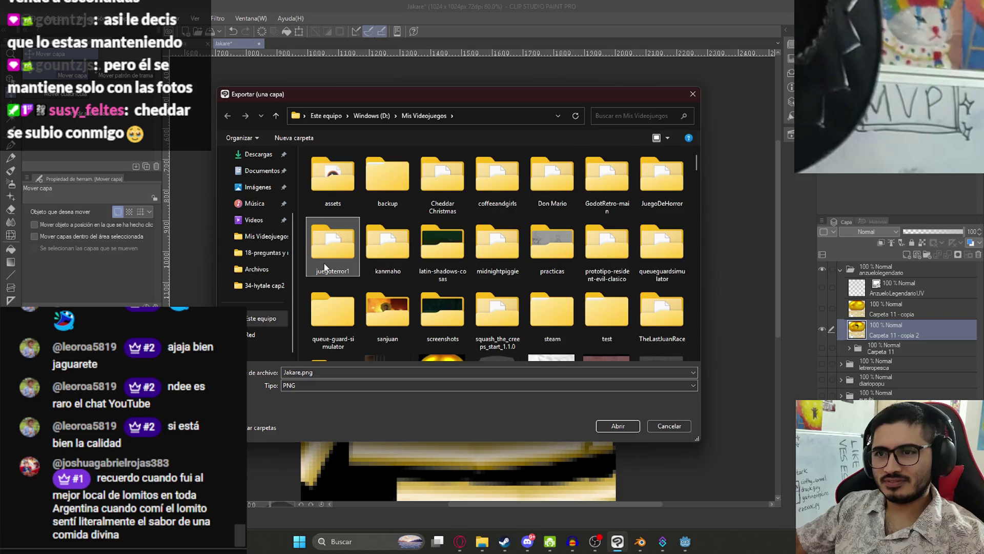
pyautogui.doubleClick(325, 266)
pyautogui.click(413, 115)
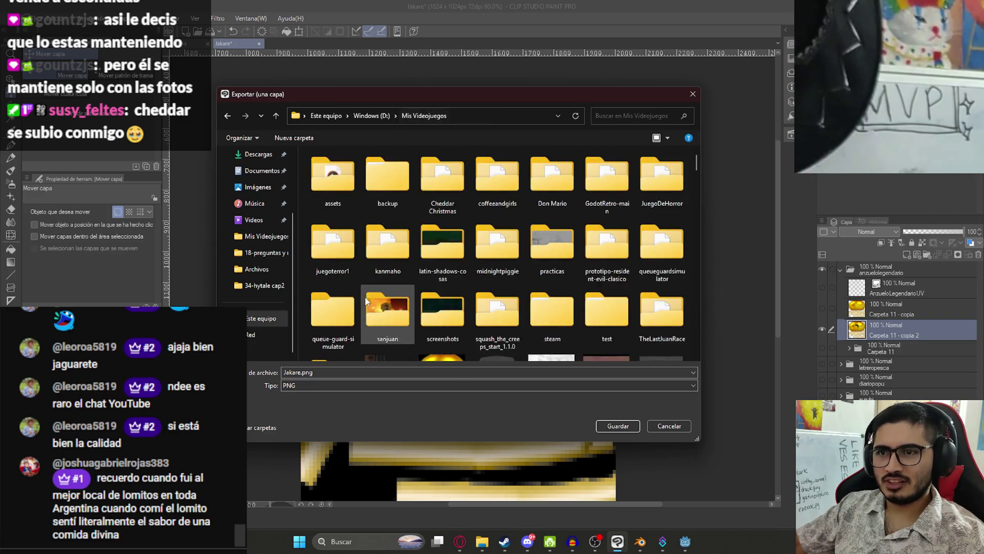
pyautogui.scroll(-5, 484, 233)
pyautogui.click(484, 233)
pyautogui.click(634, 239)
pyautogui.write('anzuelo')
pyautogui.press('Return')
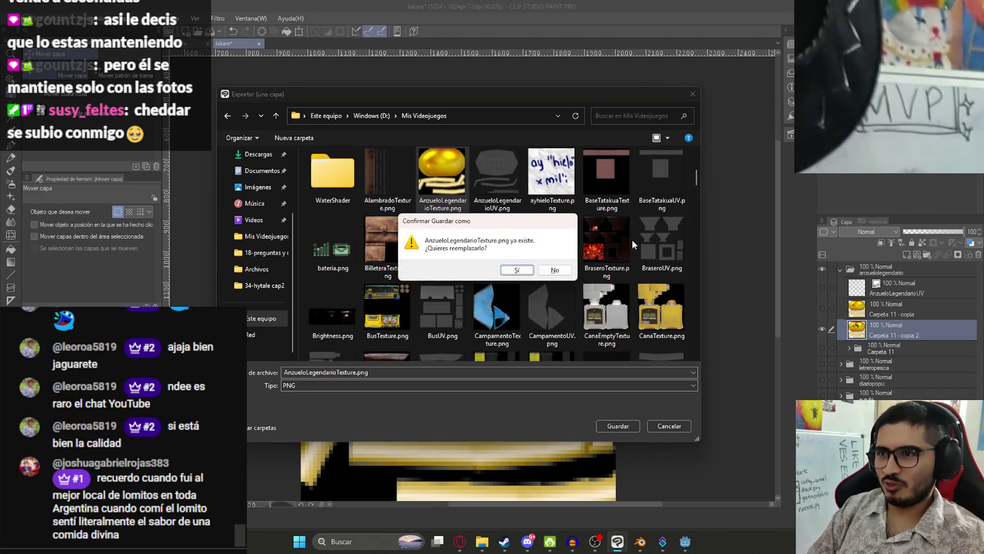
pyautogui.press('Return')
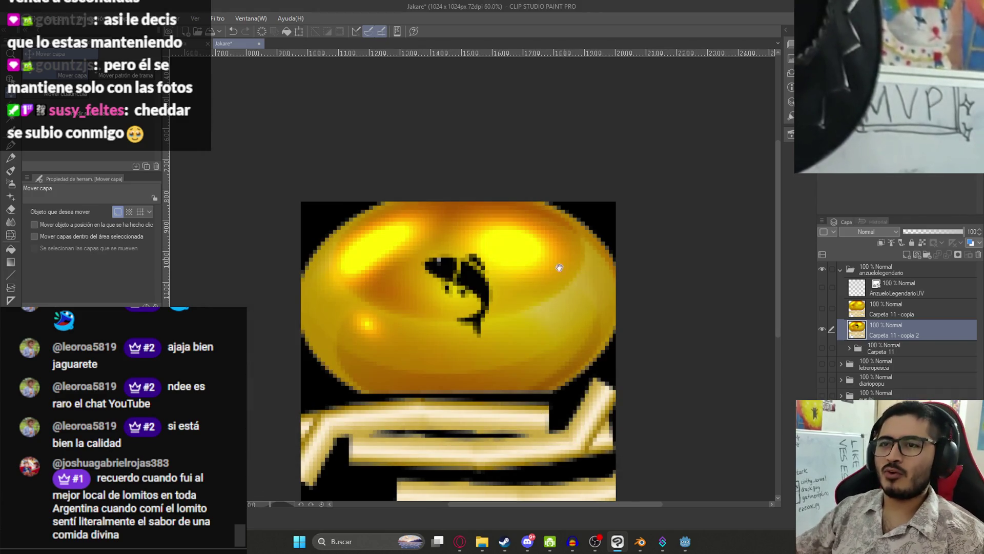
# Step: Save the hook texture file, check the level's 3D scene in Godot, then bring up Blender
pyautogui.moveTo(564, 259); pyautogui.dragTo(506, 259)
pyautogui.hotkey('ctrl', 's')
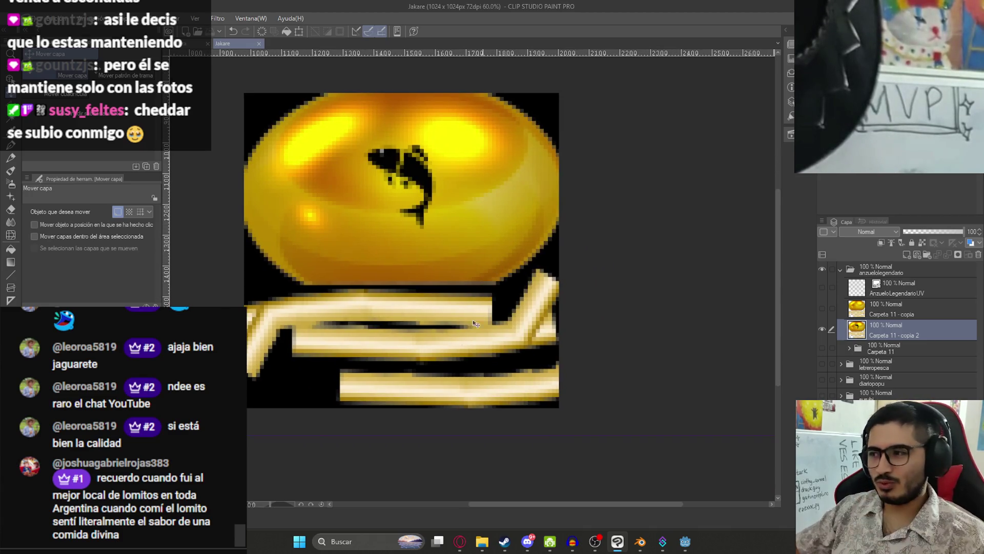
pyautogui.click(682, 543)
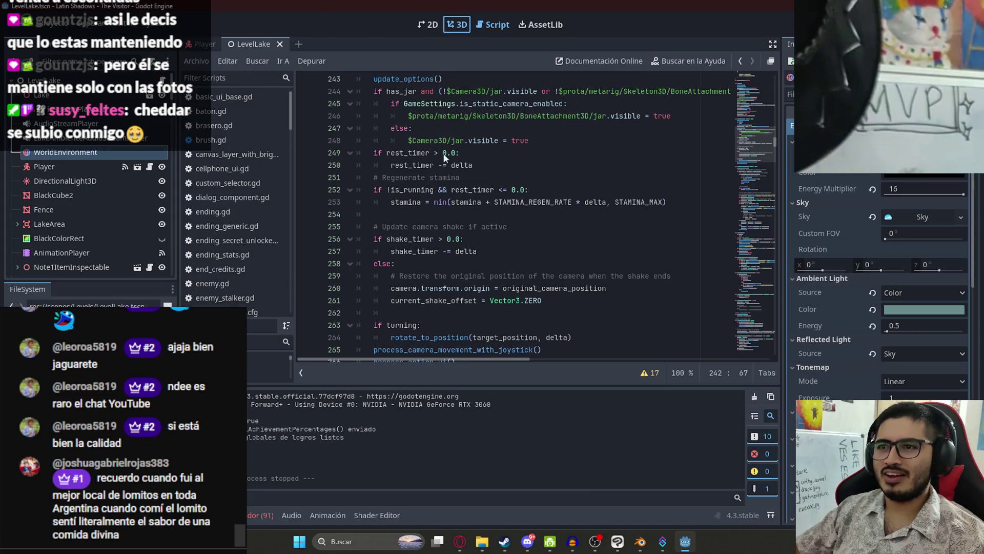
pyautogui.click(457, 24)
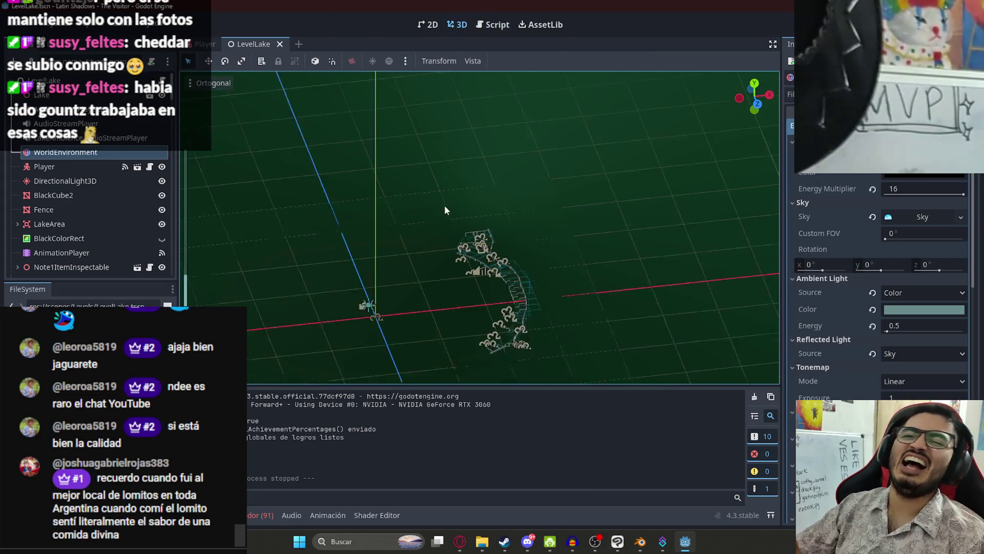
pyautogui.click(641, 542)
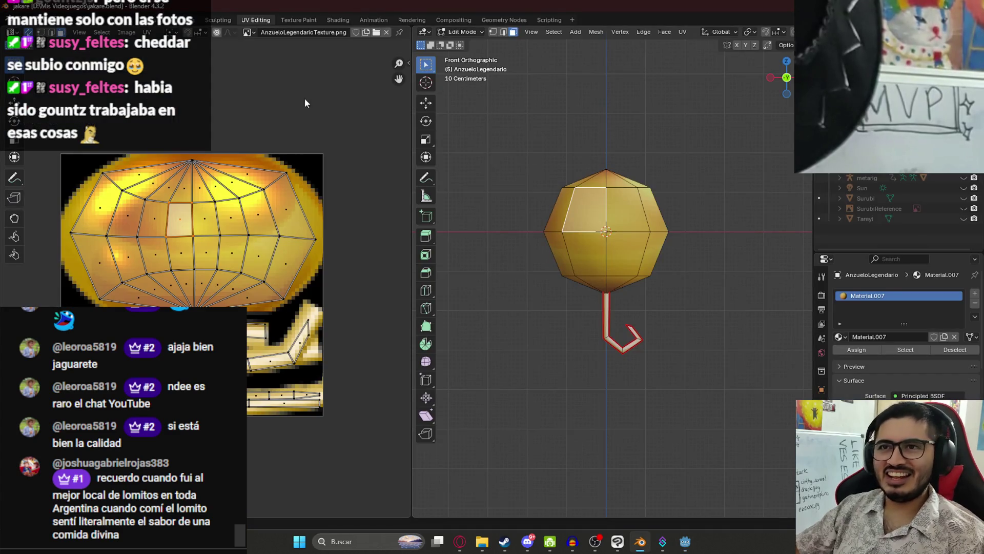
# Step: Reload AnzueloLegendarioTexture.png in the hook's Image Texture node in the Shading workspace
pyautogui.click(332, 20)
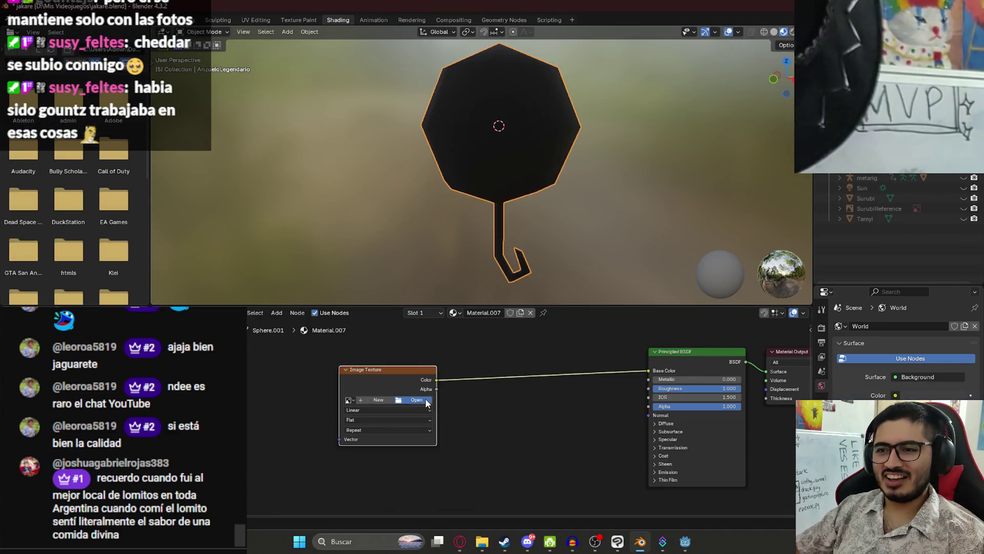
pyautogui.click(420, 400)
pyautogui.click(659, 398)
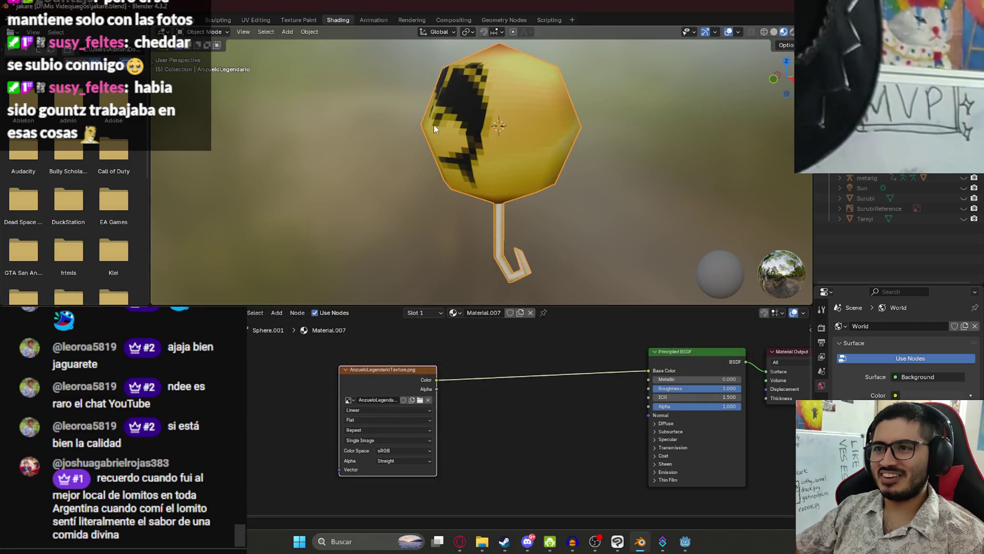
# Step: Orbit around the hook to inspect the black fish markings, then return to Layout
pyautogui.moveTo(344, 123); pyautogui.dragTo(469, 137)
pyautogui.scroll(-5, 538, 154)
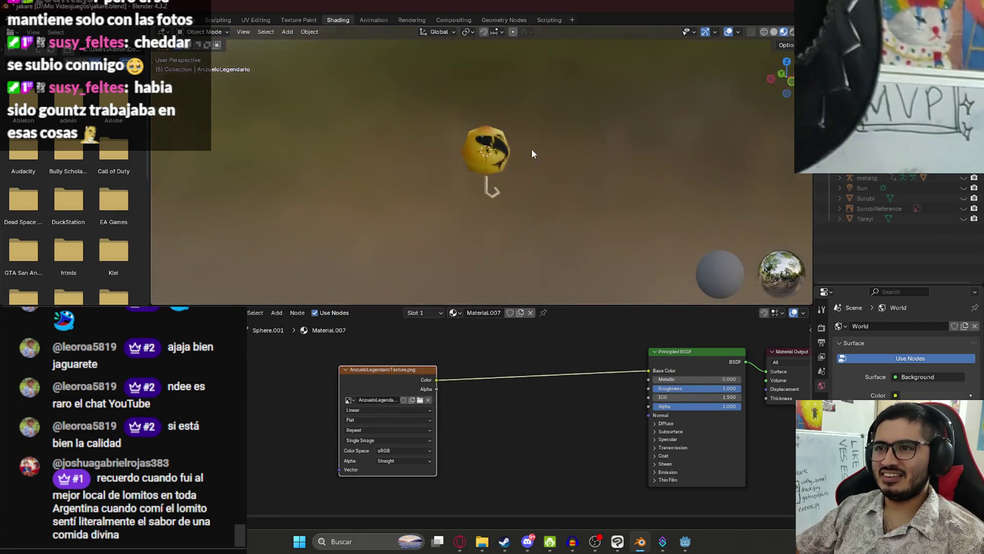
pyautogui.click(484, 154)
pyautogui.scroll(6, 543, 162)
pyautogui.moveTo(567, 169)
pyautogui.mouseDown()
pyautogui.moveTo(280, 164)
pyautogui.moveTo(600, 180)
pyautogui.moveTo(507, 198)
pyautogui.moveTo(475, 138)
pyautogui.mouseUp()
pyautogui.scroll(-3, 579, 169)
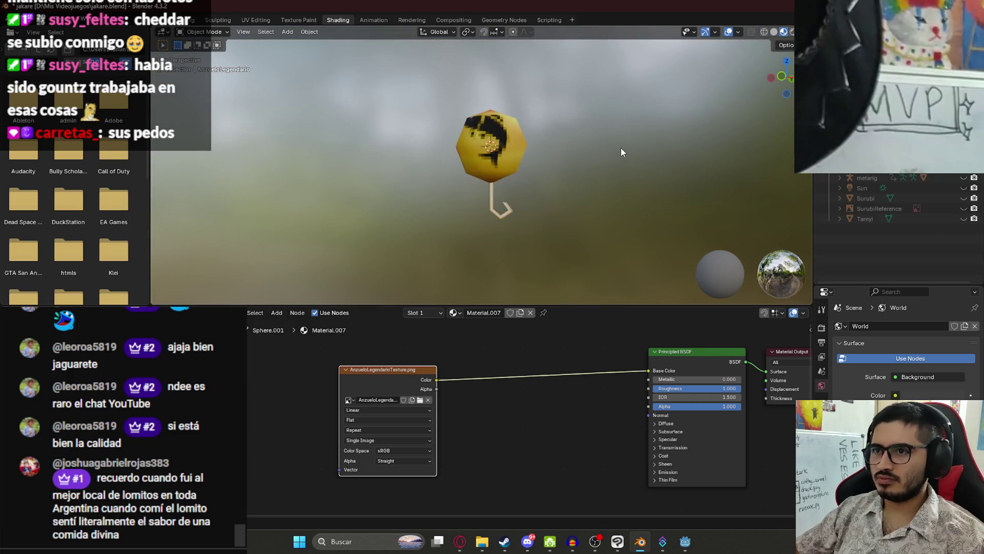
pyautogui.moveTo(622, 152); pyautogui.dragTo(223, 44)
pyautogui.click(156, 19)
pyautogui.scroll(-2, 423, 199)
pyautogui.moveTo(527, 203)
pyautogui.mouseDown()
pyautogui.moveTo(583, 159)
pyautogui.moveTo(424, 161)
pyautogui.moveTo(521, 206)
pyautogui.moveTo(381, 251)
pyautogui.moveTo(491, 195)
pyautogui.moveTo(506, 218)
pyautogui.moveTo(380, 219)
pyautogui.moveTo(493, 218)
pyautogui.moveTo(561, 189)
pyautogui.moveTo(429, 198)
pyautogui.moveTo(404, 216)
pyautogui.moveTo(473, 226)
pyautogui.moveTo(508, 266)
pyautogui.mouseUp()
# Step: Update the texture layer to the smooth Capa 19 - copia version, save, and switch to the browser
pyautogui.click(617, 541)
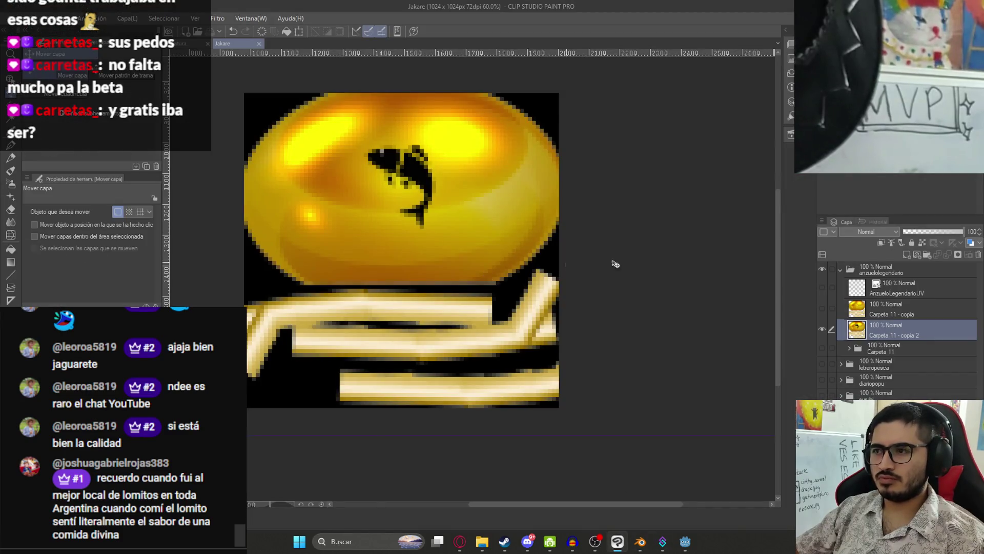
pyautogui.rightClick(872, 328)
pyautogui.click(820, 203)
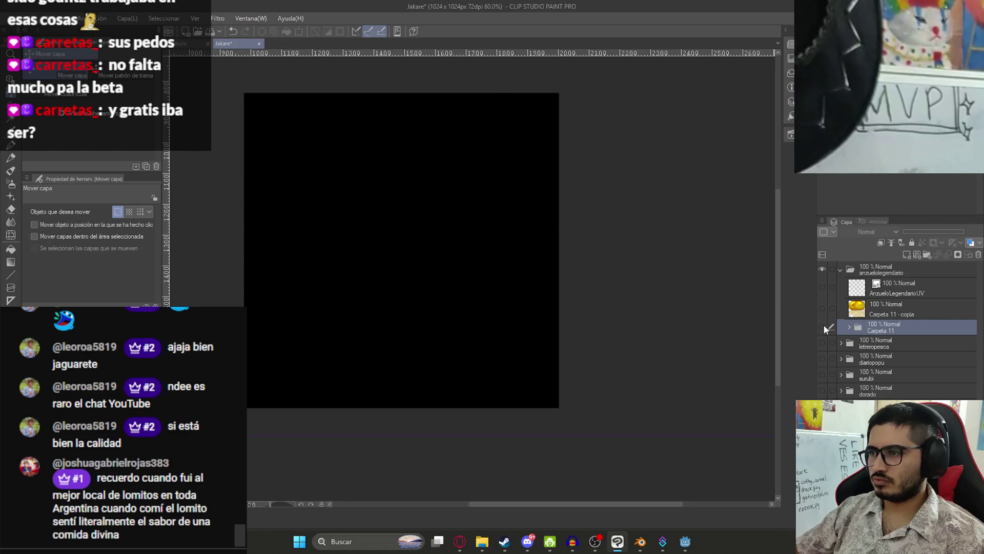
pyautogui.click(891, 351)
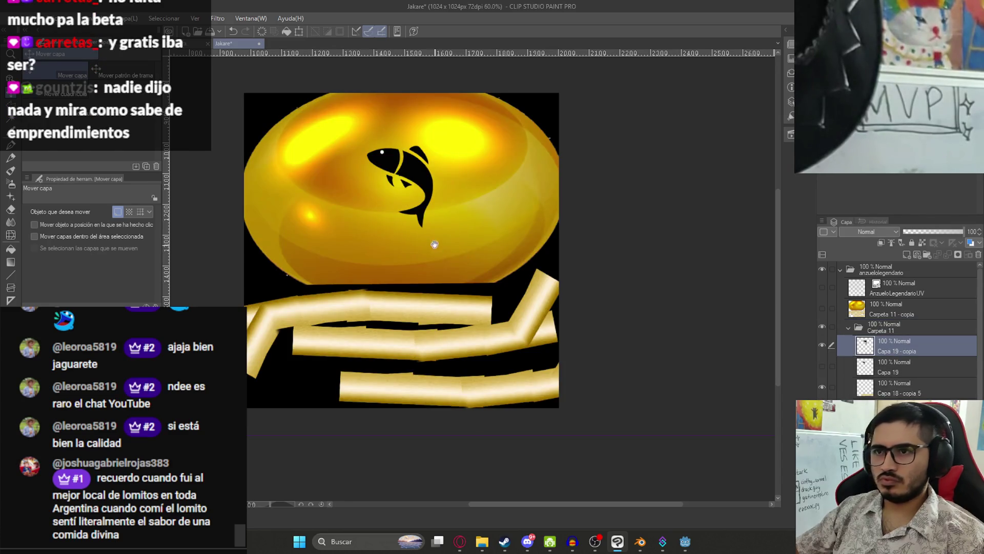
pyautogui.scroll(3, 415, 273)
pyautogui.hotkey('ctrl', 's')
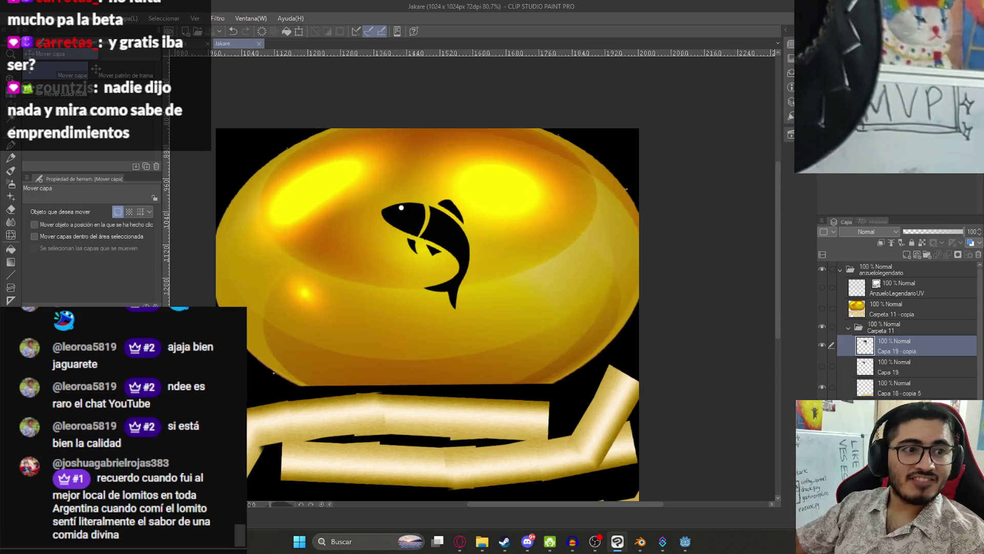
pyautogui.hotkey('alt', 'Tab')
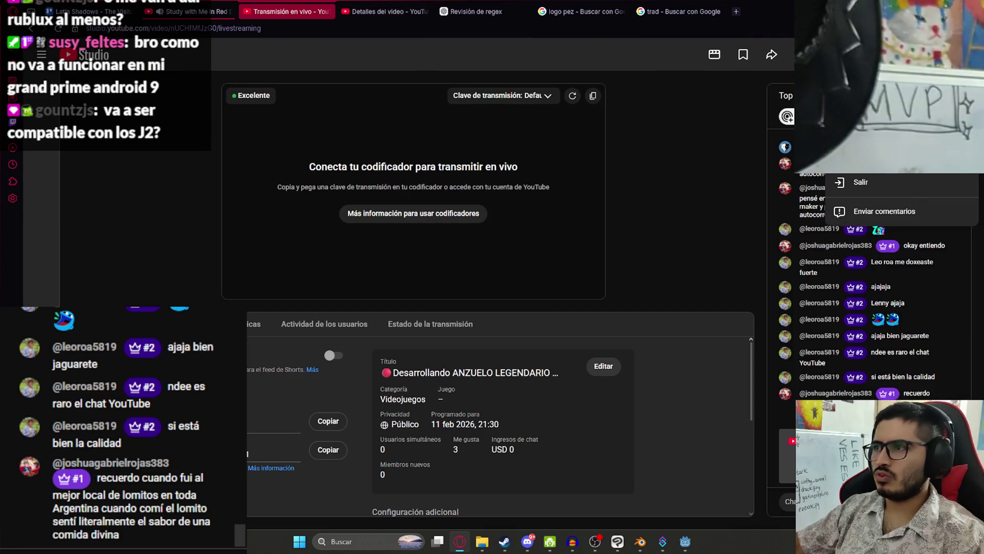
# Step: Open the YouTube channel page in a new tab and look over it
pyautogui.click(872, 121)
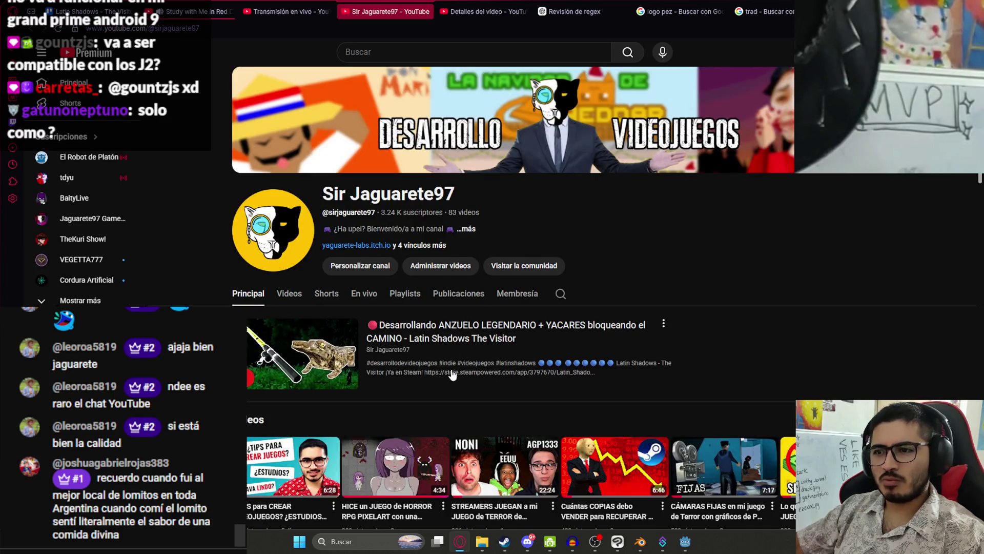
pyautogui.scroll(-4, 296, 366)
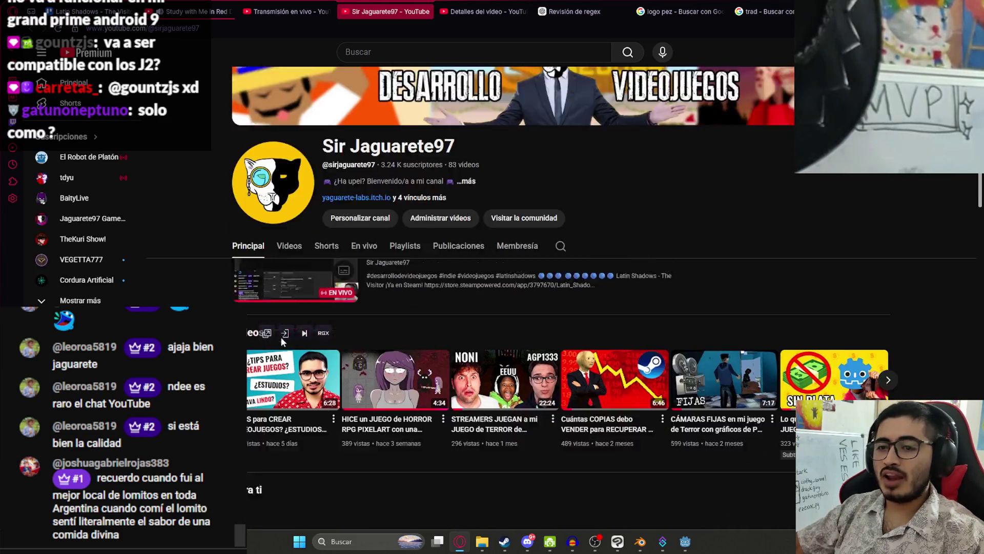
pyautogui.scroll(3, 282, 333)
pyautogui.rightClick(384, 11)
pyautogui.click(430, 147)
# Step: View the ongoing live stream, close the channel tab, and return to the 'logo pez' image results
pyautogui.click(313, 297)
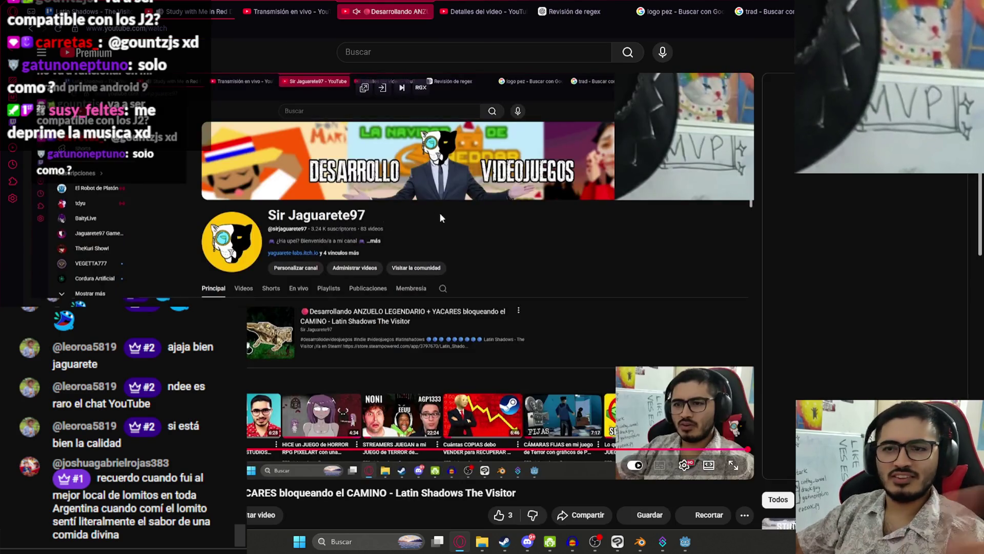
pyautogui.scroll(-1, 383, 257)
pyautogui.hotkey('alt', 'Left')
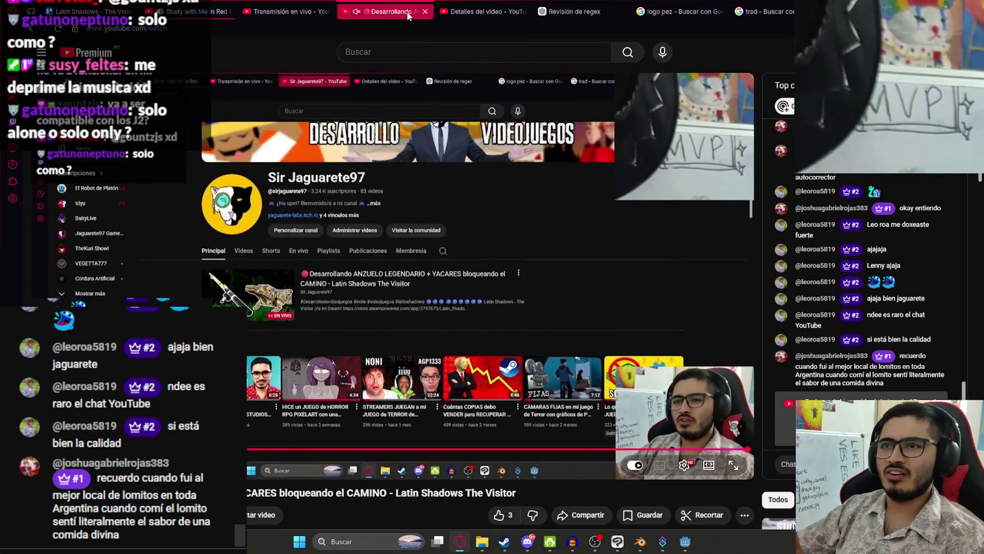
pyautogui.hotkey('ctrl', 'w')
pyautogui.click(482, 11)
pyautogui.click(586, 5)
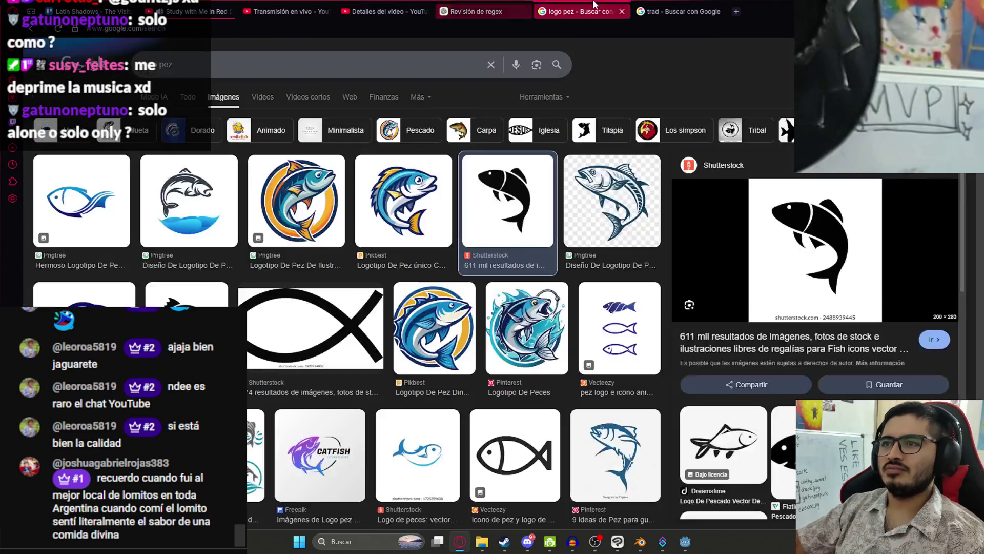
# Step: Look over Blender's glTF export dialog and the texture folder, then select the search text on the Pomodoro tab
pyautogui.moveTo(640, 542)
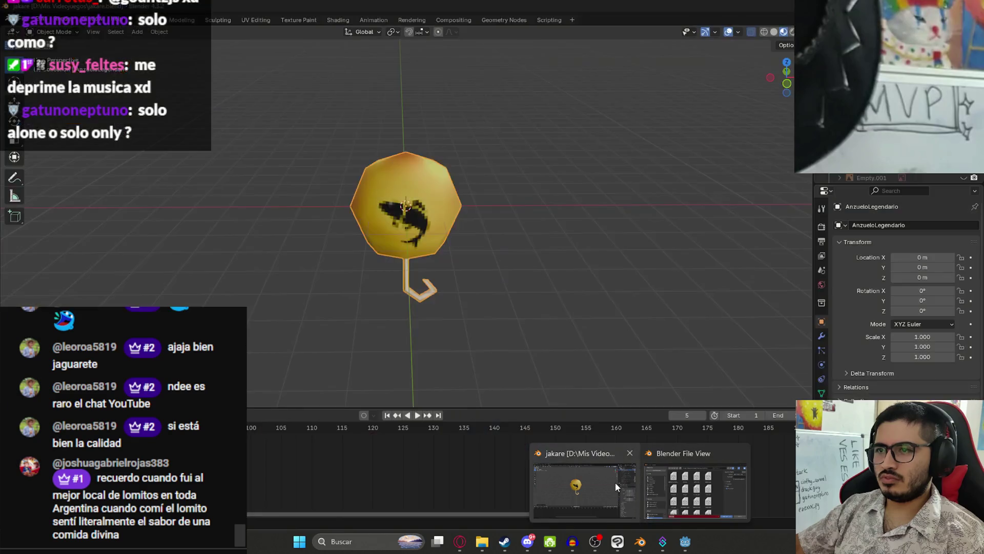
pyautogui.click(615, 482)
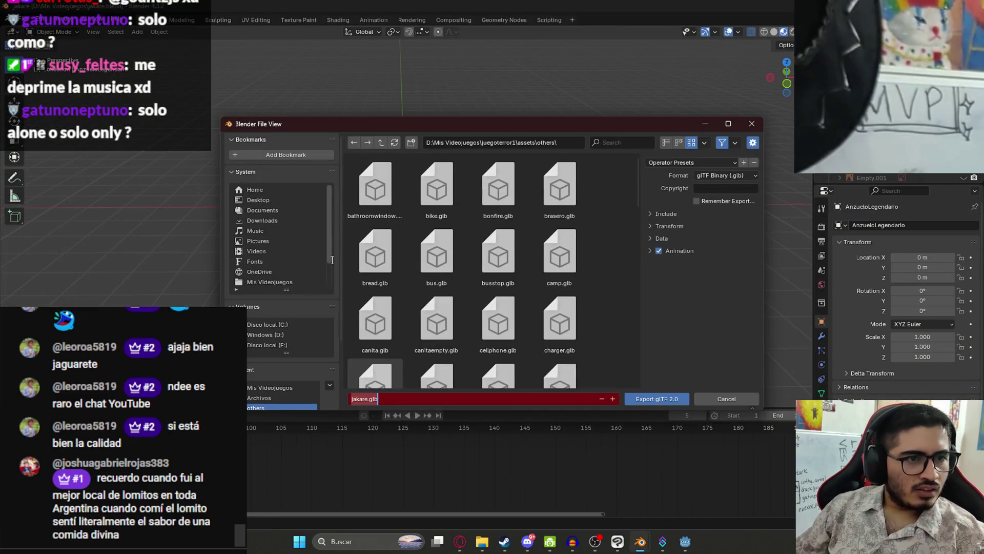
pyautogui.click(481, 541)
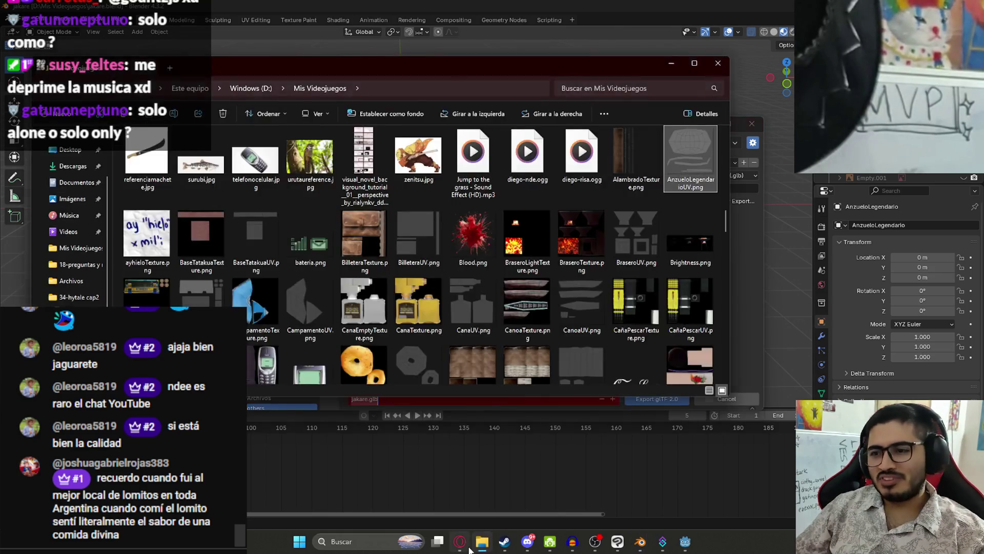
pyautogui.click(460, 542)
pyautogui.click(190, 11)
pyautogui.click(424, 59)
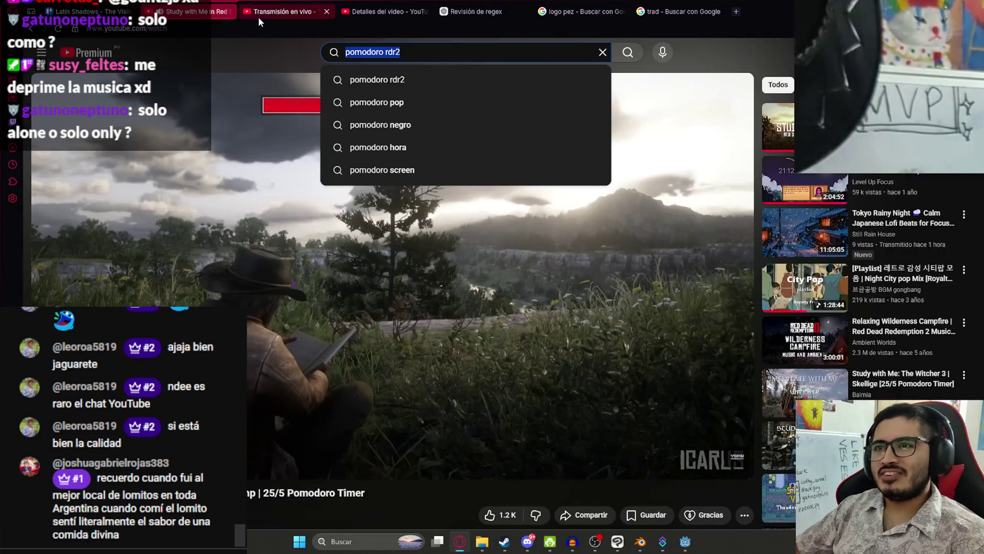
# Step: Search YouTube for 'pomodoro city pop' and open the Pomodoro Lofi City Pop video
pyautogui.write('pomodoro ')
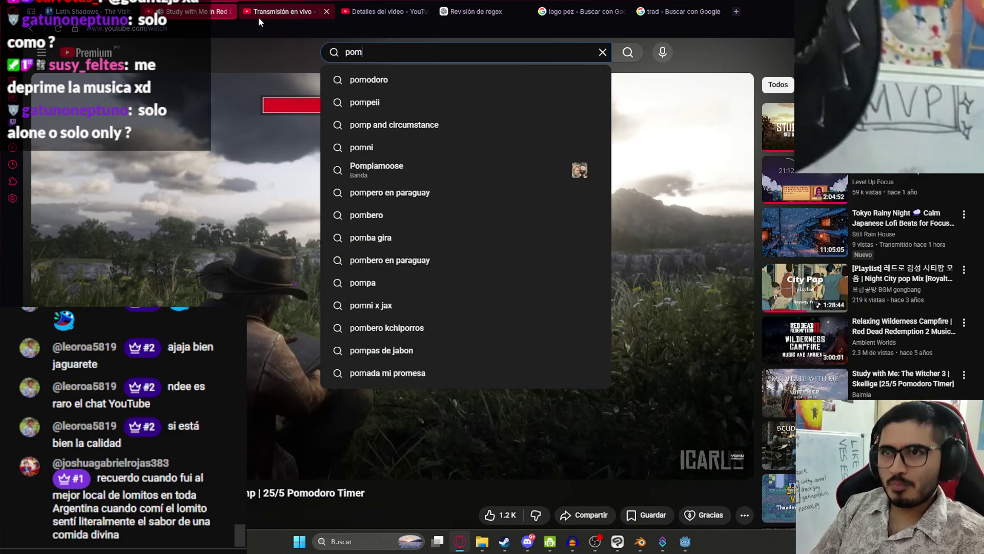
pyautogui.write('city pop')
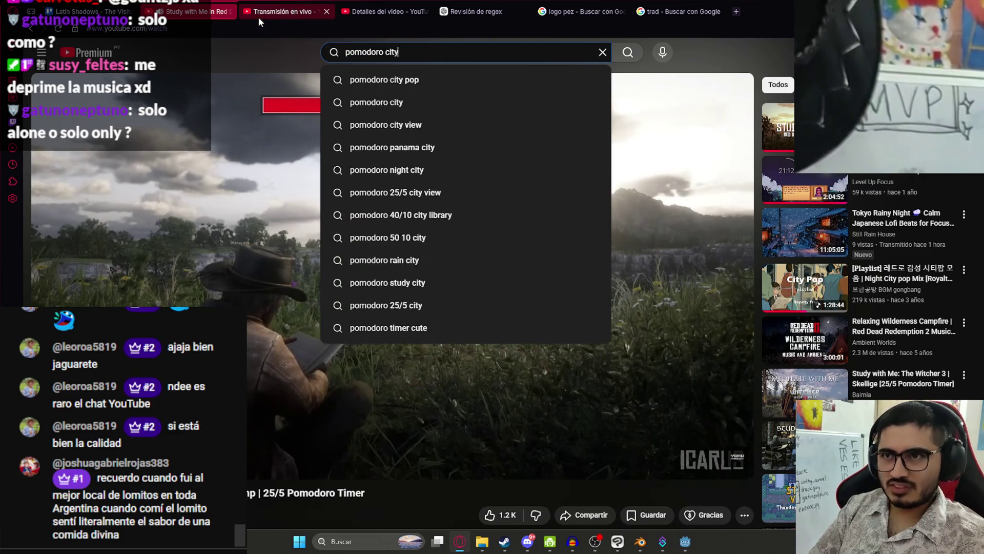
pyautogui.press('Return')
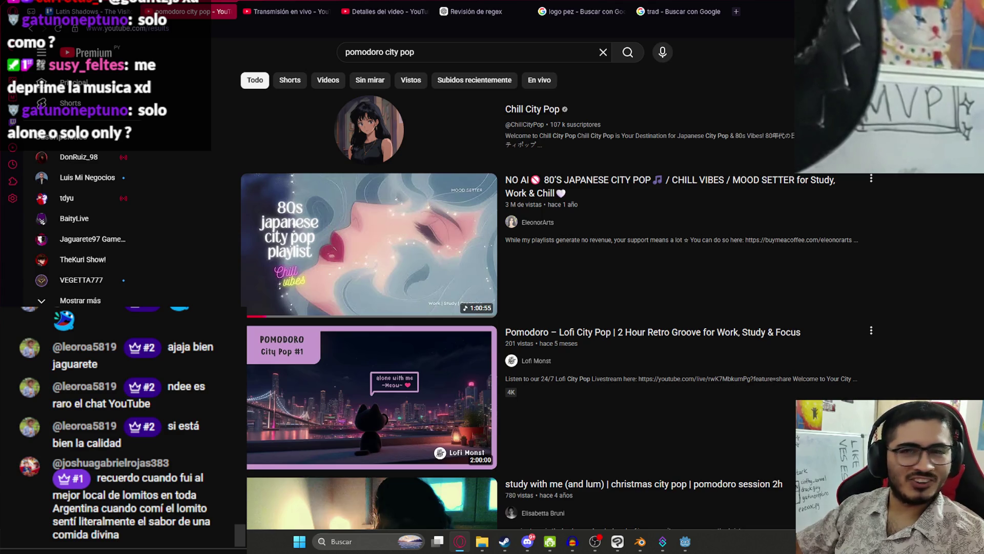
pyautogui.scroll(-2, 421, 231)
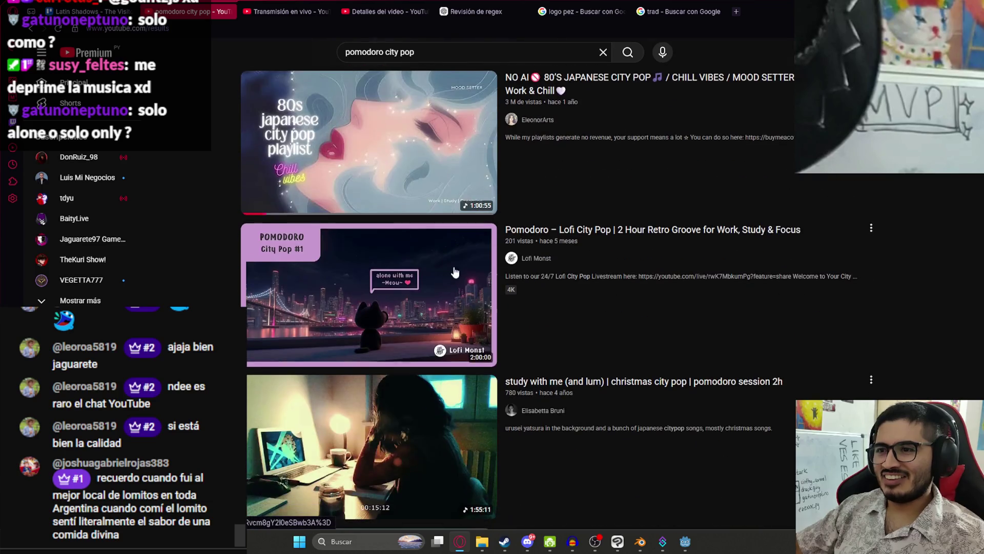
pyautogui.click(323, 287)
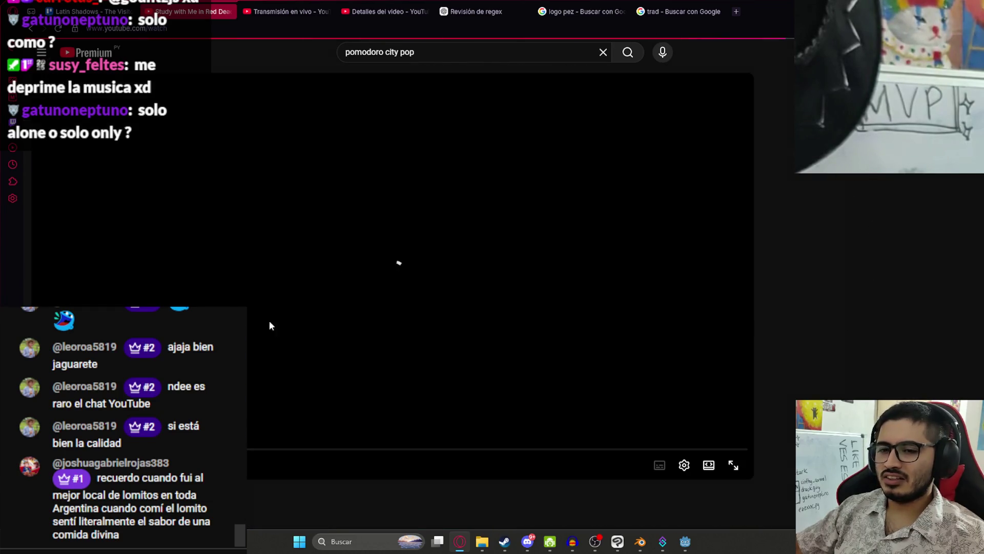
# Step: Expand and read the video's description, then switch back to Clip Studio Paint
pyautogui.scroll(-3, 267, 416)
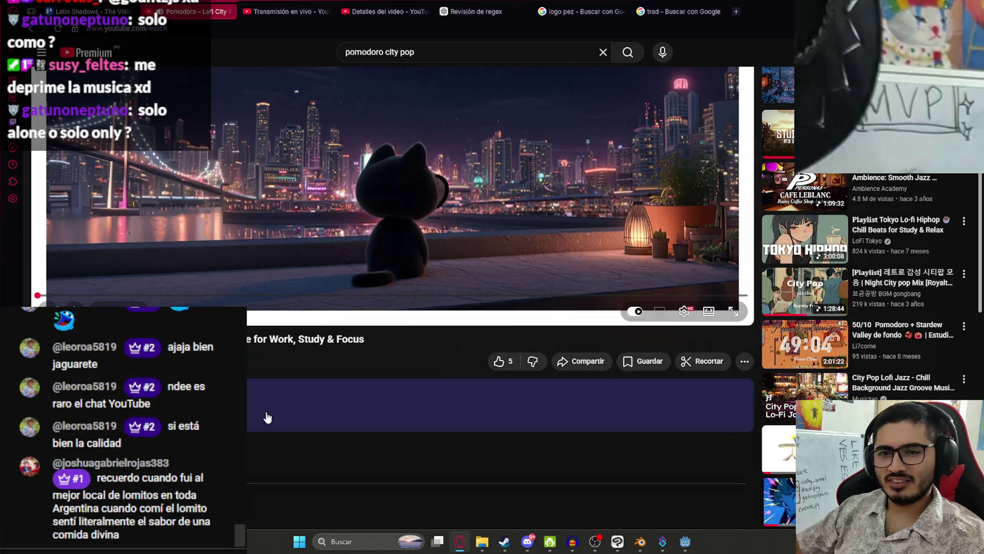
pyautogui.click(267, 417)
pyautogui.scroll(-7, 287, 400)
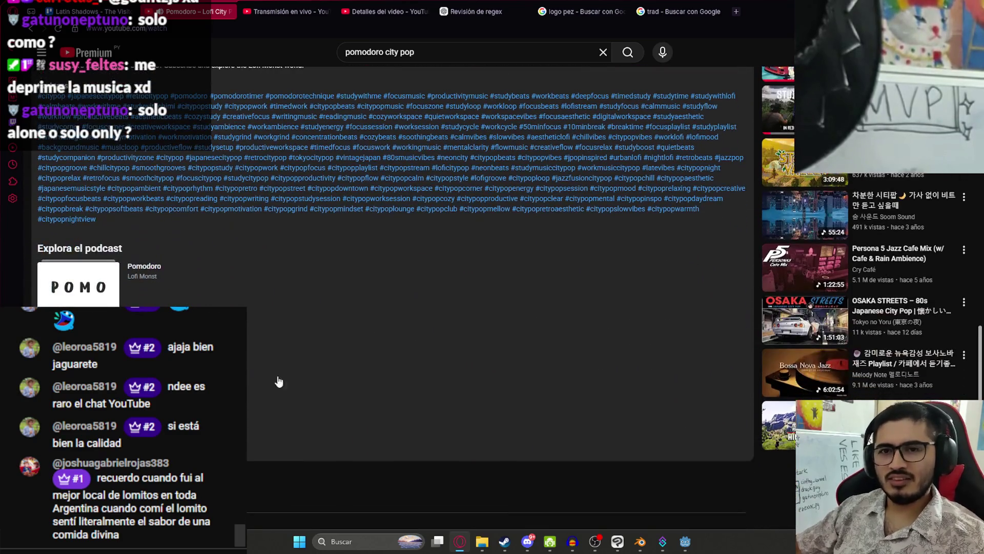
pyautogui.scroll(-4, 295, 390)
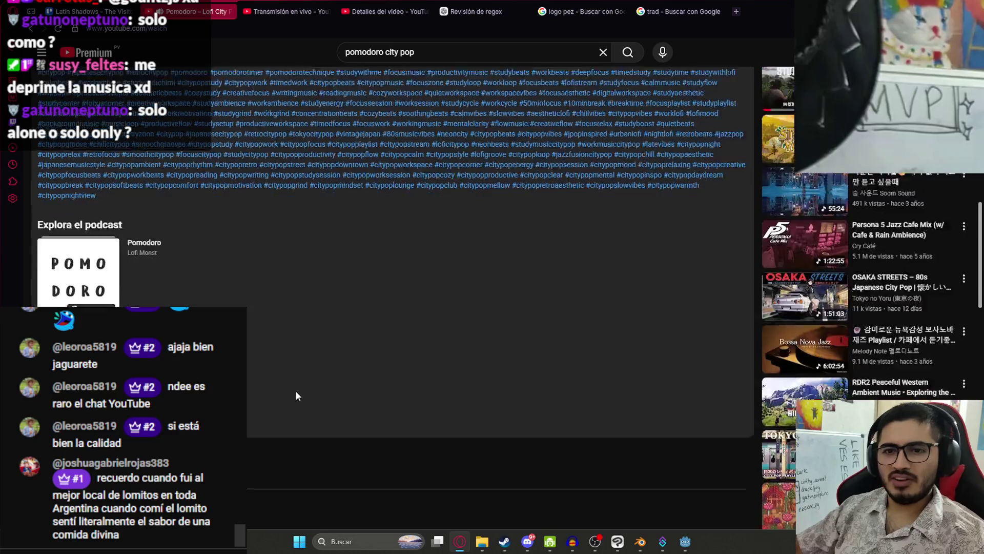
pyautogui.scroll(15, 293, 386)
pyautogui.scroll(-9, 250, 405)
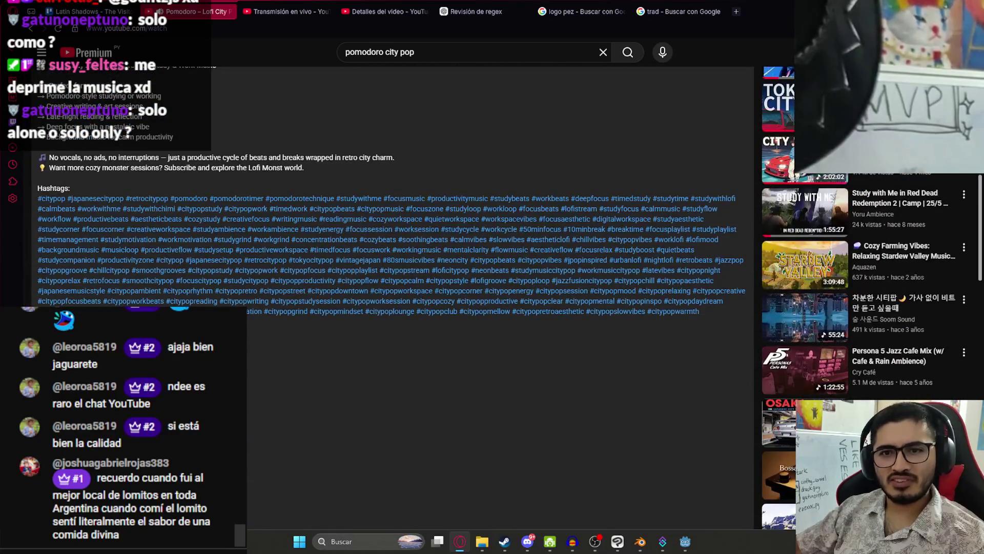
pyautogui.scroll(10, 230, 299)
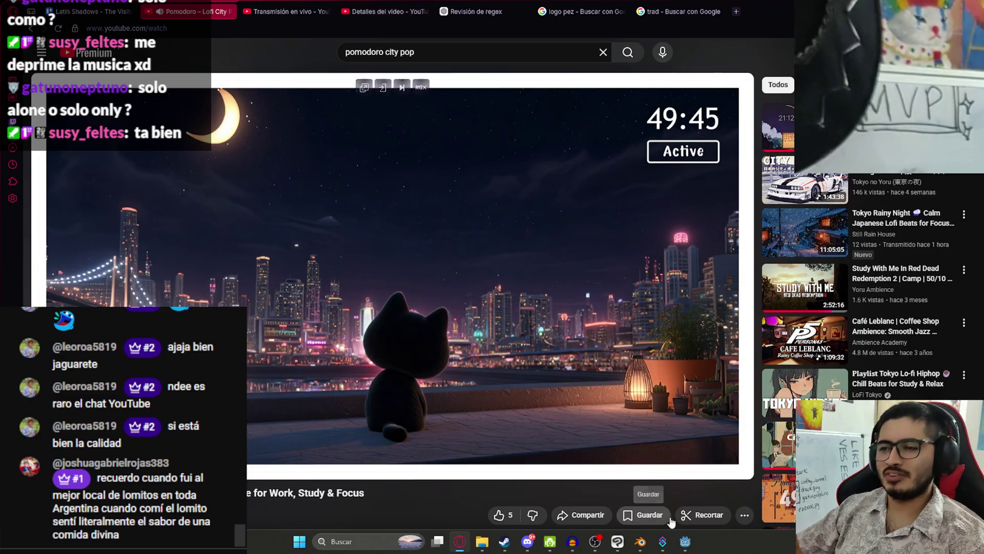
pyautogui.click(626, 542)
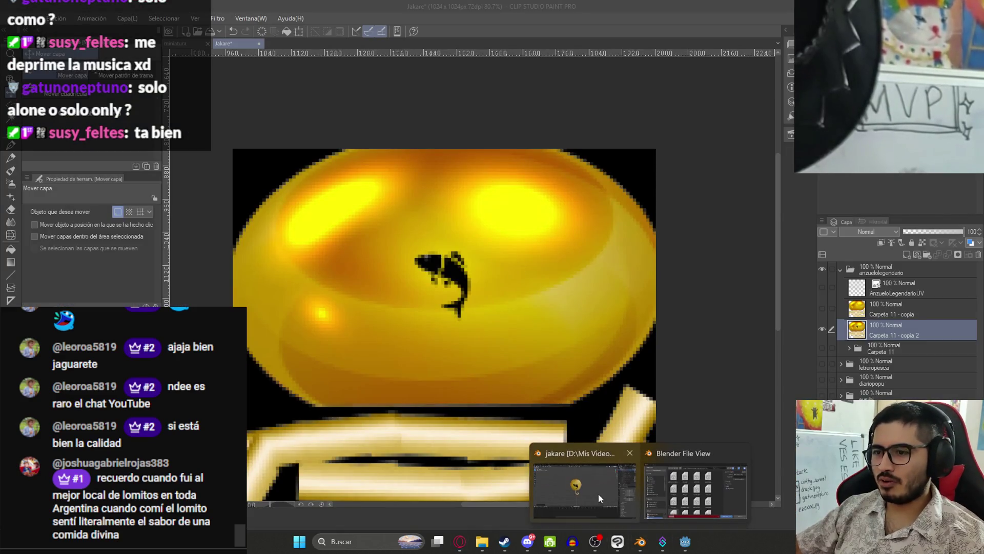
# Step: Translate 'anzuelo' in the browser's translation tab, getting 'hook'
pyautogui.click(632, 546)
pyautogui.click(460, 541)
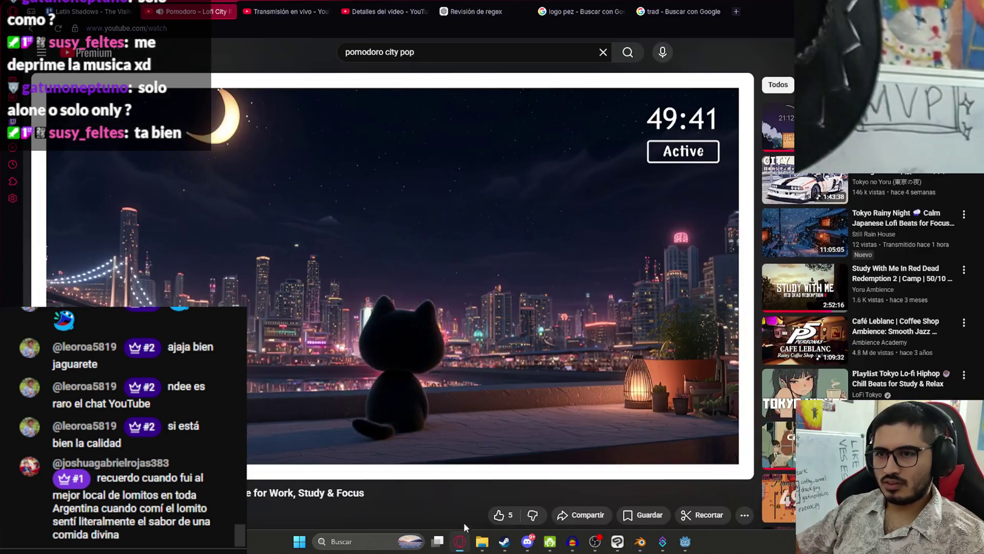
pyautogui.hotkey('ctrl', 'Tab')
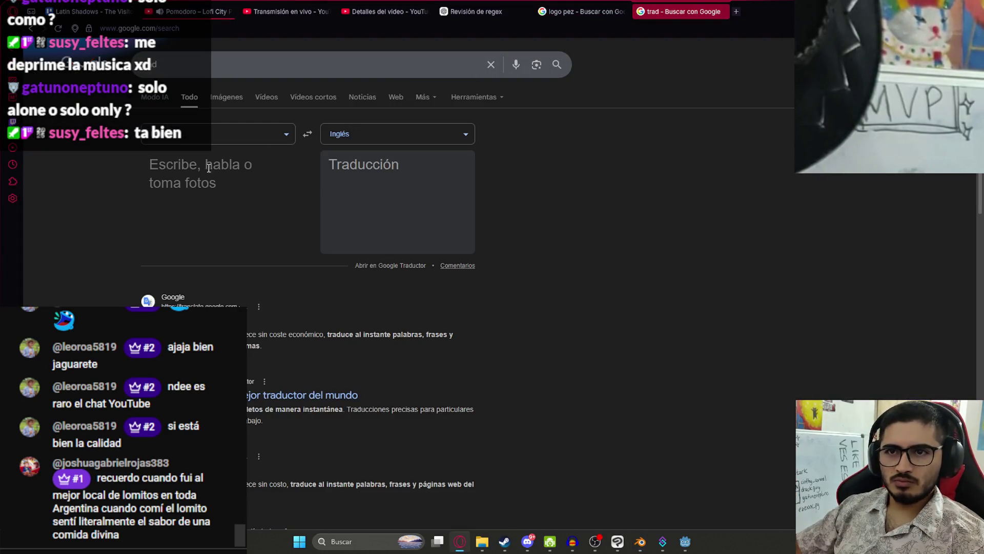
pyautogui.write('anzuelo')
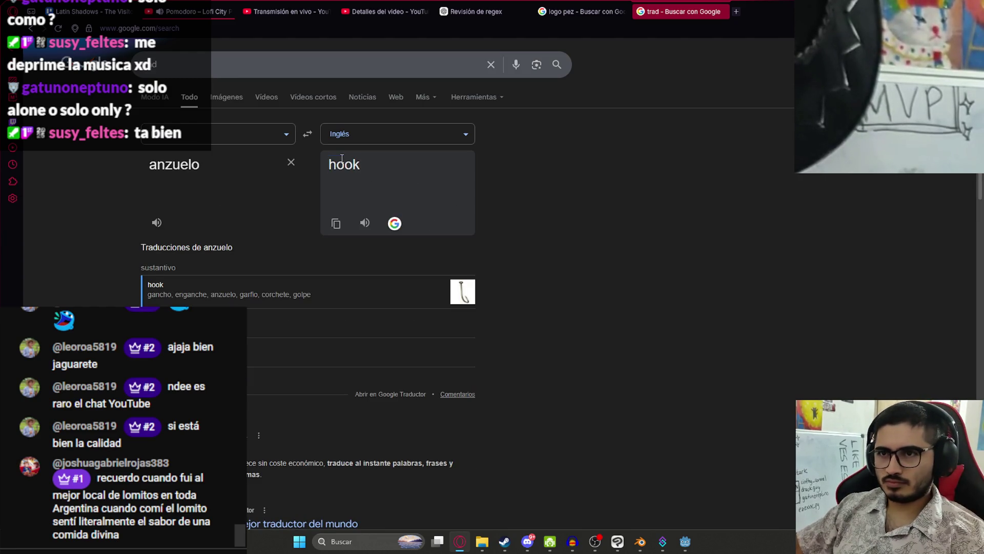
# Step: Rename the export file in Blender's glTF dialog to legendary_hook
pyautogui.moveTo(641, 541)
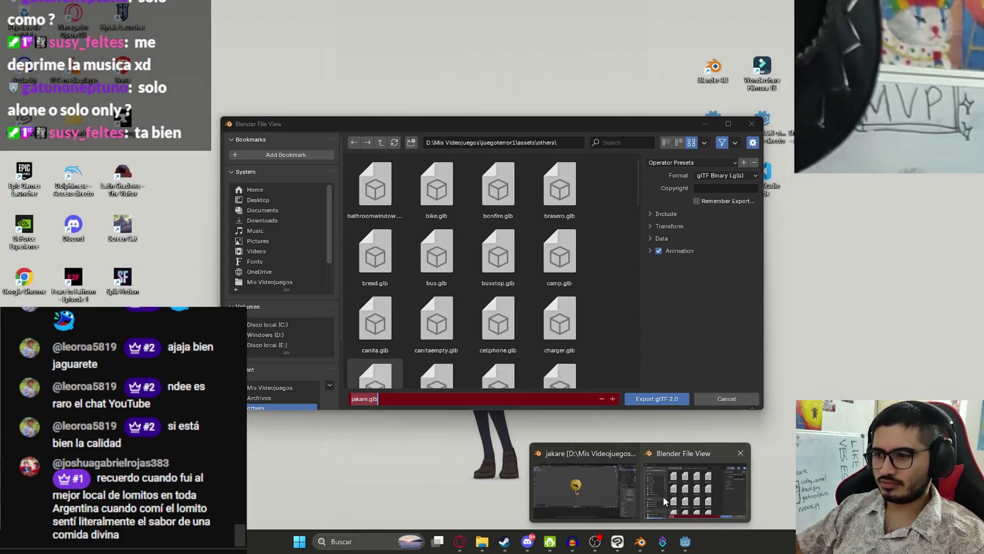
pyautogui.click(666, 501)
pyautogui.hotkey('ctrl', 'a')
pyautogui.write('legendary_hook')
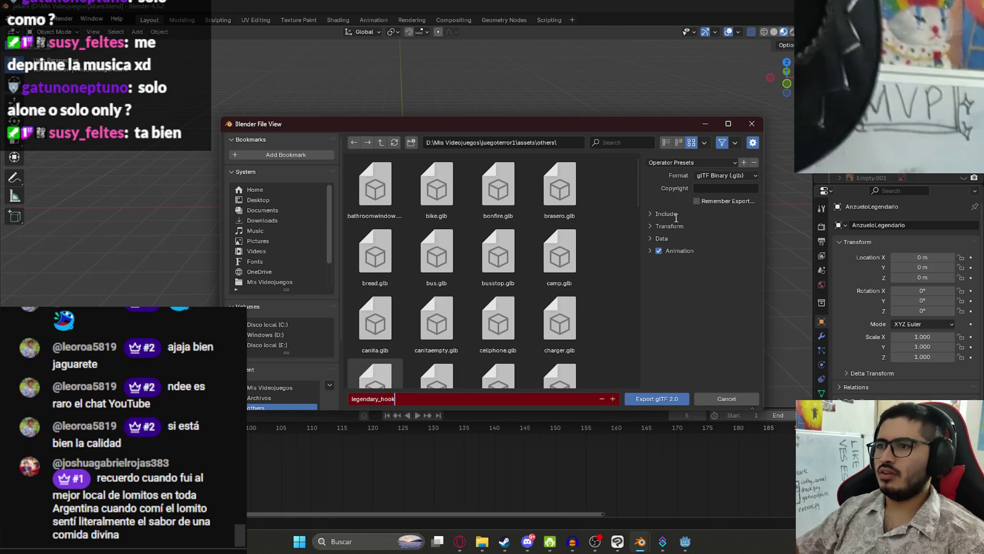
# Step: Export the hook as legendary_hook glTF, save jakare.blend, and minimize Blender
pyautogui.click(671, 215)
pyautogui.click(685, 397)
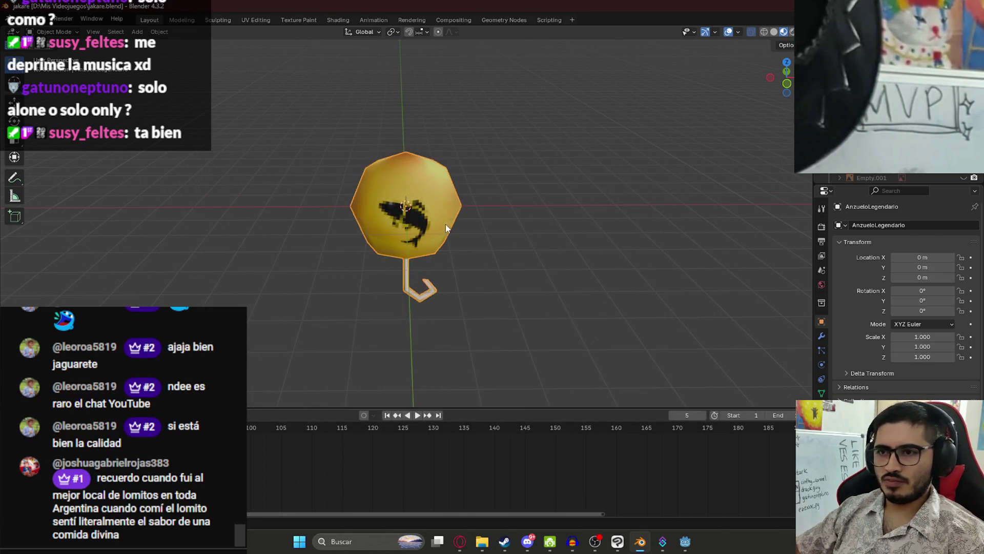
pyautogui.moveTo(529, 239); pyautogui.dragTo(554, 183)
pyautogui.hotkey('ctrl', 's')
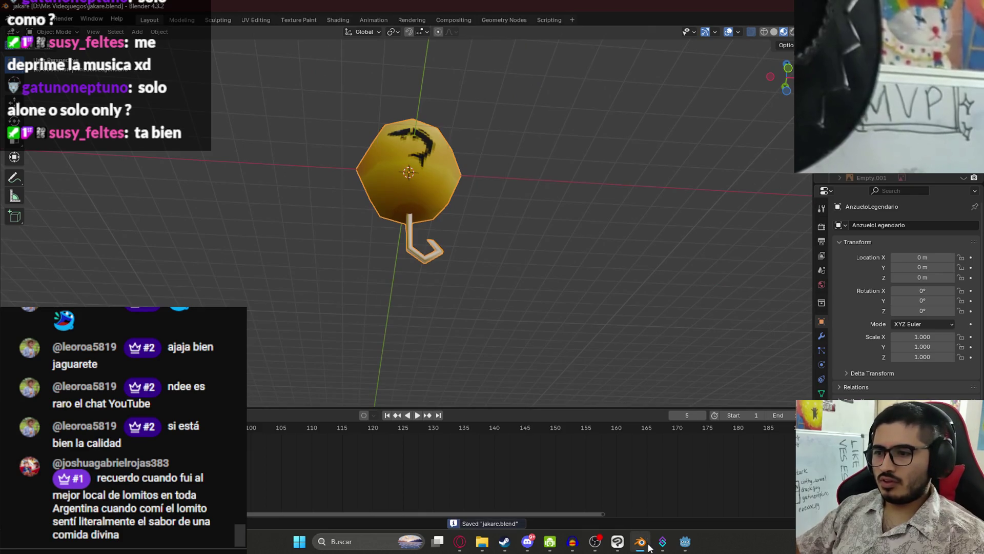
pyautogui.click(641, 545)
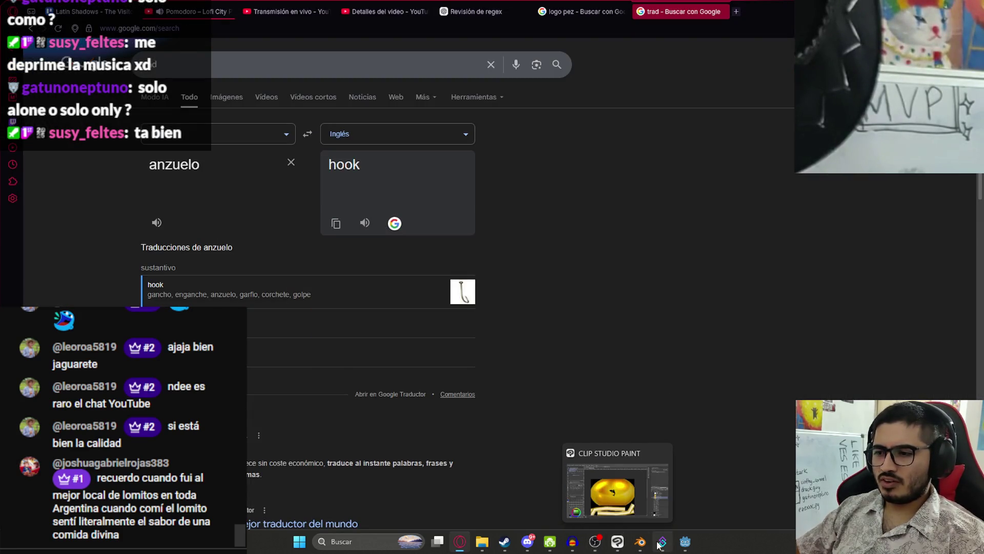
# Step: Return to Godot and snap the LevelLake view to top-down over the lake with numpad 7
pyautogui.click(685, 542)
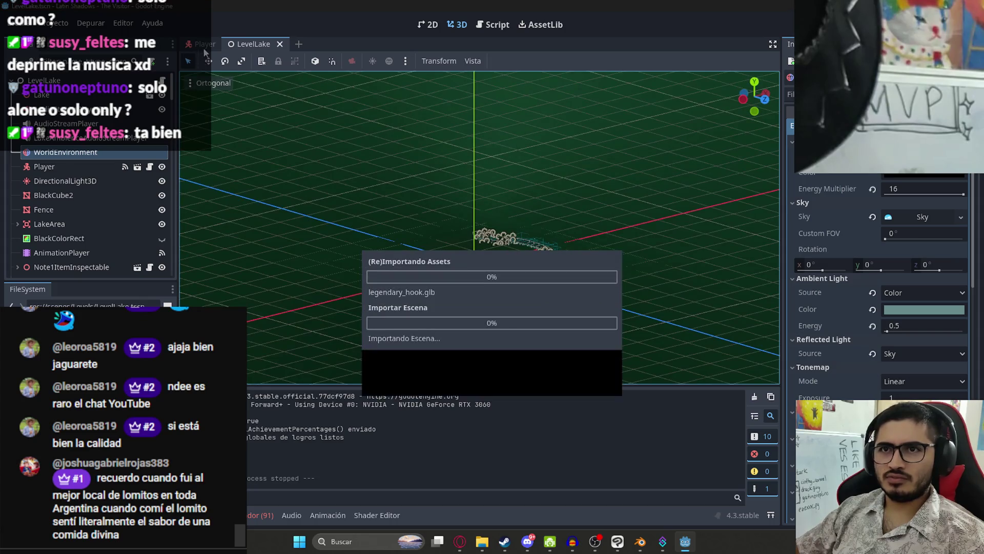
pyautogui.moveTo(446, 224); pyautogui.dragTo(330, 165)
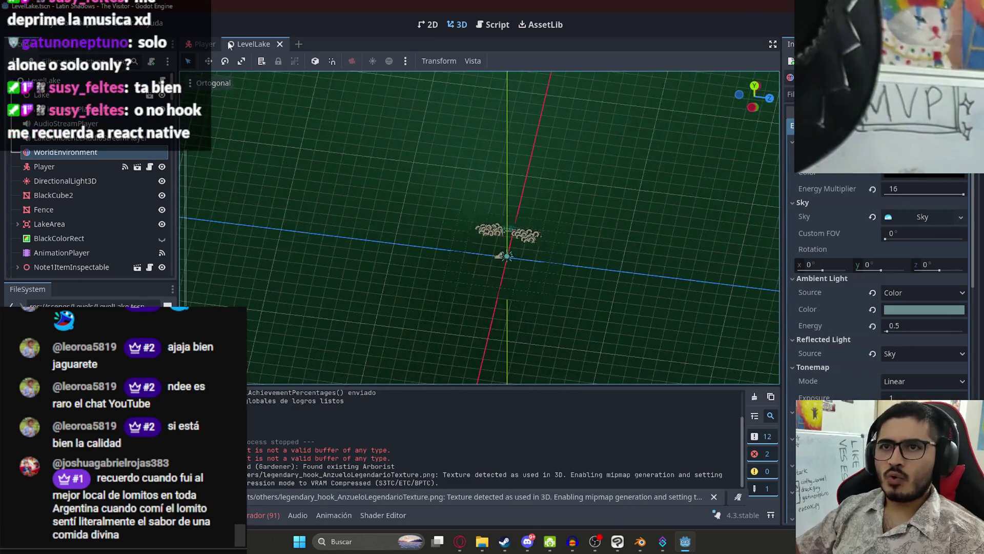
pyautogui.press('KP_7')
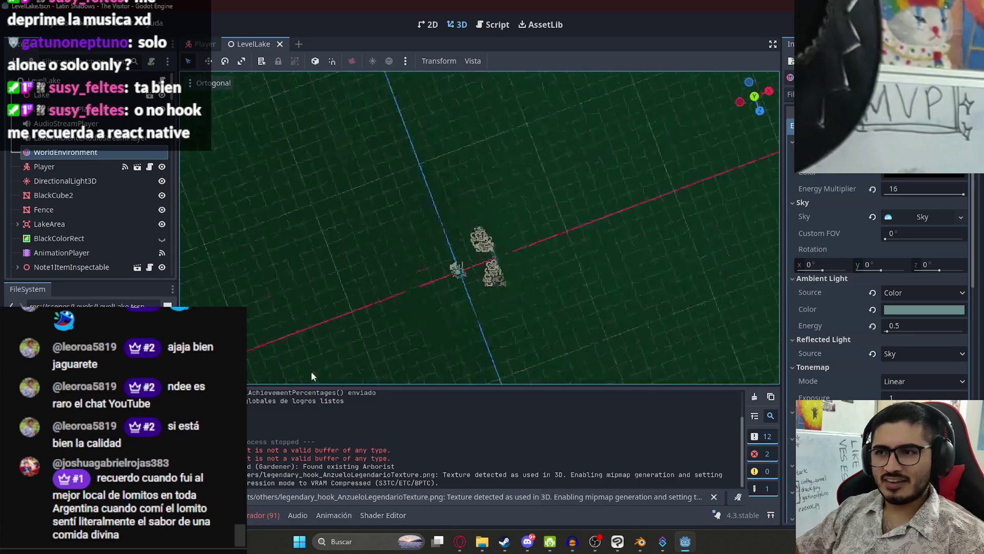
pyautogui.scroll(8, 476, 195)
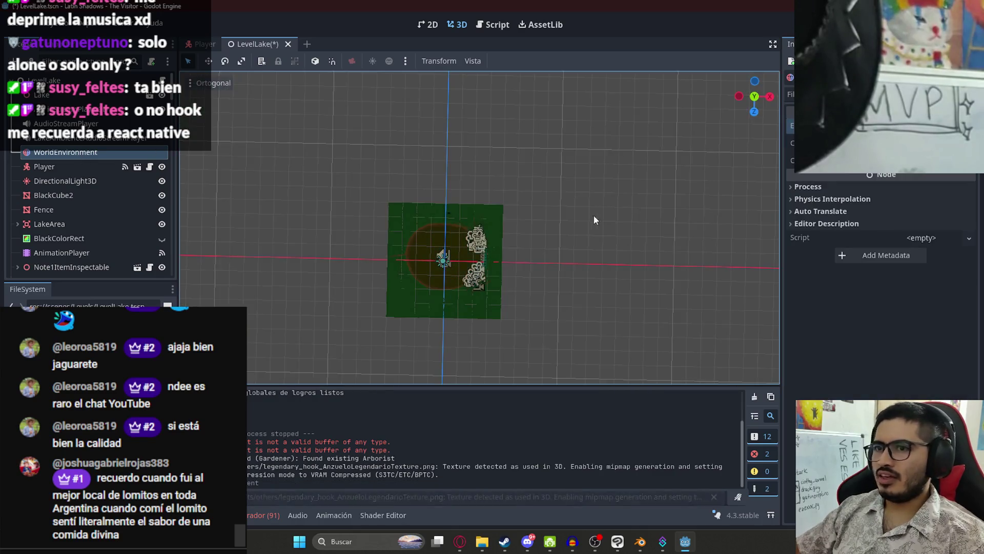
pyautogui.scroll(3, 475, 193)
pyautogui.moveTo(471, 250)
pyautogui.mouseDown()
pyautogui.moveTo(506, 288)
pyautogui.moveTo(432, 156)
pyautogui.moveTo(519, 294)
pyautogui.mouseUp()
pyautogui.scroll(-3, 519, 294)
pyautogui.moveTo(545, 205)
pyautogui.mouseDown()
pyautogui.moveTo(587, 212)
pyautogui.moveTo(388, 255)
pyautogui.moveTo(451, 109)
pyautogui.mouseUp()
# Step: Survey the fenced dirt paths and save the LevelLake scene
pyautogui.scroll(3, 461, 113)
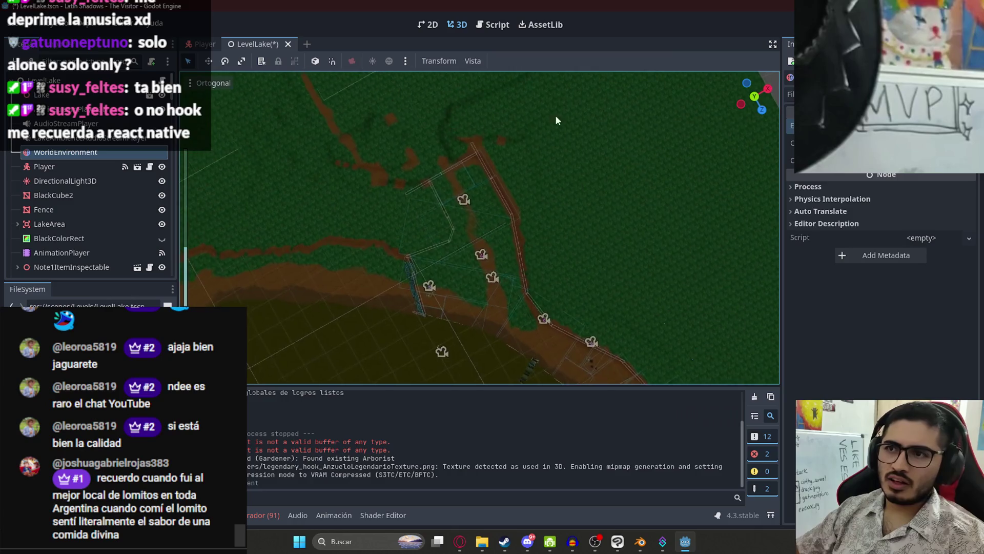
pyautogui.scroll(2, 528, 231)
pyautogui.moveTo(533, 247)
pyautogui.mouseDown()
pyautogui.moveTo(492, 185)
pyautogui.moveTo(582, 165)
pyautogui.moveTo(490, 307)
pyautogui.moveTo(446, 164)
pyautogui.mouseUp()
pyautogui.scroll(-3, 456, 192)
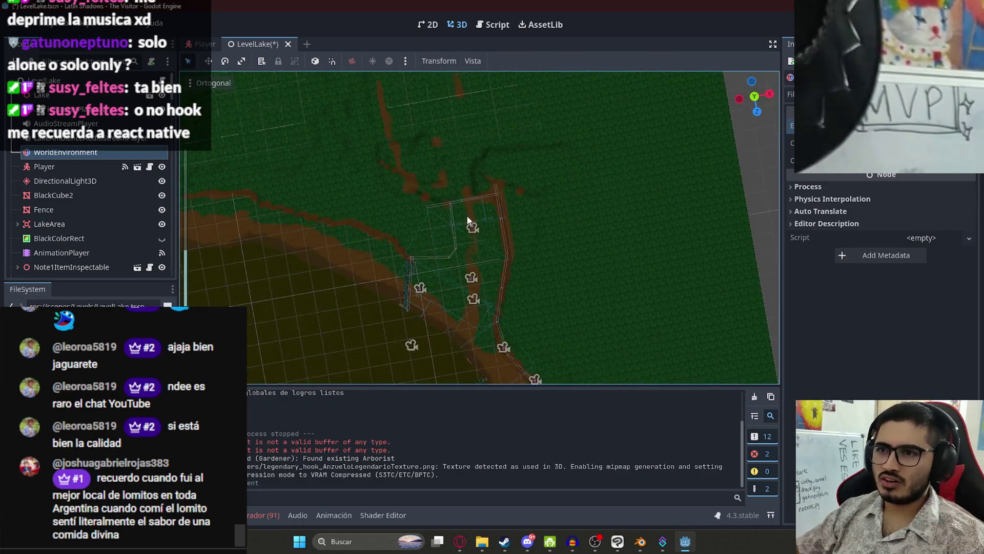
pyautogui.scroll(3, 447, 231)
pyautogui.scroll(5, 447, 231)
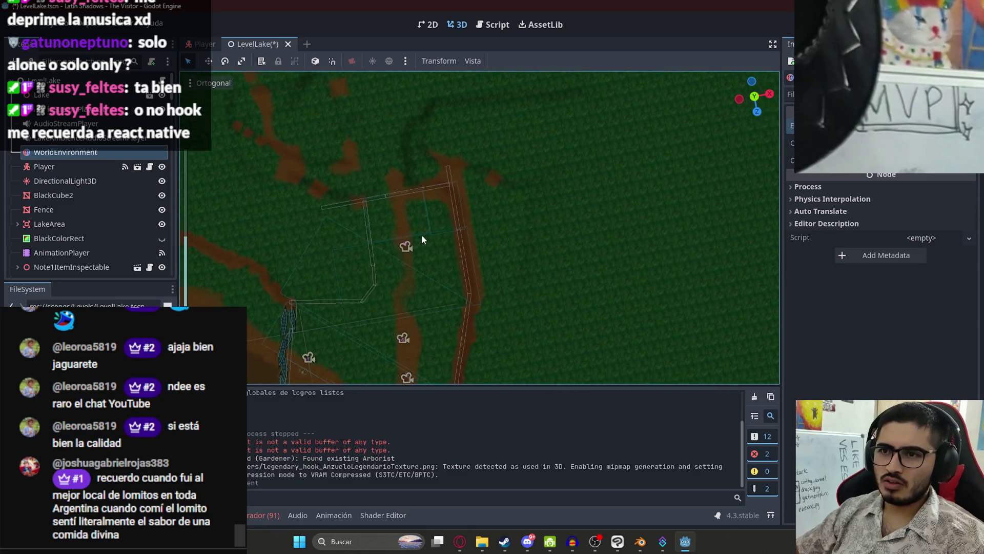
pyautogui.moveTo(472, 206); pyautogui.dragTo(536, 226)
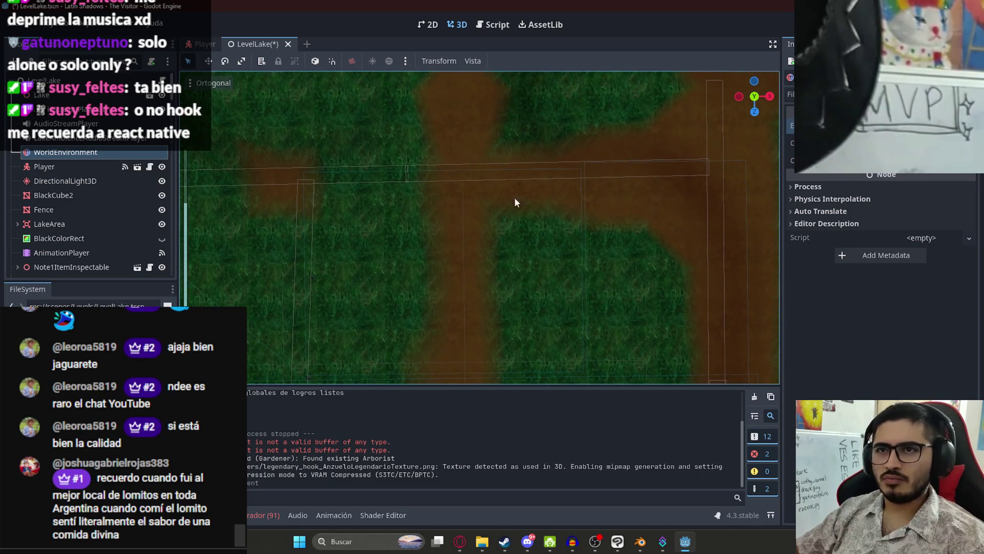
pyautogui.hotkey('ctrl', 's')
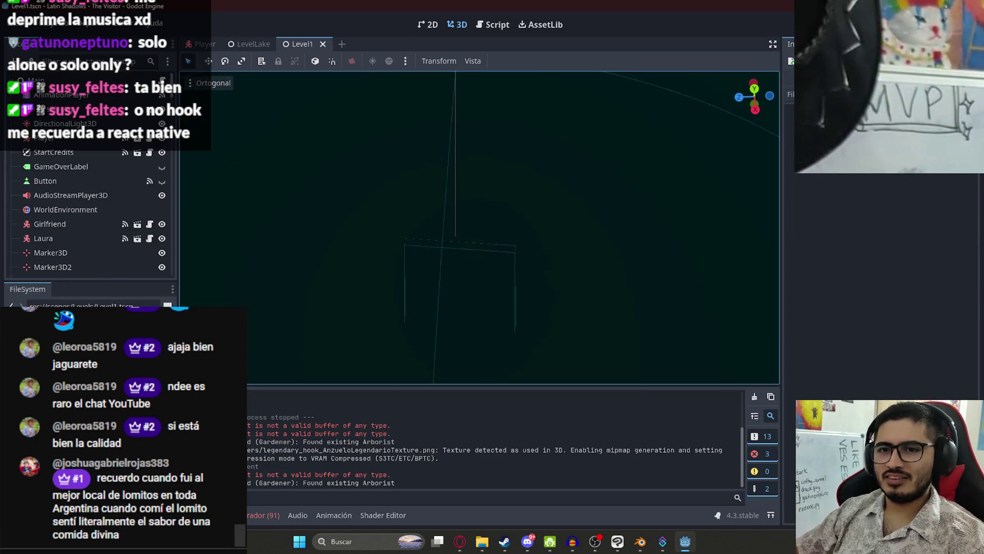
# Step: Copy the ItemInspectable node from Level1 and paste it into LevelLake
pyautogui.scroll(-5, 104, 193)
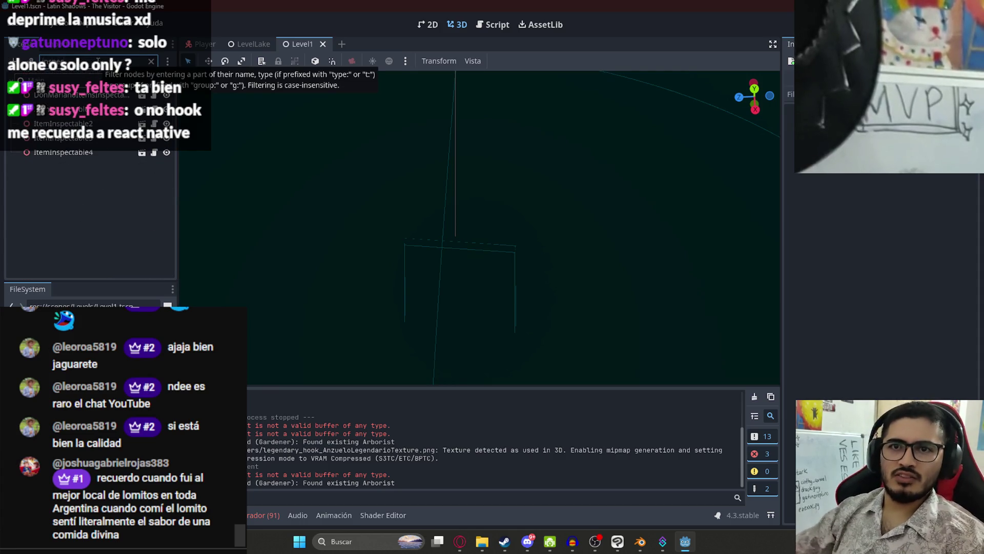
pyautogui.click(94, 118)
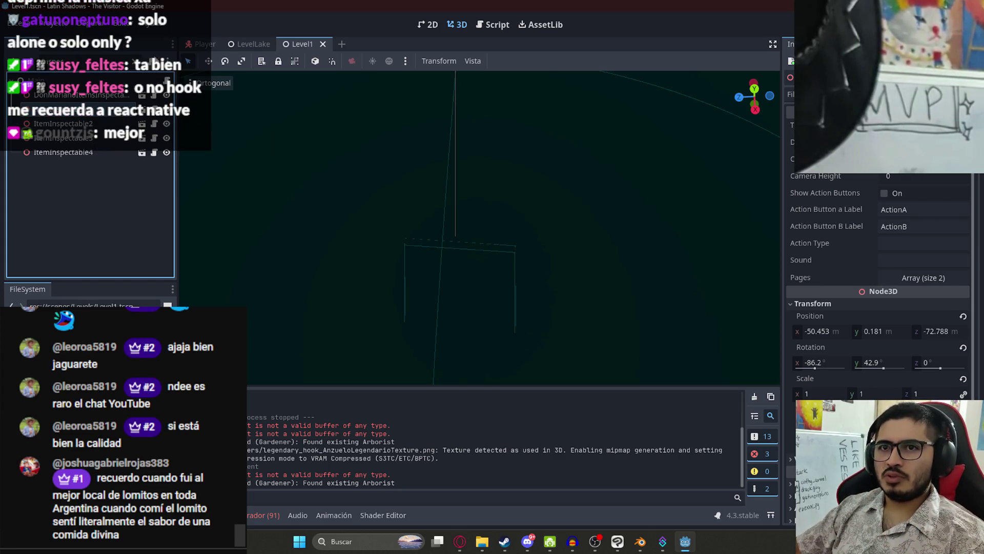
pyautogui.click(248, 44)
pyautogui.hotkey('ctrl', 'v')
# Step: Move the pasted item onto the dirt path by the lake shore
pyautogui.scroll(-2, 80, 174)
pyautogui.scroll(-5, 232, 214)
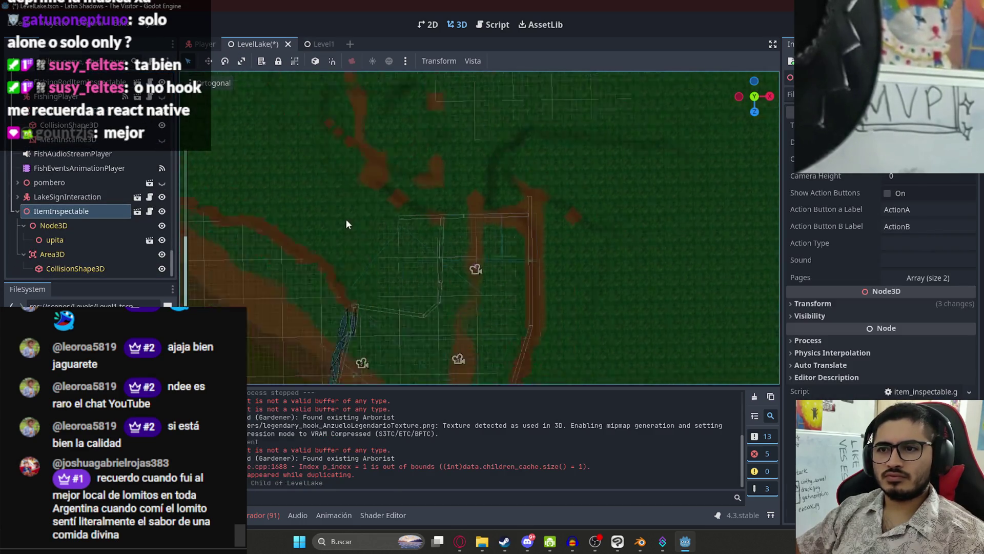
pyautogui.moveTo(385, 288); pyautogui.dragTo(500, 270)
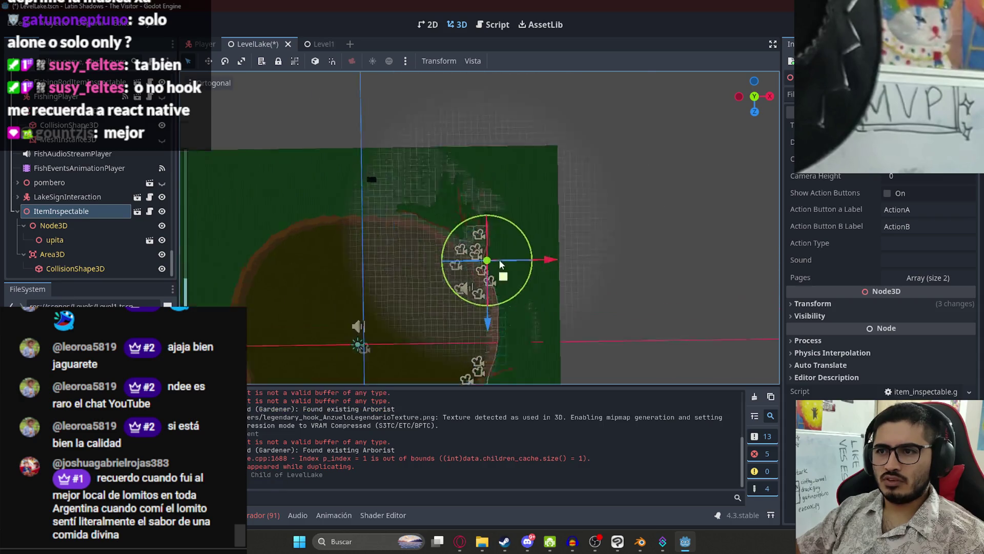
pyautogui.scroll(5, 501, 270)
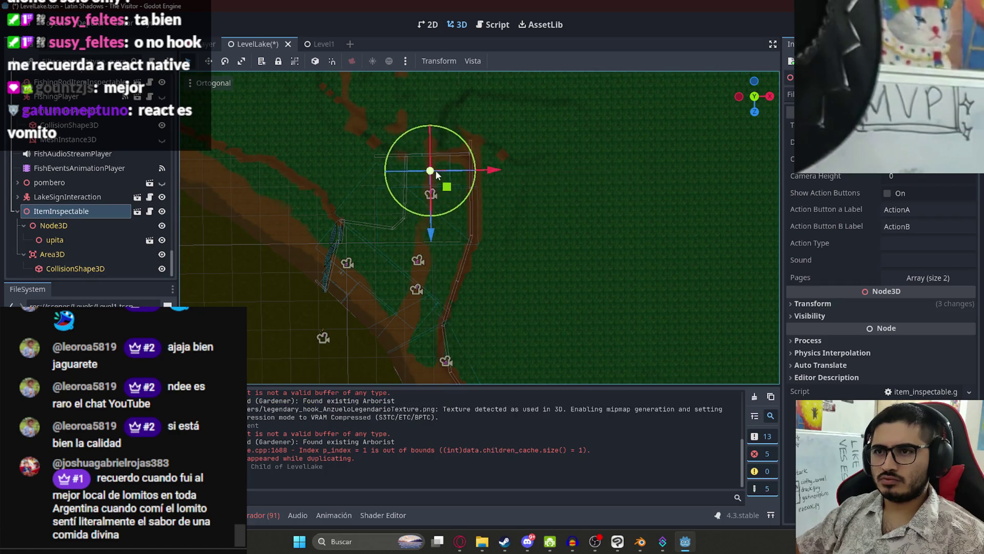
pyautogui.scroll(5, 348, 225)
pyautogui.scroll(4, 348, 225)
pyautogui.moveTo(454, 246)
pyautogui.mouseDown()
pyautogui.moveTo(429, 175)
pyautogui.moveTo(462, 182)
pyautogui.mouseUp()
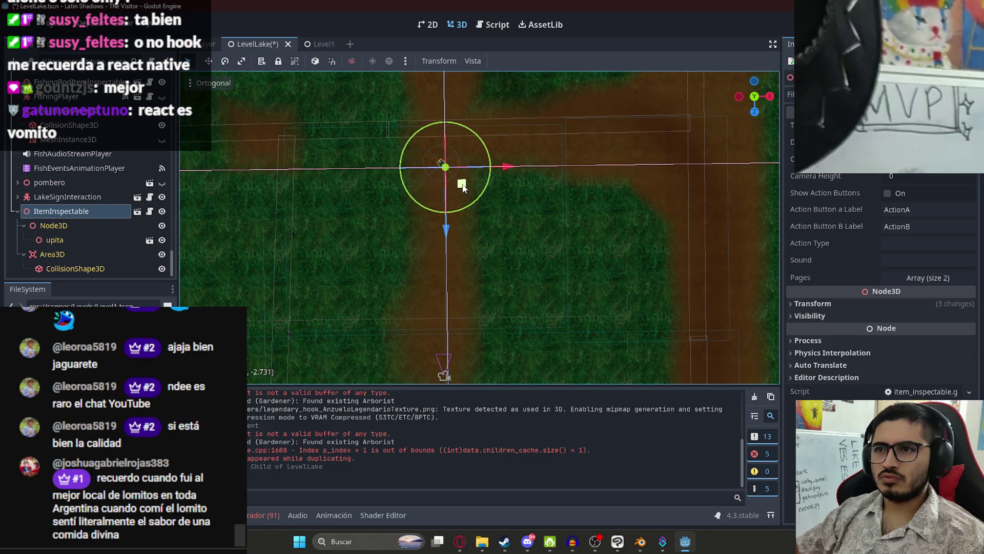
pyautogui.scroll(4, 446, 192)
pyautogui.scroll(-5, 442, 117)
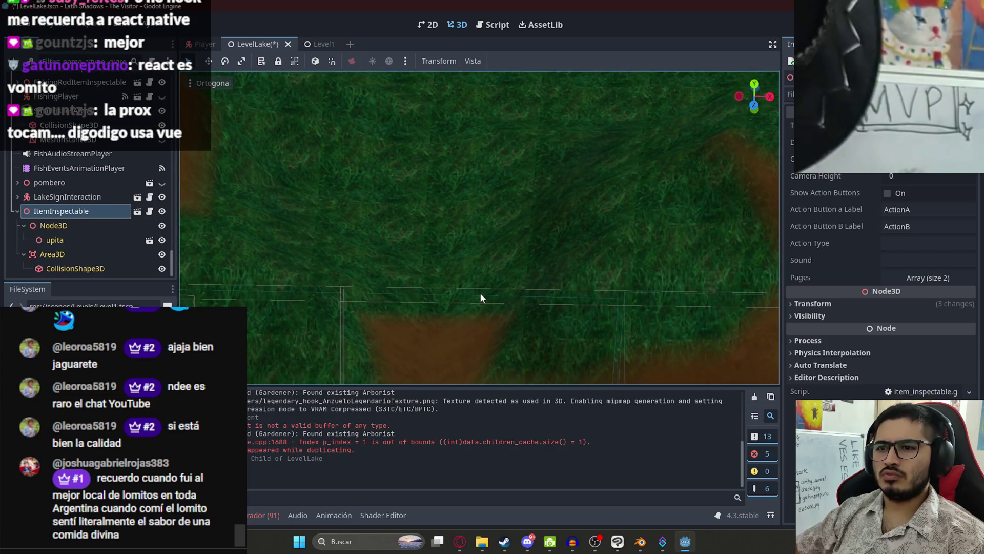
pyautogui.scroll(-3, 505, 193)
pyautogui.scroll(6, 503, 203)
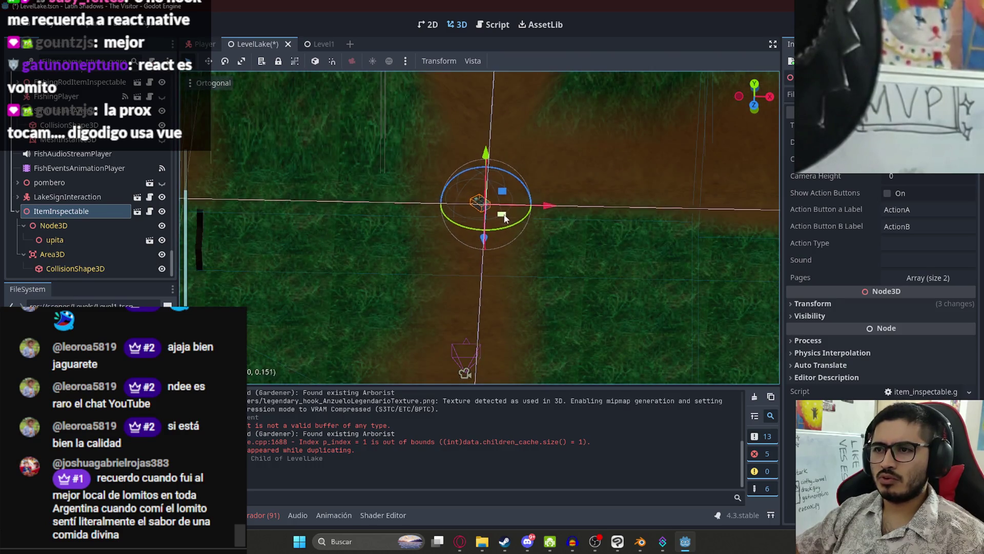
pyautogui.scroll(4, 509, 208)
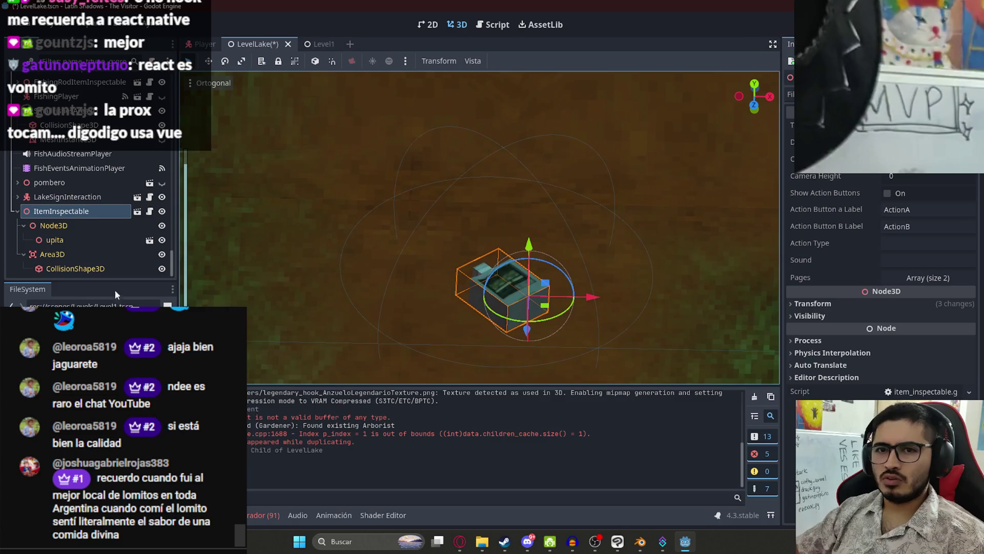
# Step: Hide the item's upita mesh and open legendary_hook.glb's import settings
pyautogui.click(51, 253)
pyautogui.click(88, 240)
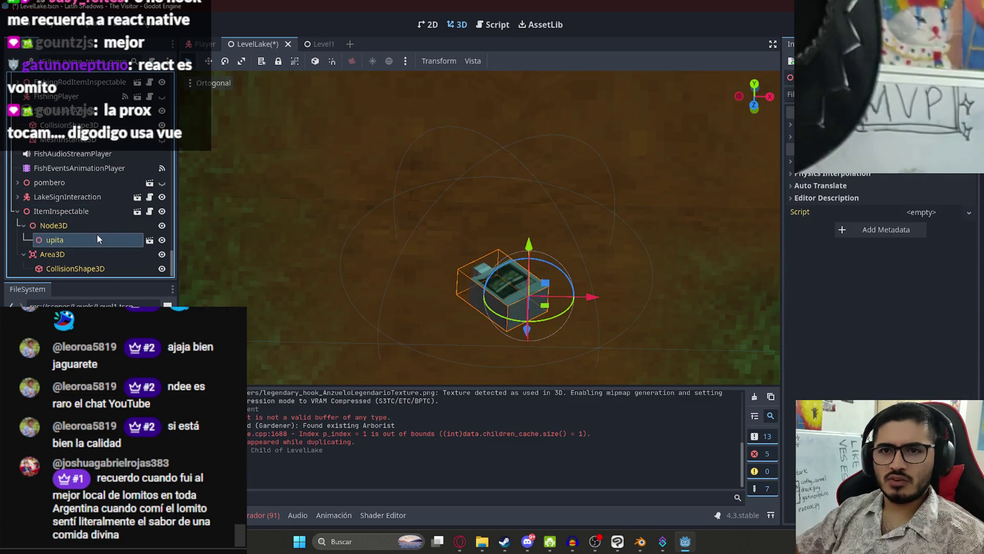
pyautogui.click(162, 240)
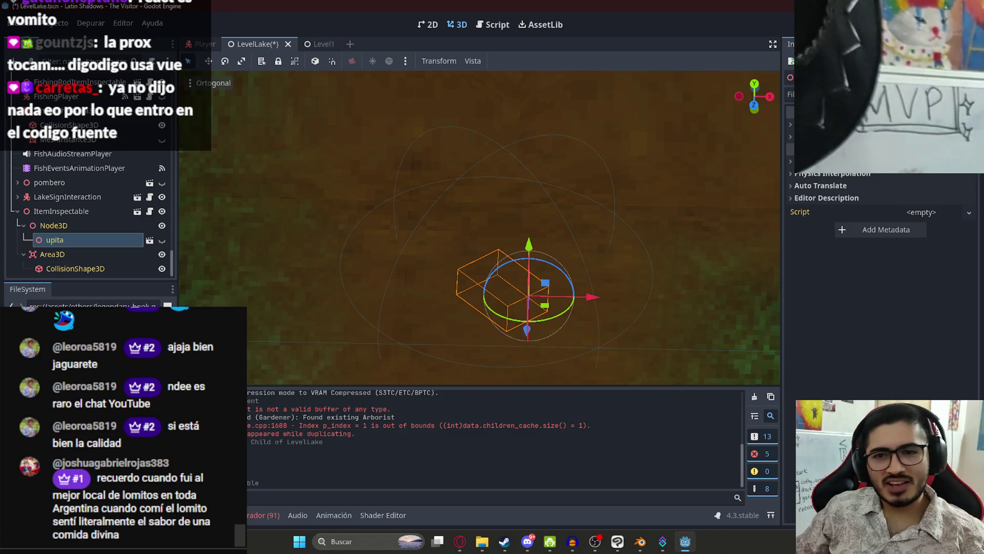
pyautogui.doubleClick(103, 315)
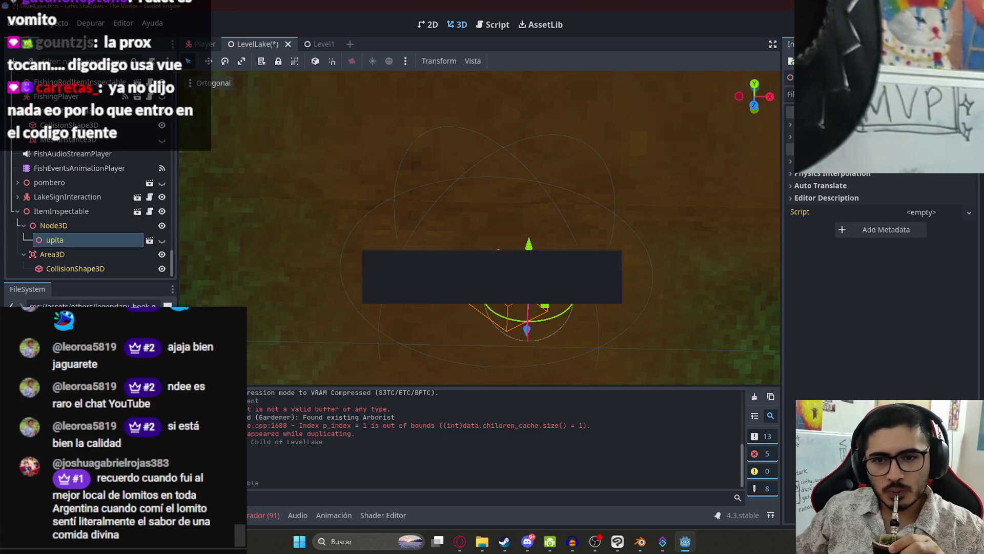
# Step: For the legendary_hook_Sphere_001 mesh, enable saving to file and turn on LOD generation
pyautogui.click(163, 85)
pyautogui.click(197, 107)
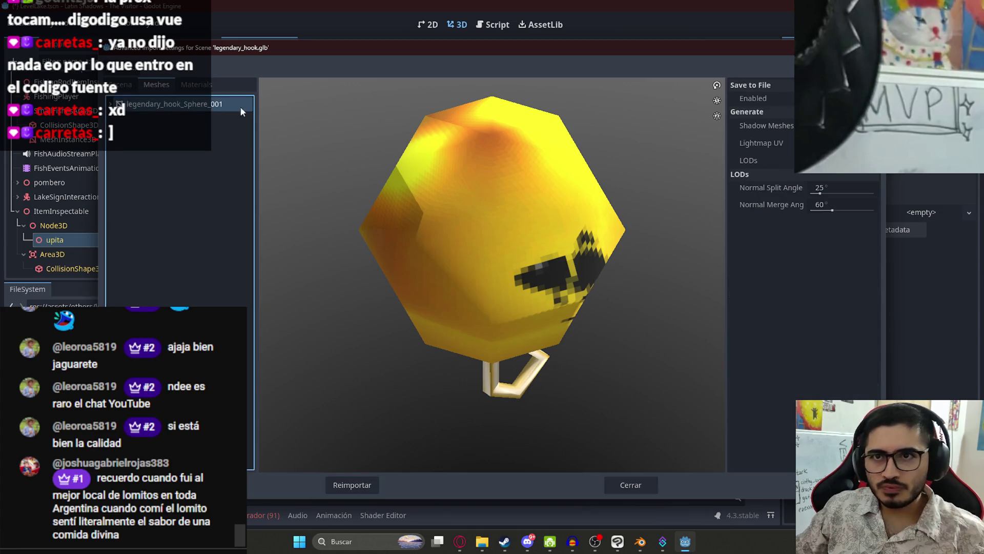
pyautogui.click(817, 98)
pyautogui.click(843, 177)
pyautogui.click(831, 209)
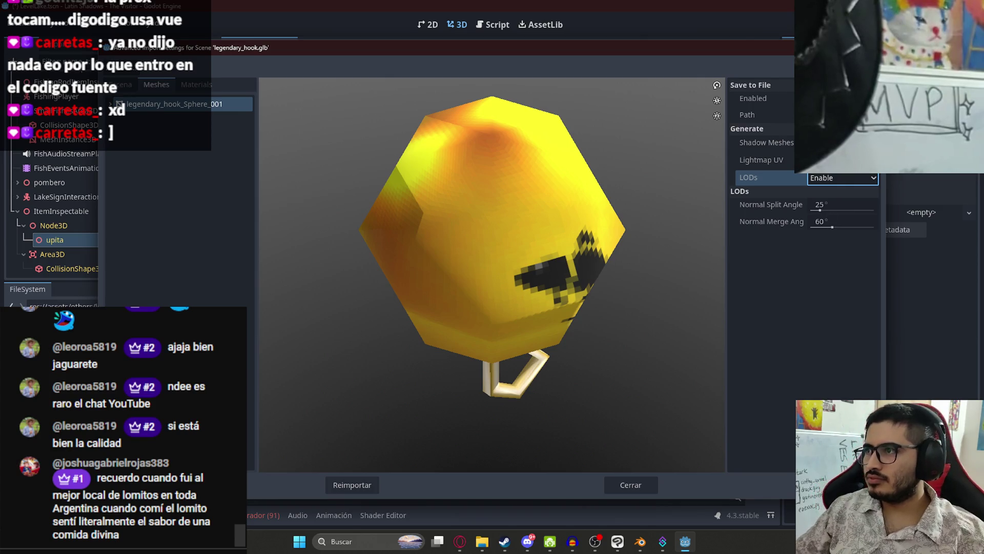
# Step: Save the mesh as legendary_hook.res in res://assets/others and reimport the model
pyautogui.click(840, 115)
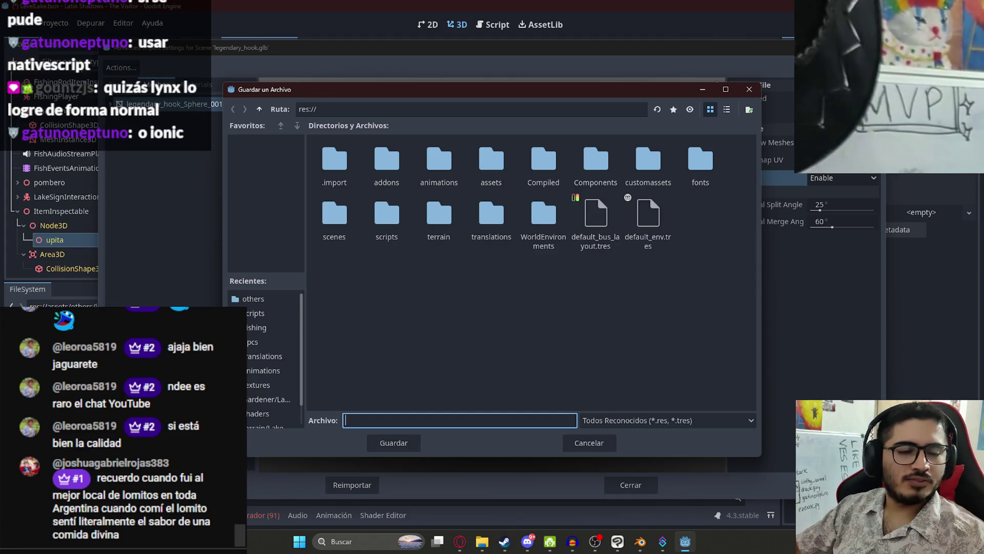
pyautogui.click(376, 263)
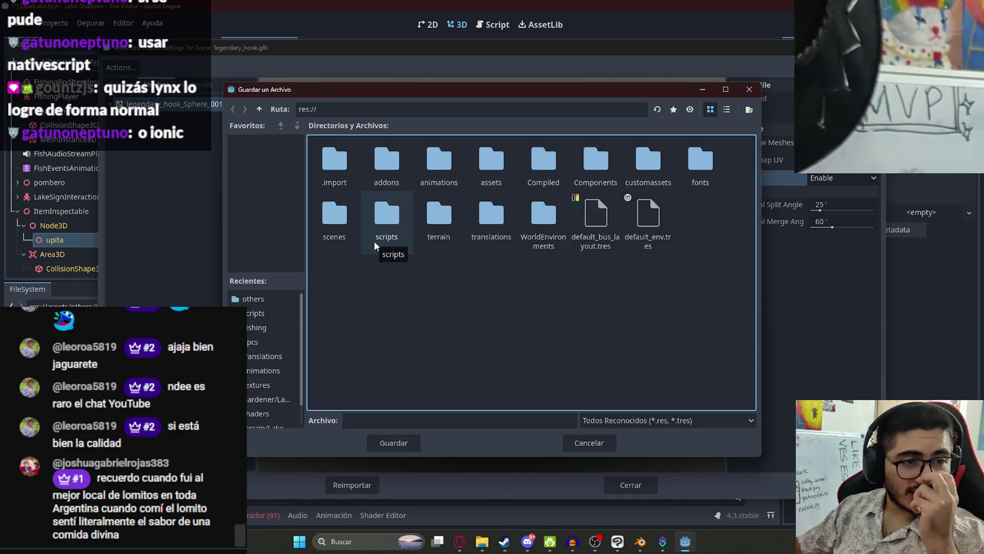
pyautogui.moveTo(463, 96)
pyautogui.mouseDown()
pyautogui.moveTo(454, 100)
pyautogui.moveTo(469, 75)
pyautogui.moveTo(447, 77)
pyautogui.mouseUp()
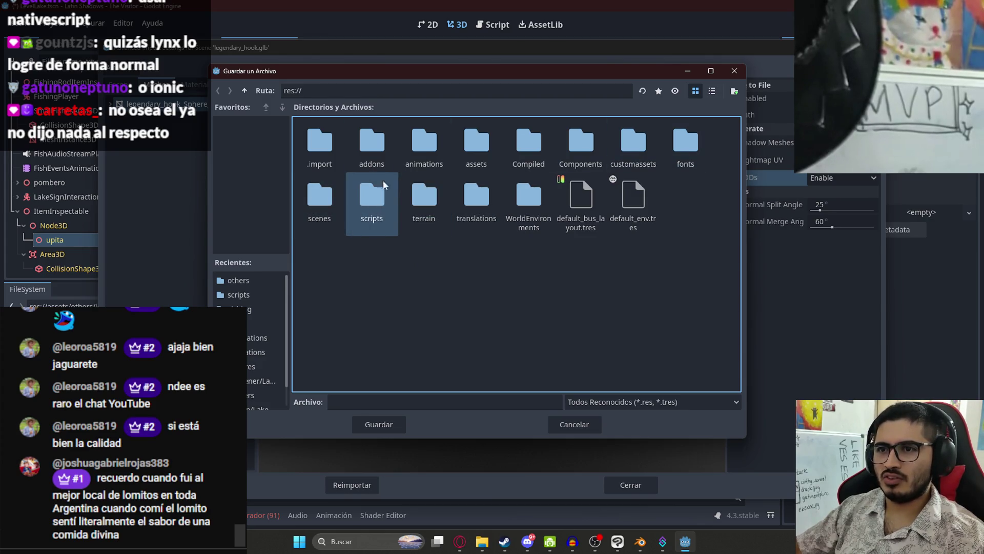
pyautogui.doubleClick(473, 148)
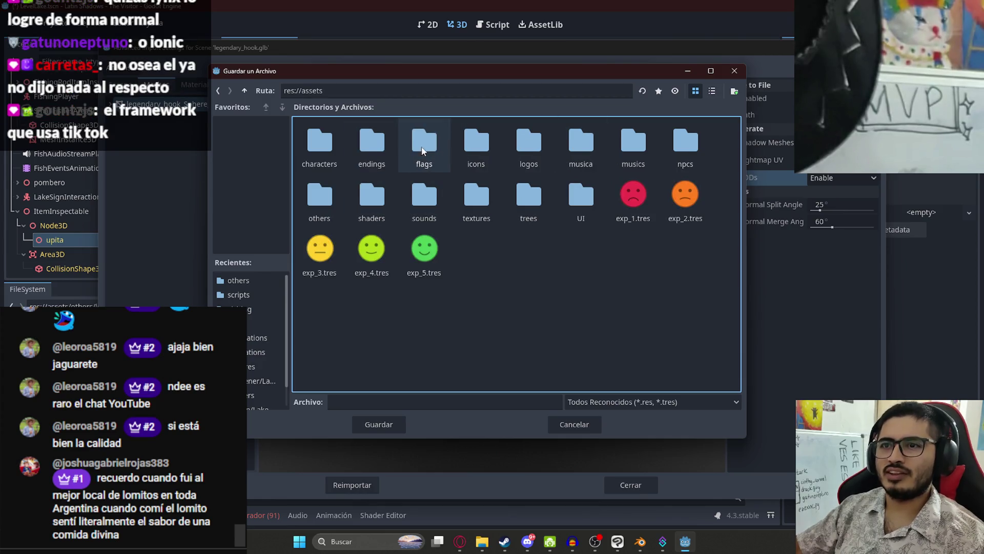
pyautogui.doubleClick(310, 193)
pyautogui.click(379, 401)
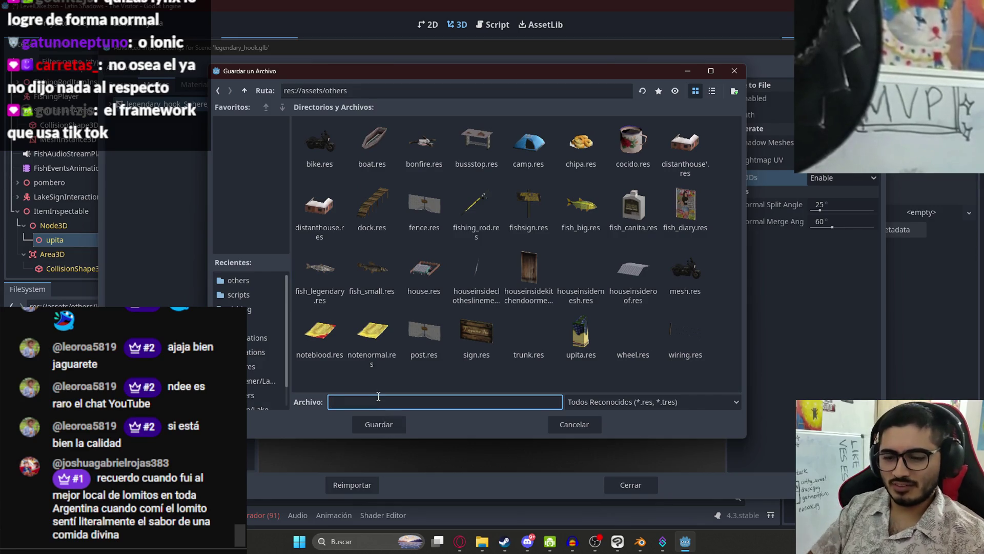
pyautogui.write('l;eglegendary_hook')
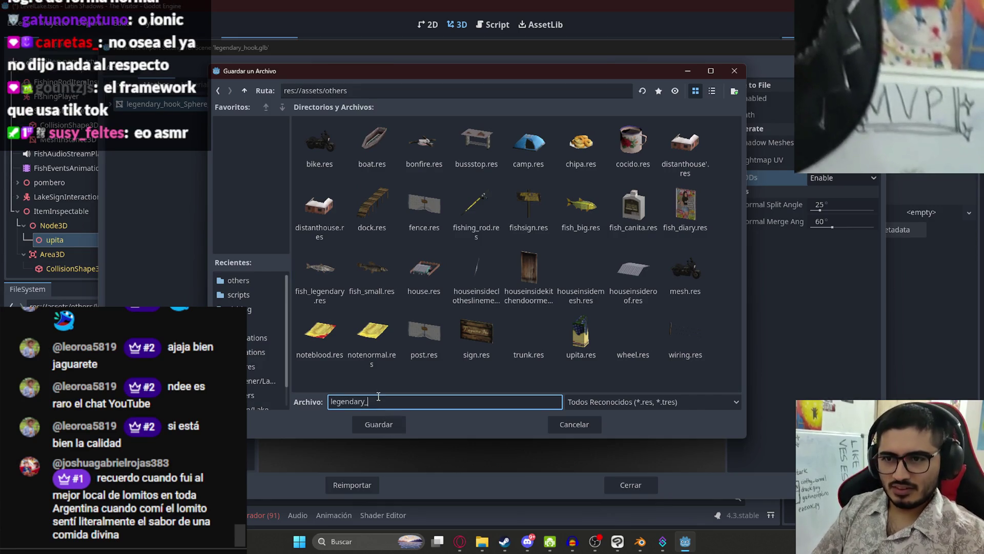
pyautogui.press('Return')
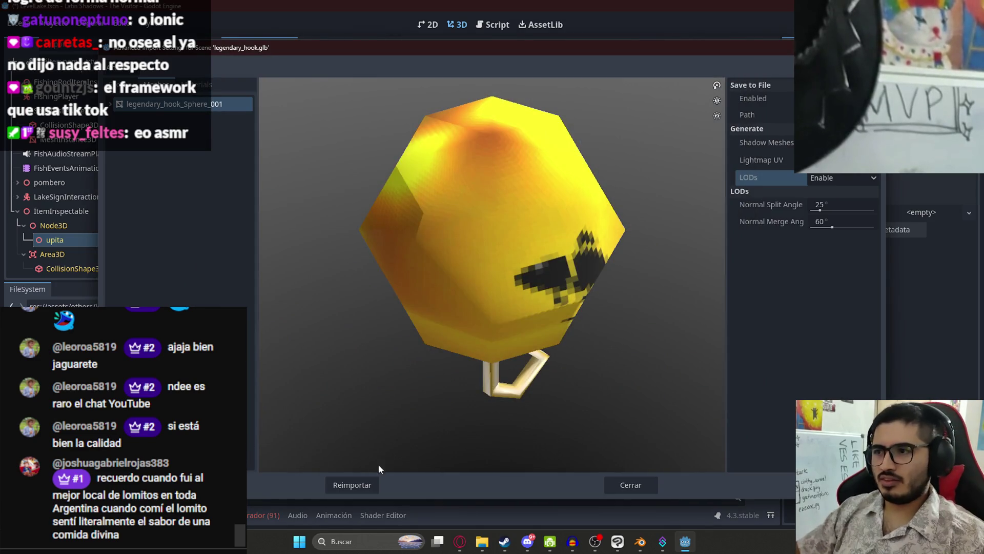
pyautogui.click(364, 484)
# Step: Add legendary_hook.res as a child of Node3D and show its Transform properties
pyautogui.moveTo(77, 313)
pyautogui.mouseDown()
pyautogui.moveTo(72, 233)
pyautogui.moveTo(72, 244)
pyautogui.mouseUp()
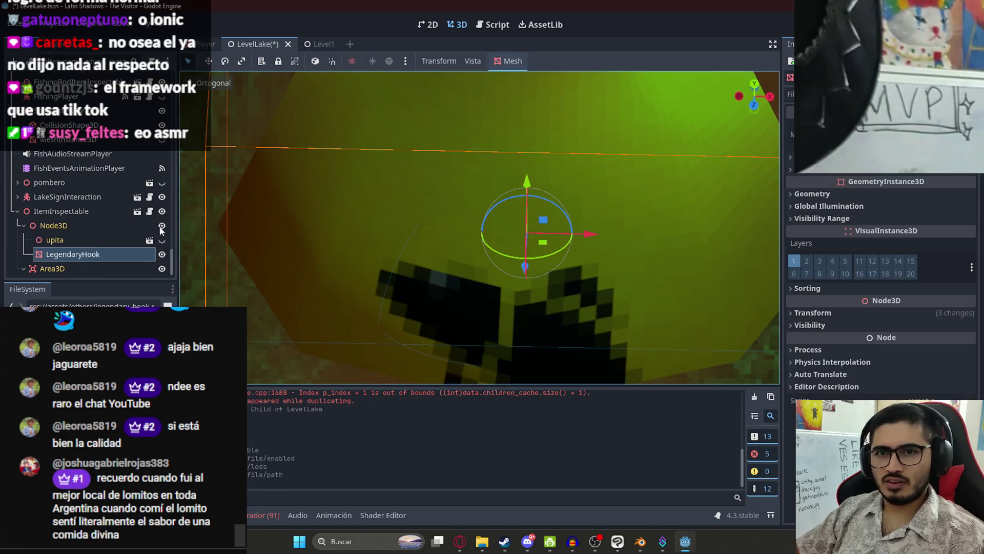
pyautogui.scroll(-5, 470, 246)
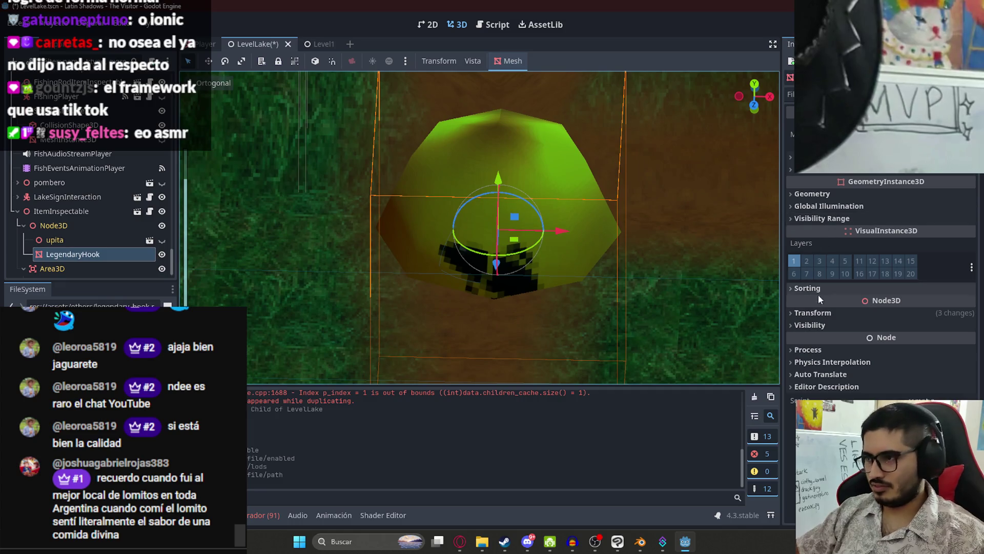
pyautogui.click(814, 313)
pyautogui.click(818, 403)
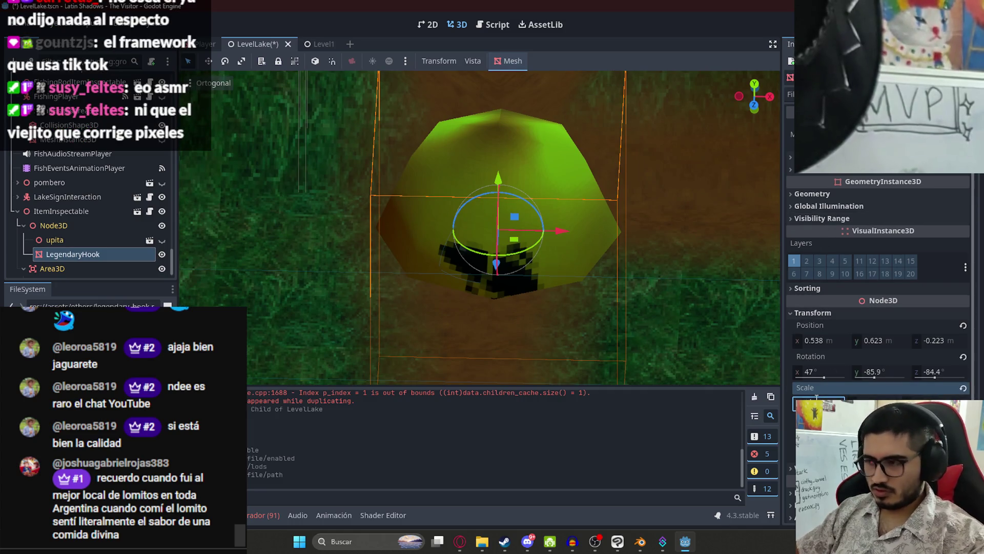
pyautogui.scroll(3, 588, 235)
pyautogui.scroll(-3, 579, 231)
# Step: Set the LegendaryHook's position X, Y and Z to 0
pyautogui.click(820, 340)
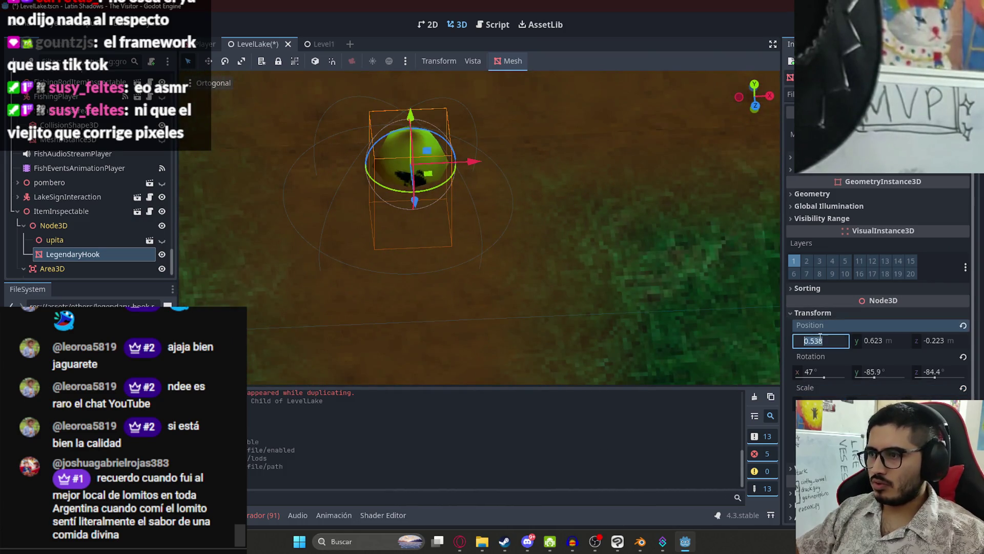
pyautogui.write('0')
pyautogui.press('Tab')
pyautogui.write('0')
pyautogui.click(942, 339)
pyautogui.write('0')
pyautogui.press('Return')
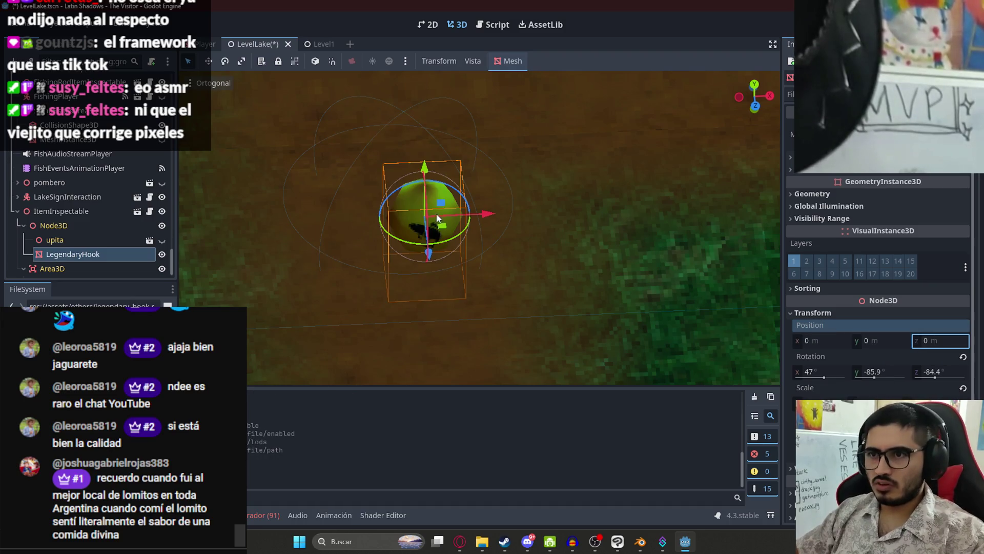
# Step: From the top view, nudge the hook slightly within the scene
pyautogui.press('KP_7')
pyautogui.scroll(-3, 466, 276)
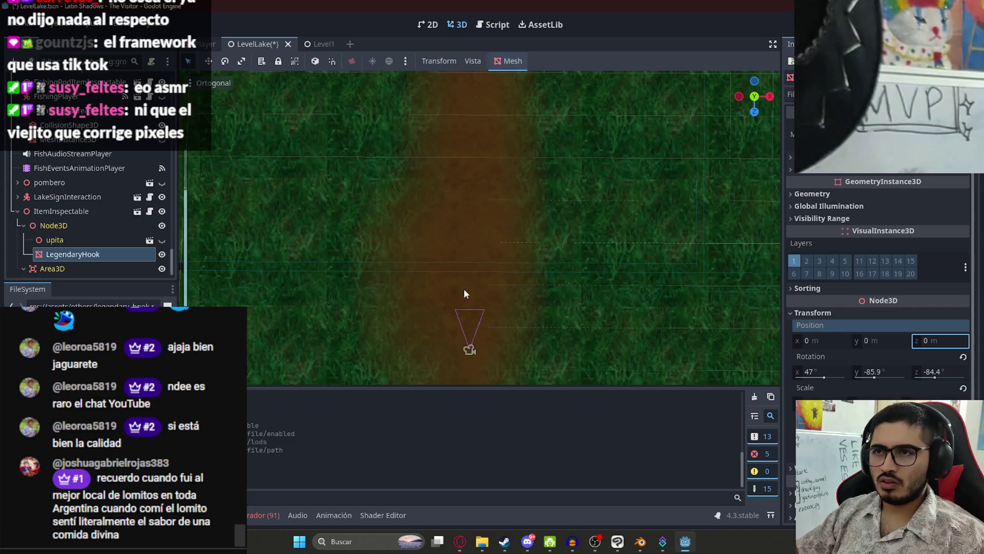
pyautogui.scroll(3, 482, 169)
pyautogui.scroll(2, 603, 225)
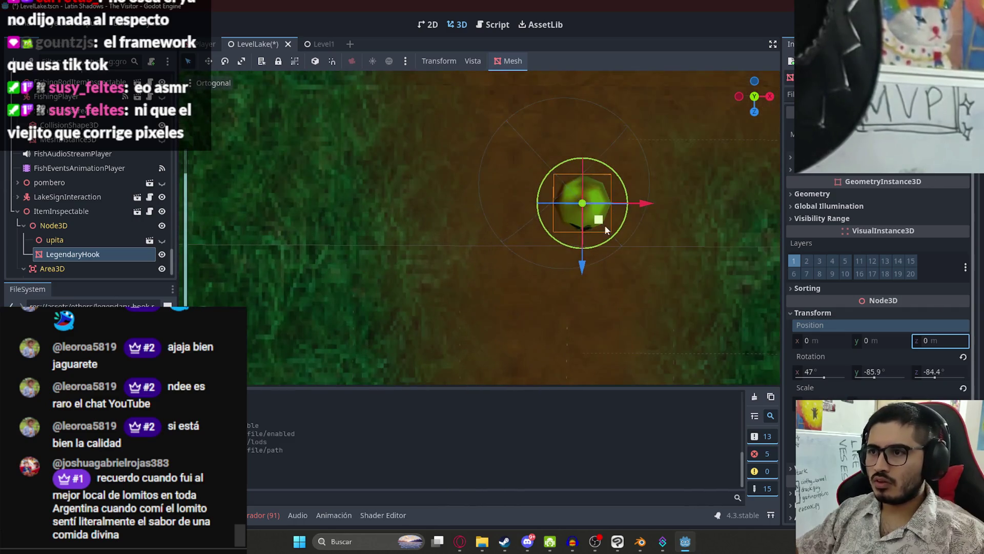
pyautogui.moveTo(603, 225); pyautogui.dragTo(582, 213)
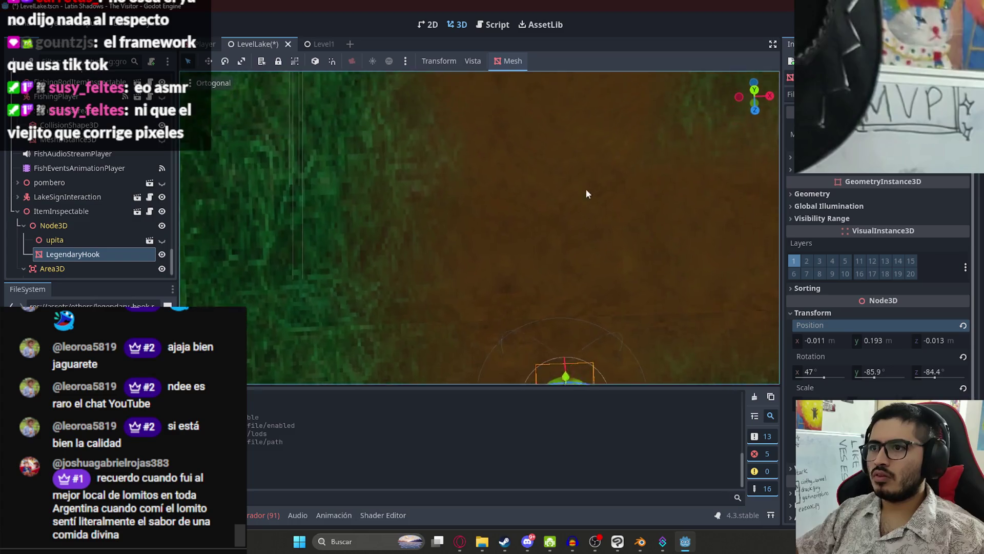
pyautogui.scroll(-3, 585, 191)
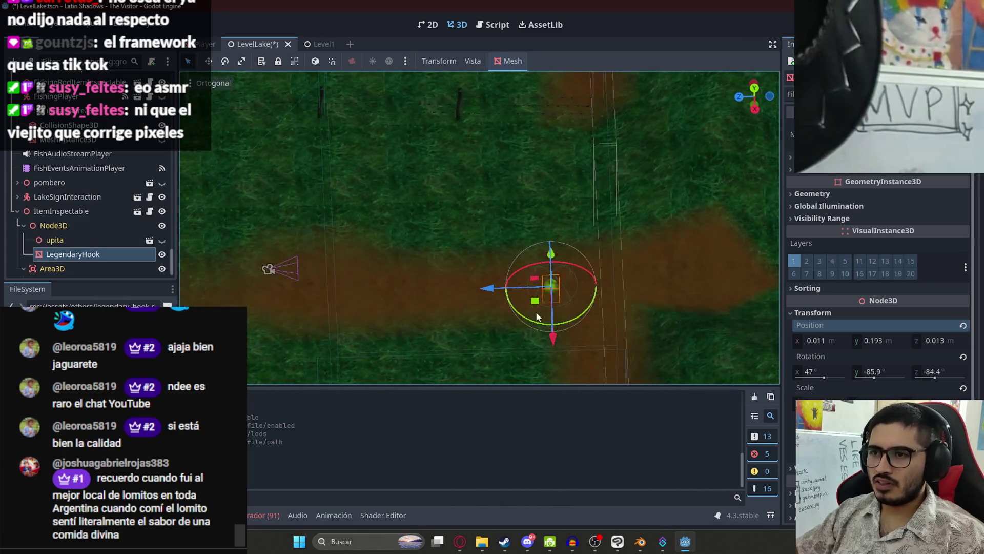
pyautogui.scroll(5, 461, 241)
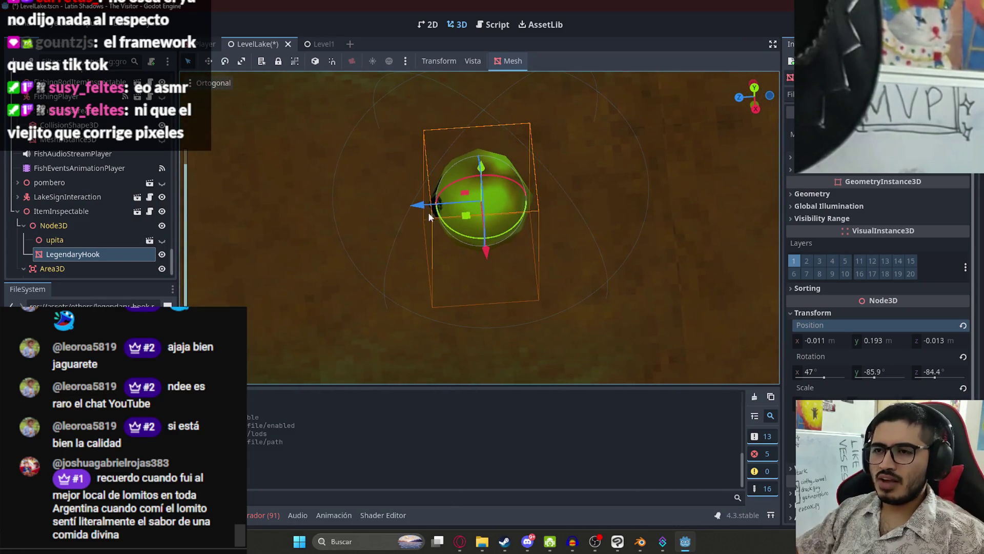
# Step: Reset ItemInspectable's rotation to zero, then flip it over and raise it slightly
pyautogui.click(67, 212)
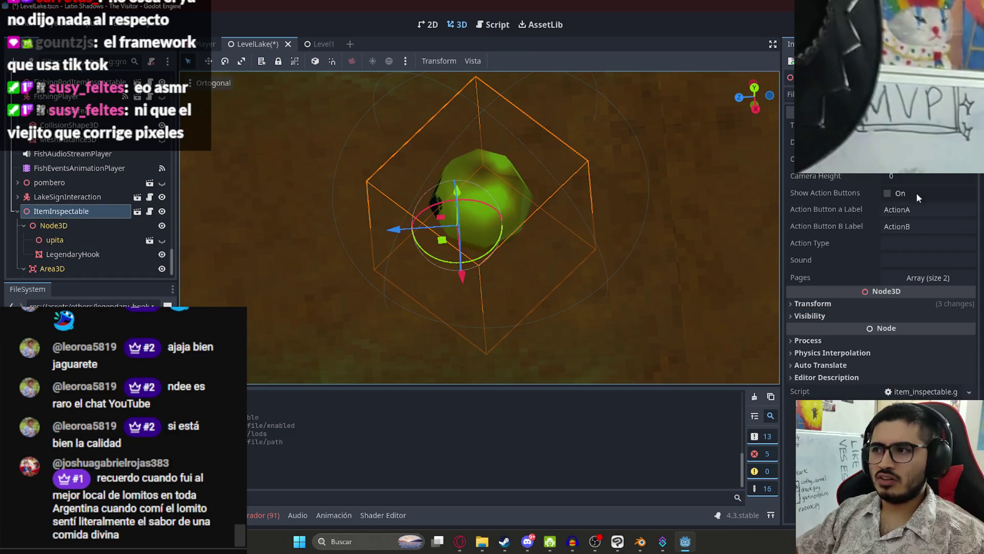
pyautogui.click(810, 303)
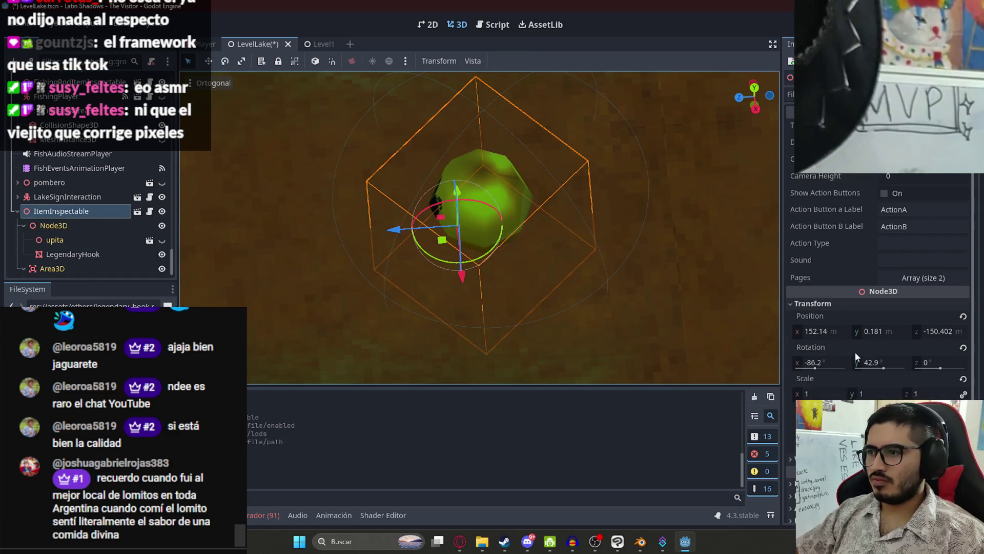
pyautogui.click(963, 348)
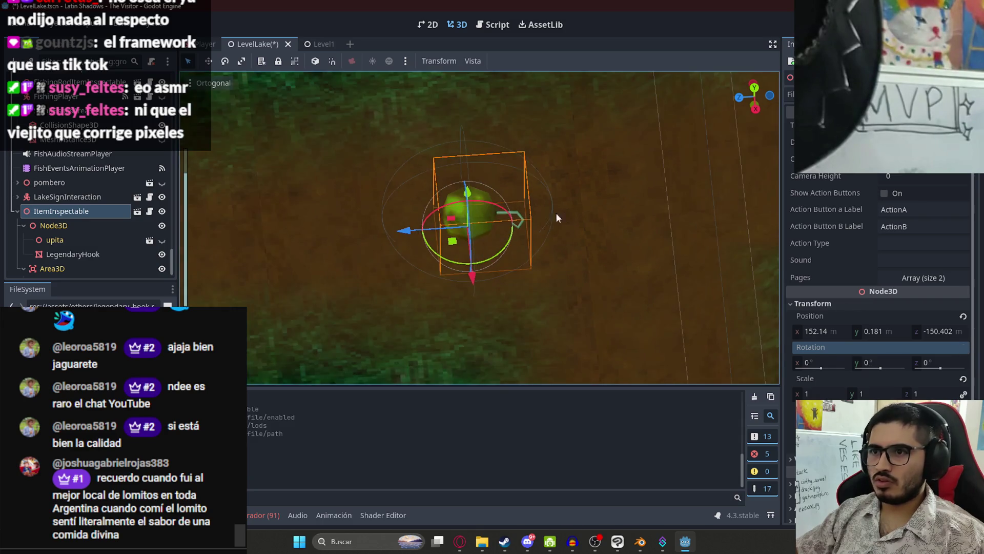
pyautogui.moveTo(430, 210)
pyautogui.mouseDown()
pyautogui.moveTo(548, 202)
pyautogui.moveTo(594, 271)
pyautogui.moveTo(546, 307)
pyautogui.moveTo(610, 279)
pyautogui.moveTo(597, 313)
pyautogui.mouseUp()
pyautogui.moveTo(457, 199); pyautogui.dragTo(457, 169)
pyautogui.moveTo(459, 182); pyautogui.dragTo(455, 169)
# Step: Tilt the item to rotation -14.1, 175.1, -160.7 and save LevelLake
pyautogui.scroll(3, 481, 267)
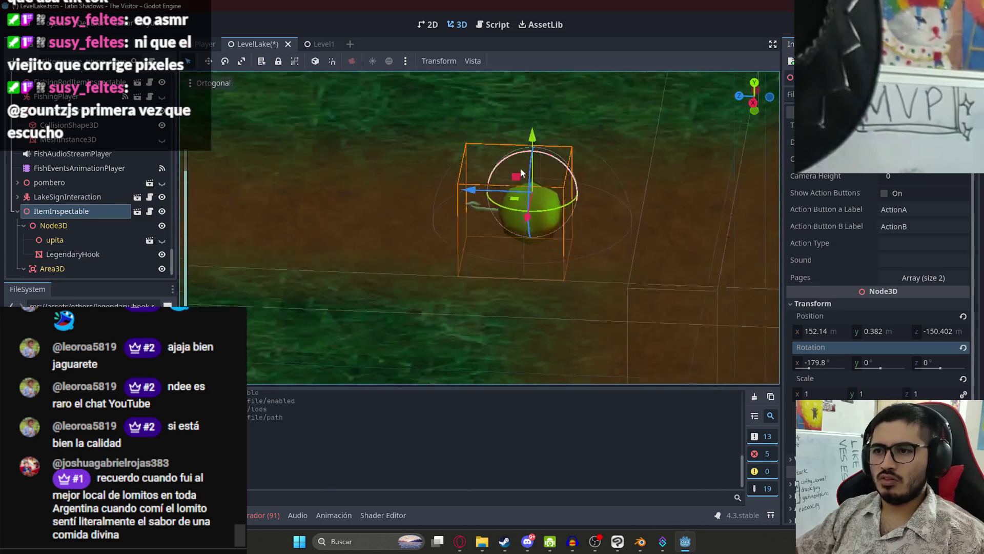
pyautogui.moveTo(564, 128)
pyautogui.mouseDown()
pyautogui.moveTo(542, 133)
pyautogui.moveTo(578, 121)
pyautogui.mouseUp()
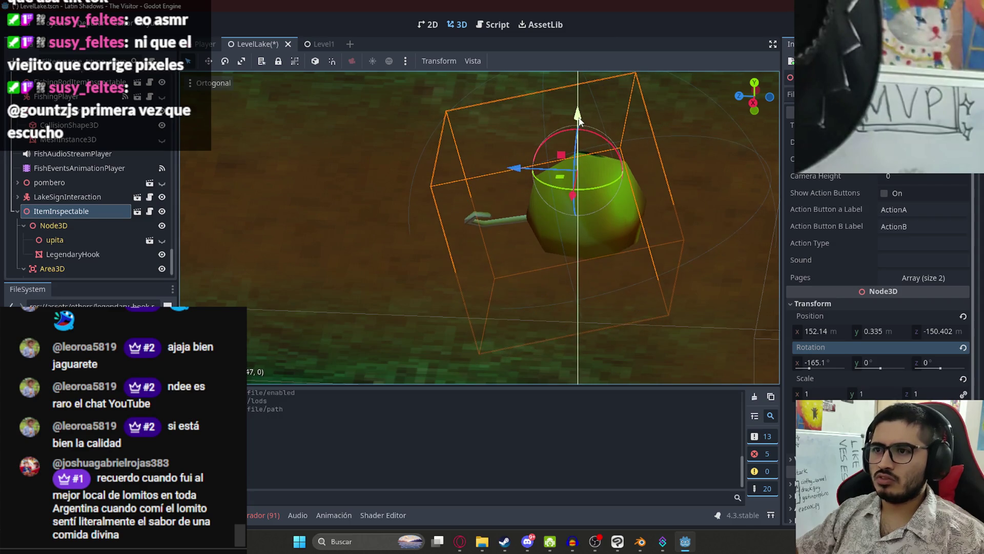
pyautogui.scroll(-3, 446, 153)
pyautogui.moveTo(407, 199); pyautogui.dragTo(560, 211)
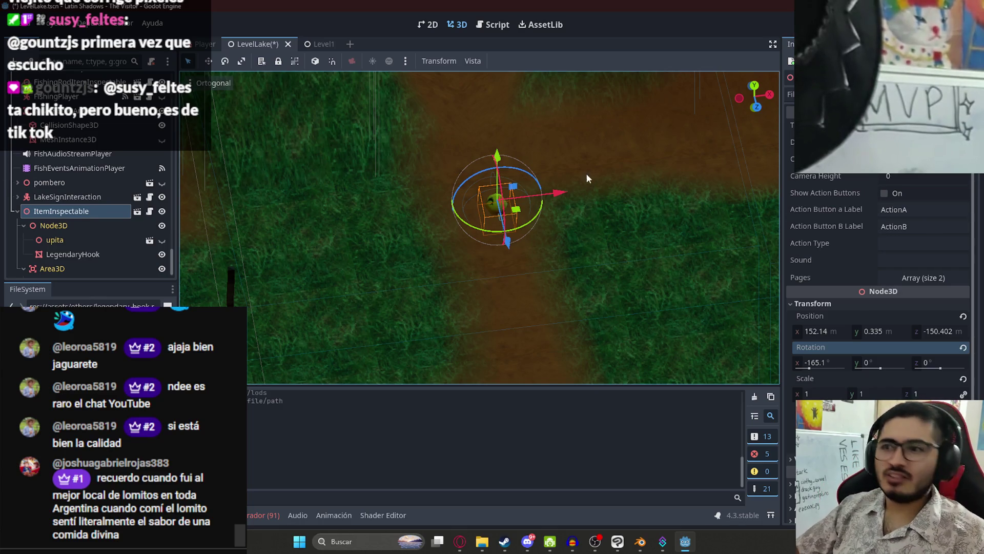
pyautogui.scroll(5, 587, 163)
pyautogui.moveTo(587, 163); pyautogui.dragTo(389, 139)
pyautogui.moveTo(542, 108)
pyautogui.mouseDown()
pyautogui.moveTo(553, 97)
pyautogui.moveTo(516, 184)
pyautogui.moveTo(392, 130)
pyautogui.moveTo(359, 97)
pyautogui.moveTo(351, 119)
pyautogui.moveTo(264, 119)
pyautogui.mouseUp()
pyautogui.hotkey('ctrl', 's')
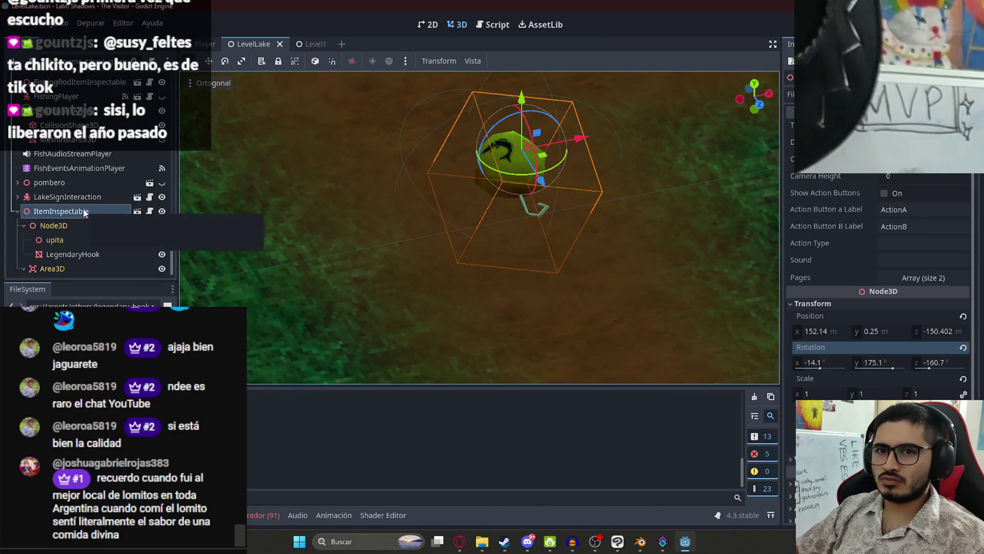
pyautogui.rightClick(254, 43)
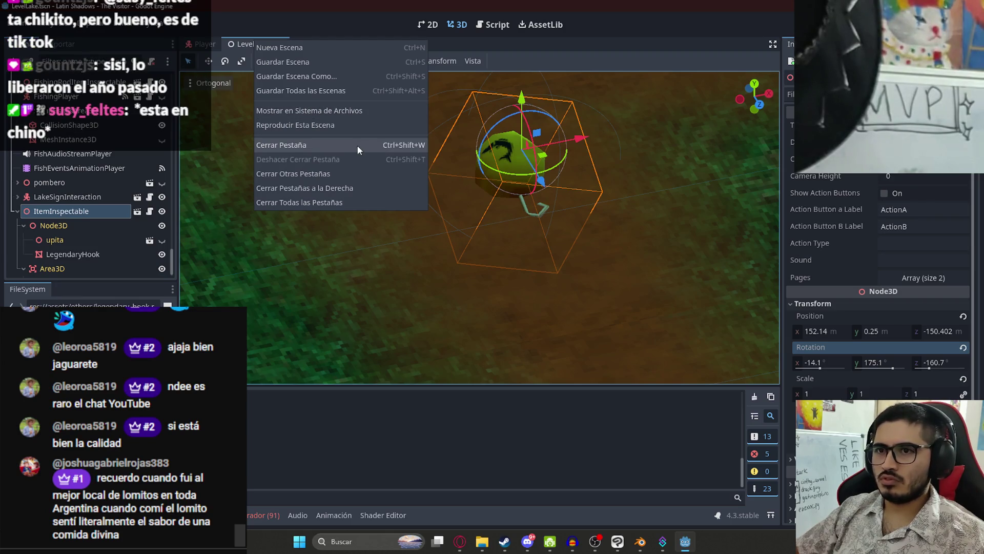
# Step: Dismiss the LevelLake tab menu and switch to the Opera browser showing YouTube
pyautogui.press('Escape')
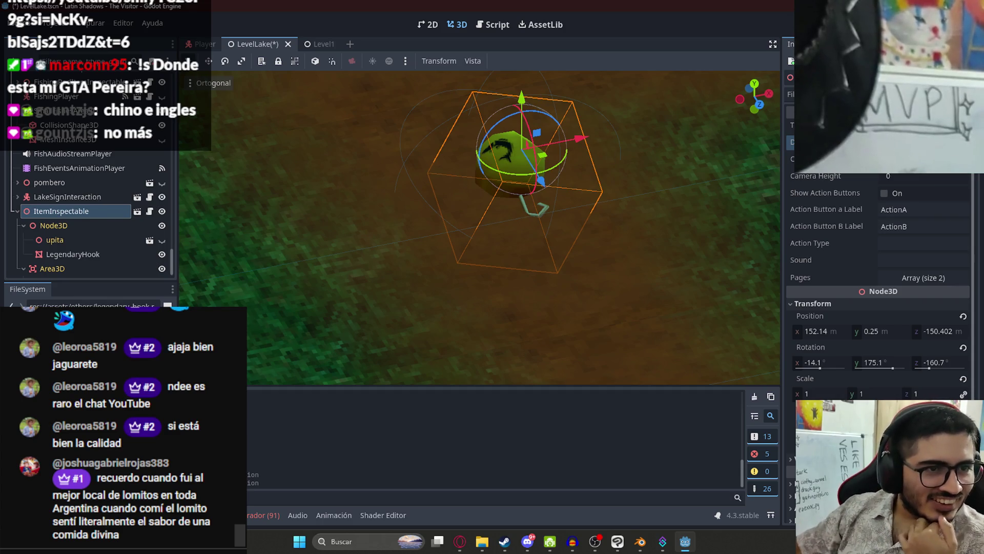
pyautogui.hotkey('alt', 'Tab')
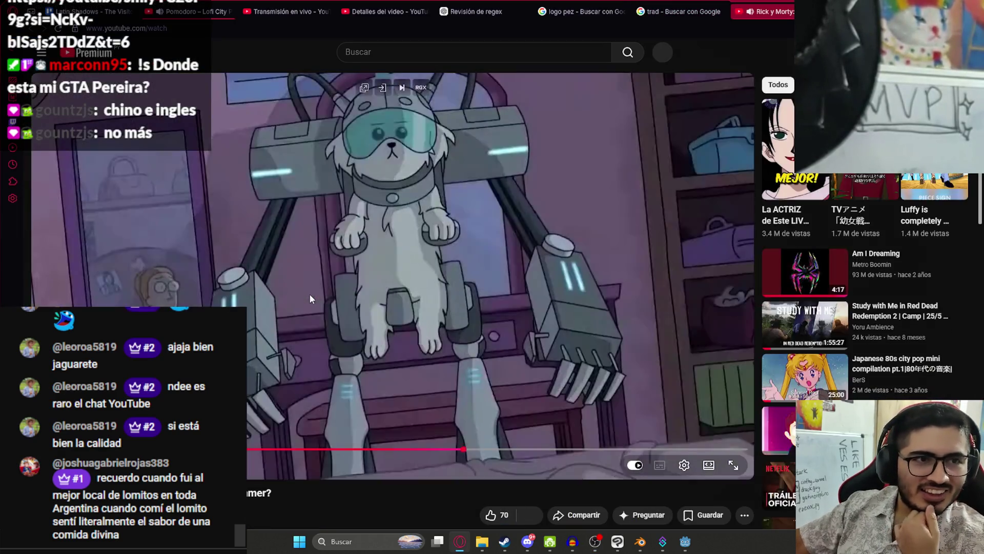
# Step: Play, pause and scrub the Rick and Morty clip, then close the tab and return to Godot
pyautogui.click(309, 294)
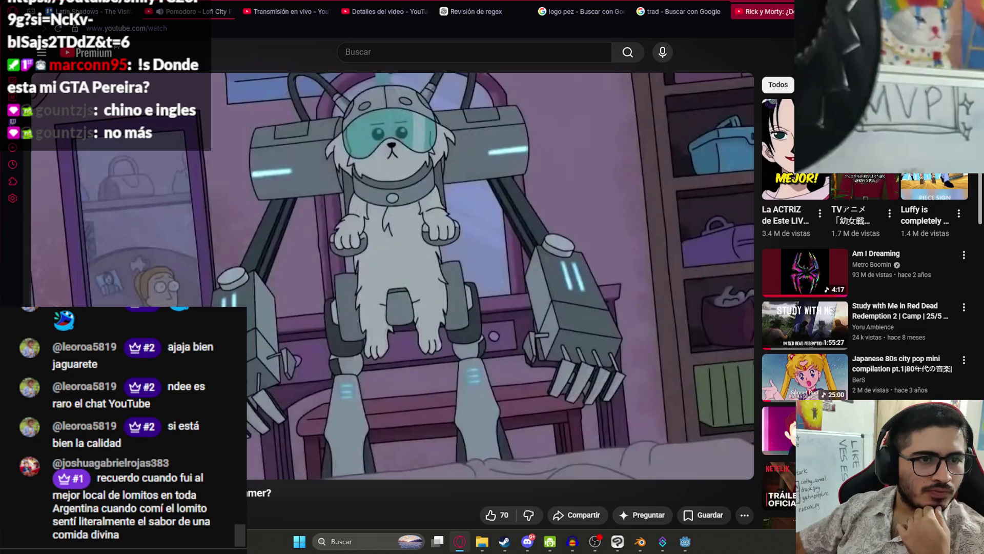
pyautogui.click(191, 261)
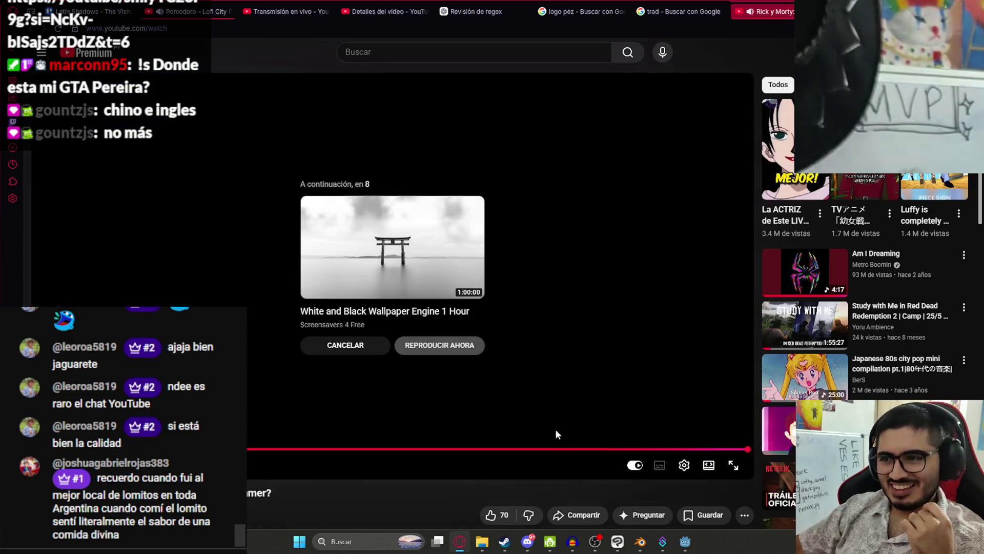
pyautogui.moveTo(566, 450); pyautogui.dragTo(569, 450)
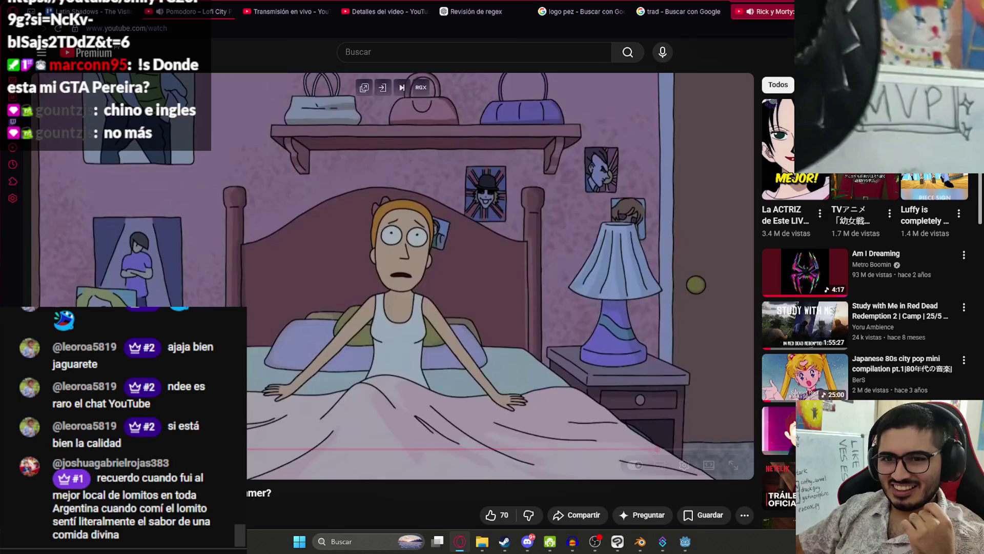
pyautogui.moveTo(280, 451)
pyautogui.mouseDown()
pyautogui.moveTo(428, 450)
pyautogui.moveTo(439, 435)
pyautogui.mouseUp()
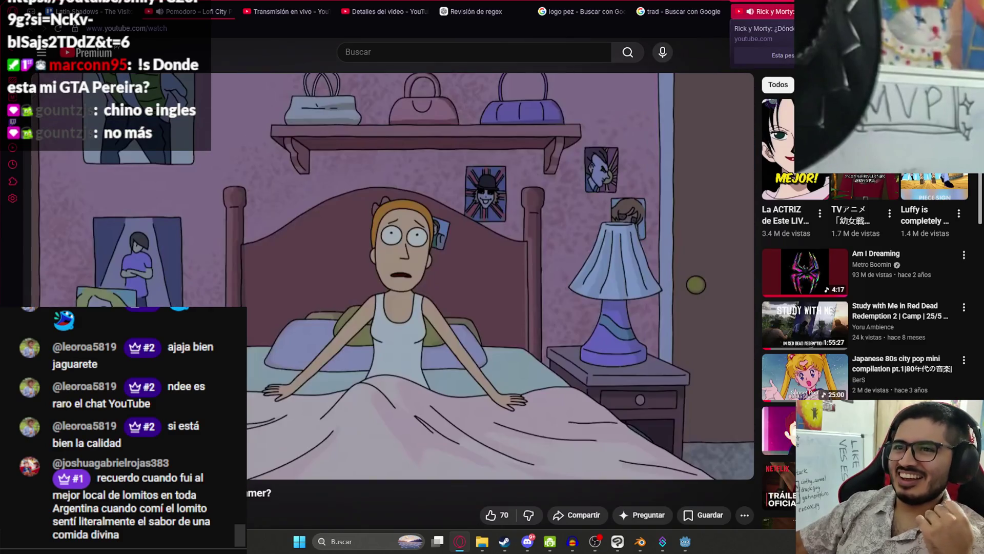
pyautogui.hotkey('ctrl', 'w')
pyautogui.hotkey('alt', 'Tab')
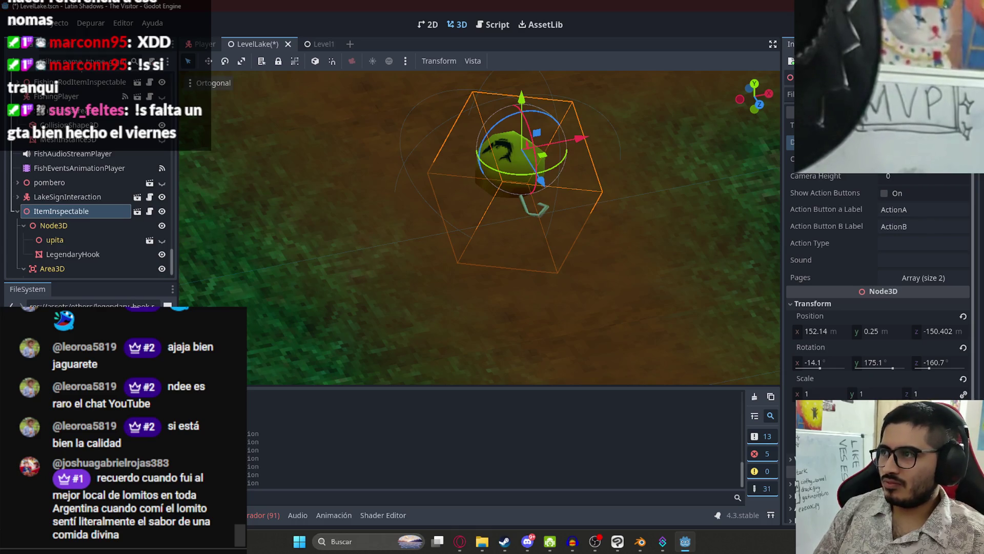
# Step: Save and run the LevelLake scene, then walk along the dirt path toward the lakeshore
pyautogui.hotkey('ctrl', 's')
pyautogui.rightClick(252, 45)
pyautogui.click(284, 131)
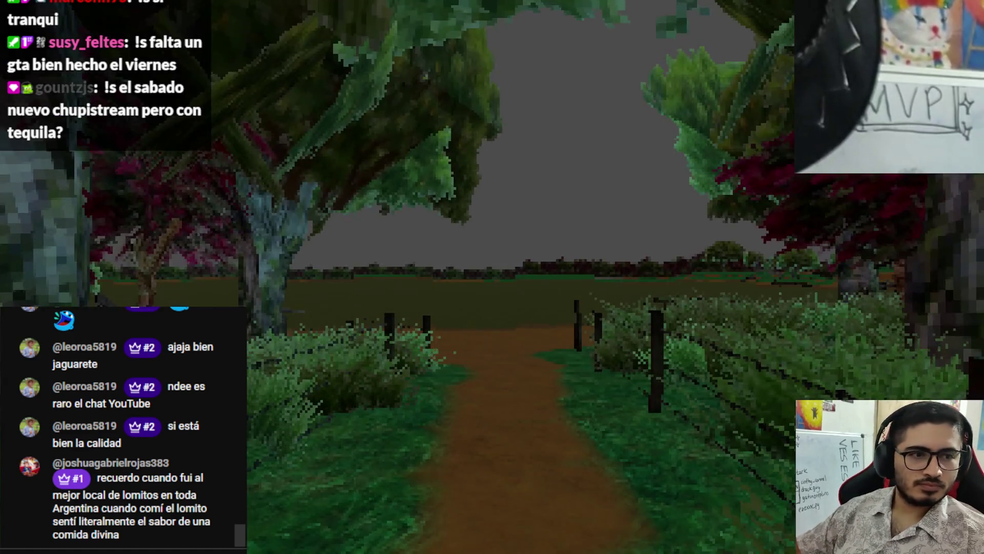
pyautogui.press('w')
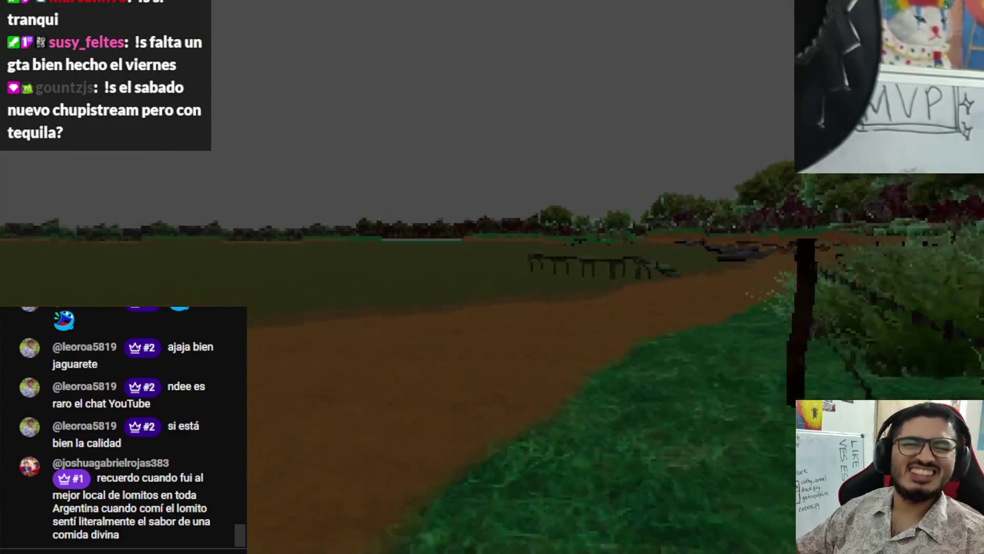
pyautogui.press('w')
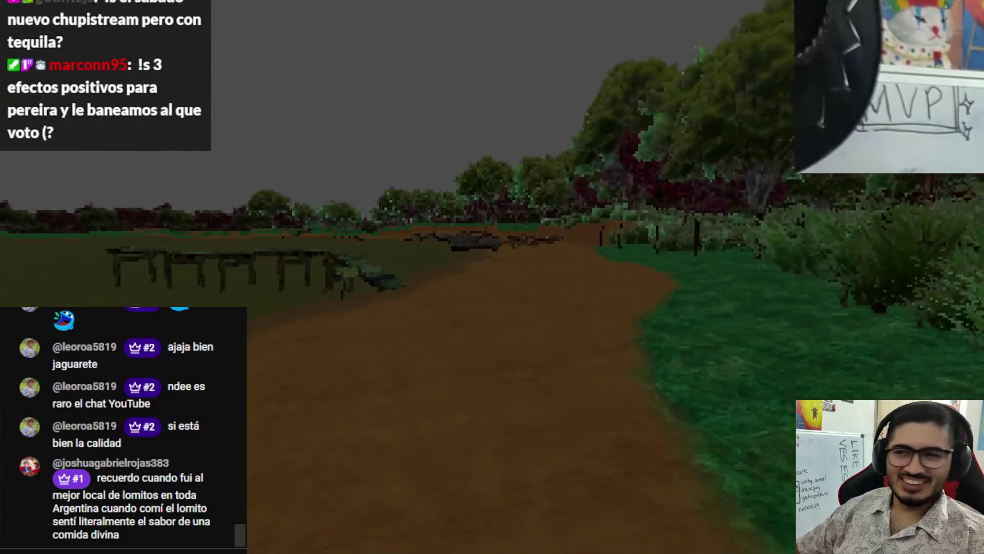
pyautogui.press('w')
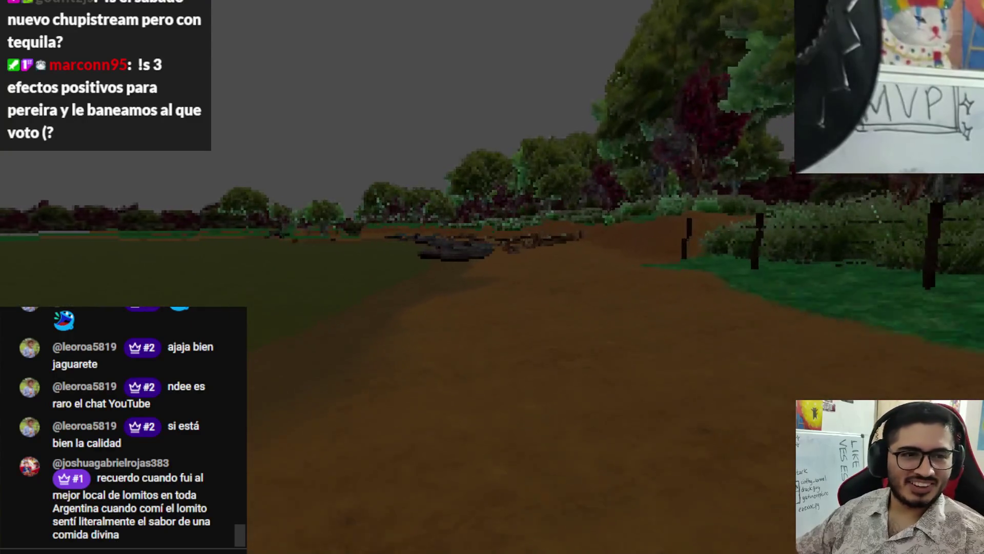
pyautogui.press('w')
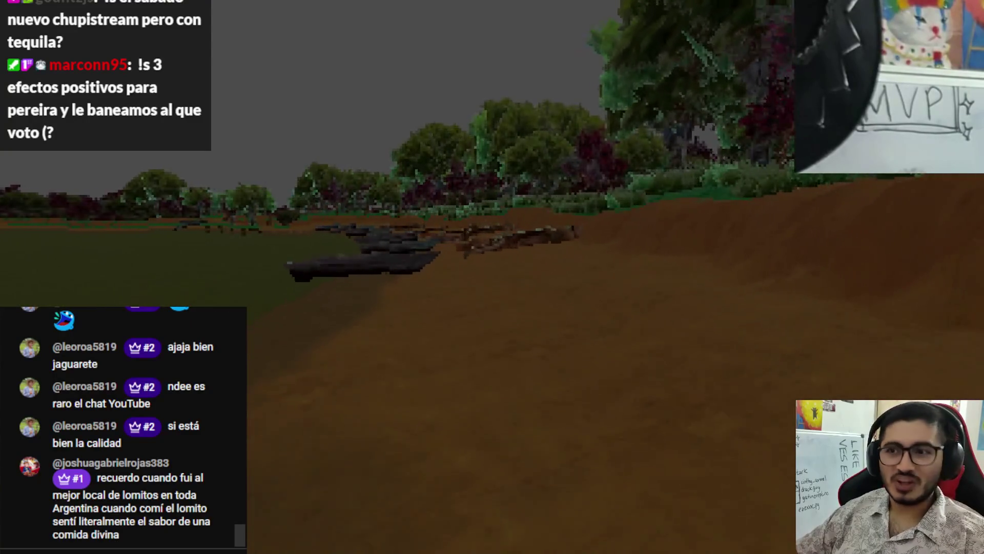
pyautogui.press('w')
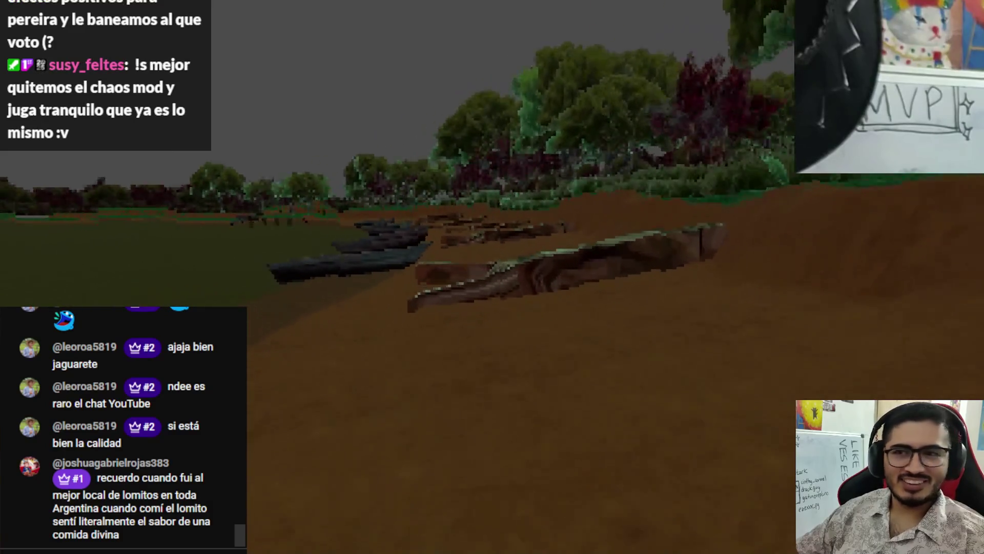
# Step: Walk past the boats and logs to the yellow hook and inspect it
pyautogui.press('w')
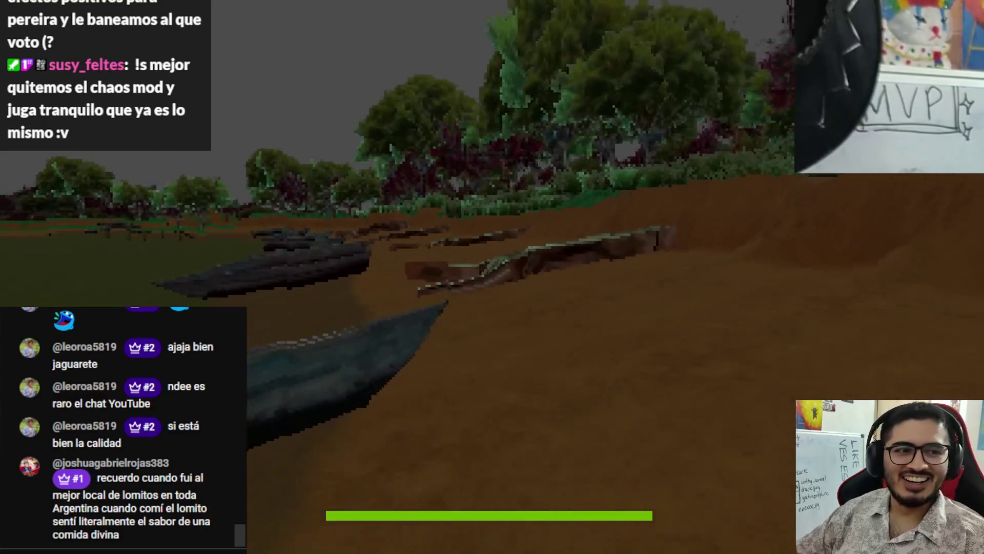
pyautogui.press('w')
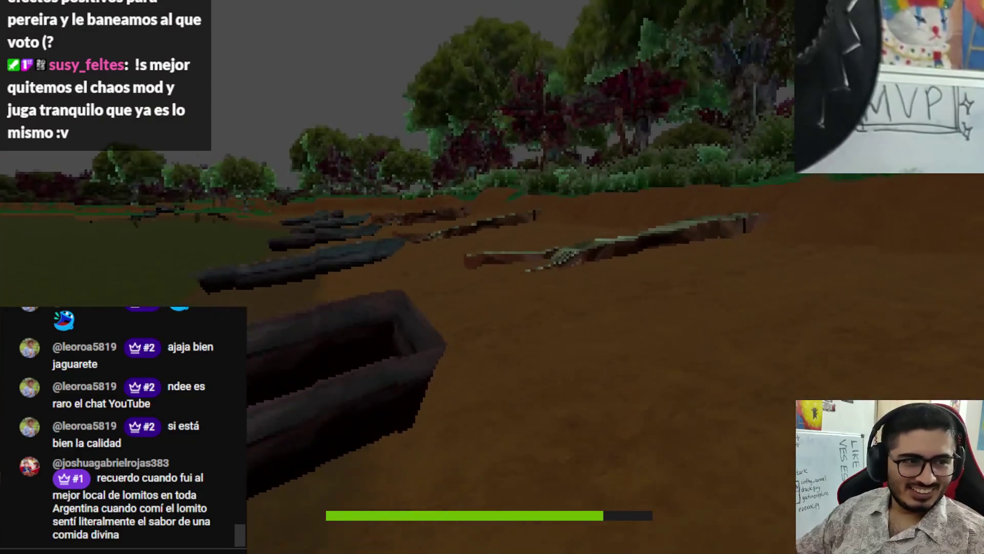
pyautogui.press('w')
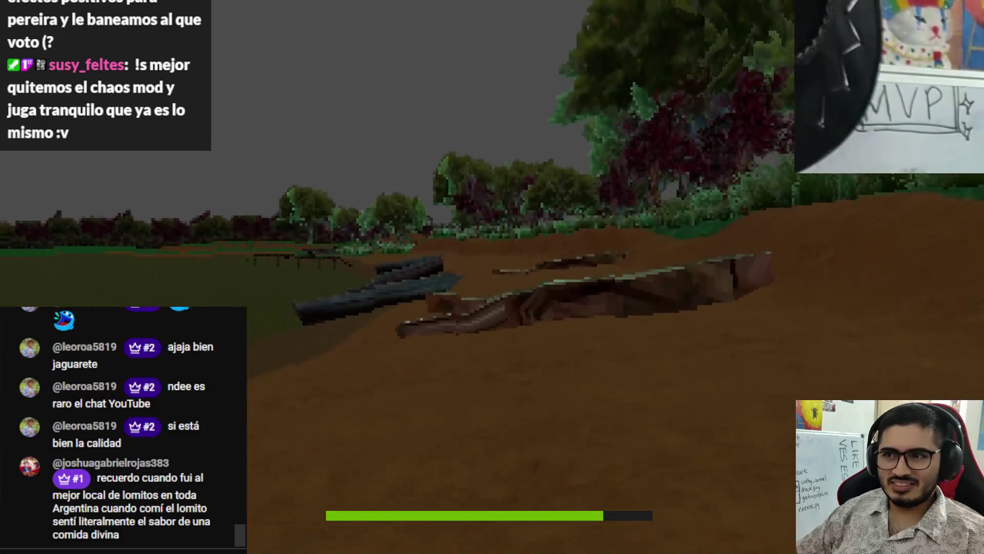
pyautogui.press('w')
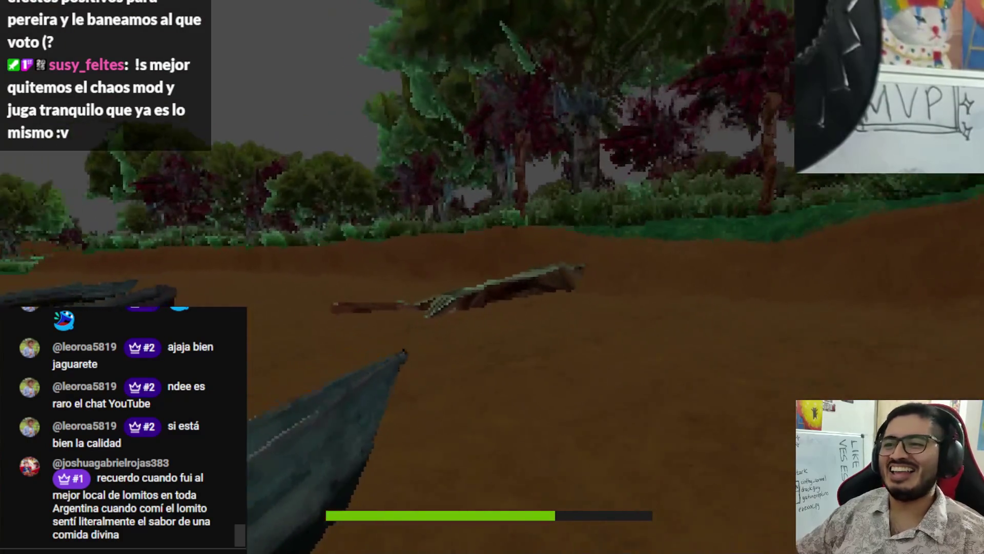
pyautogui.press('w')
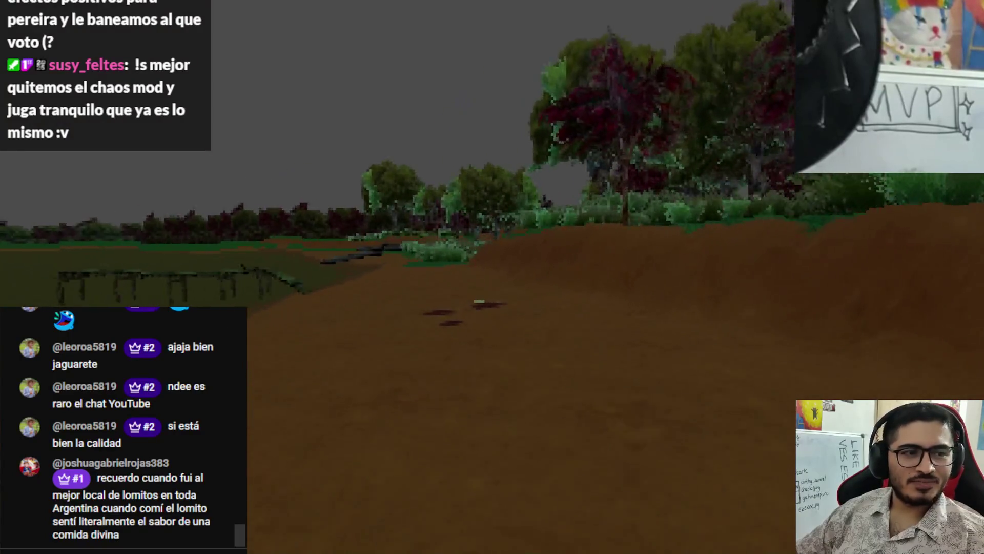
pyautogui.press('w')
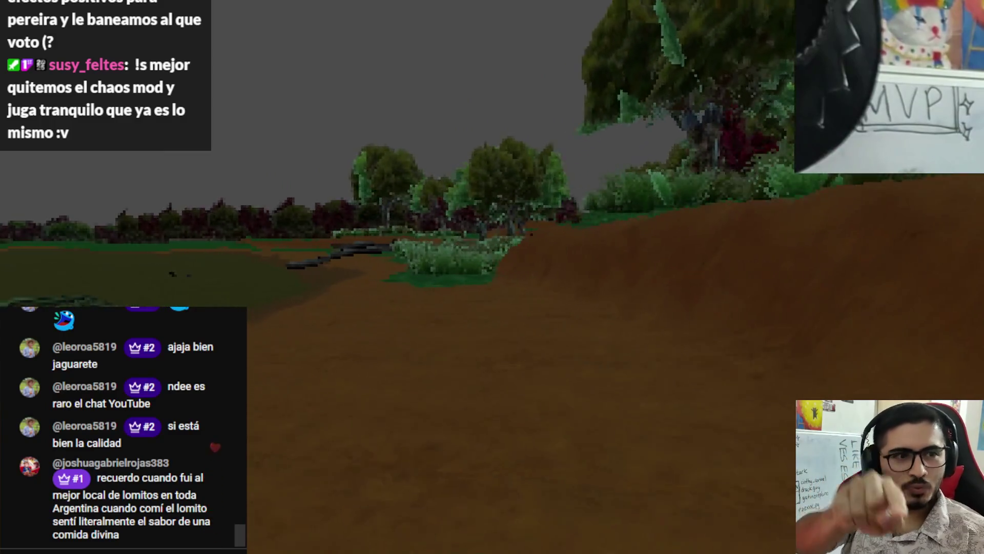
pyautogui.press('w')
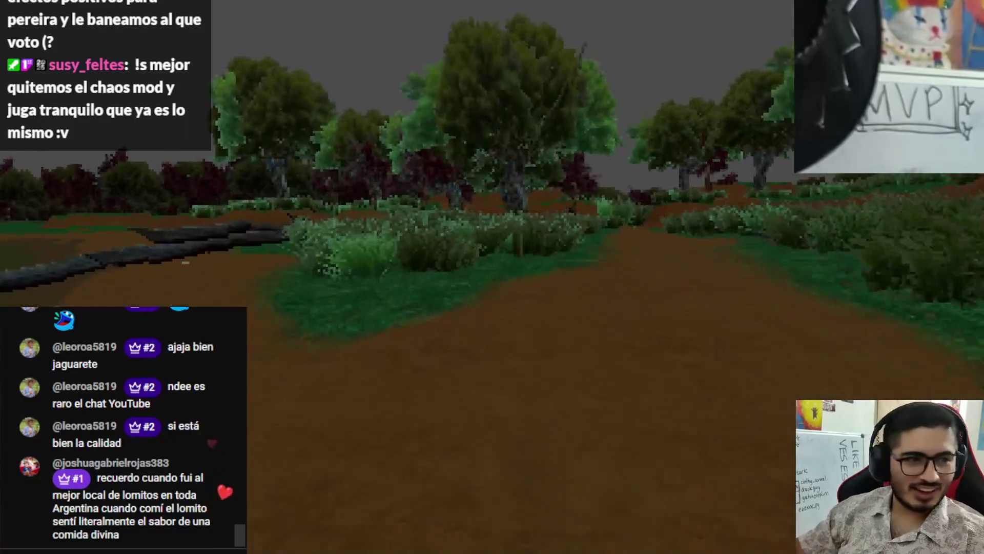
pyautogui.press('w')
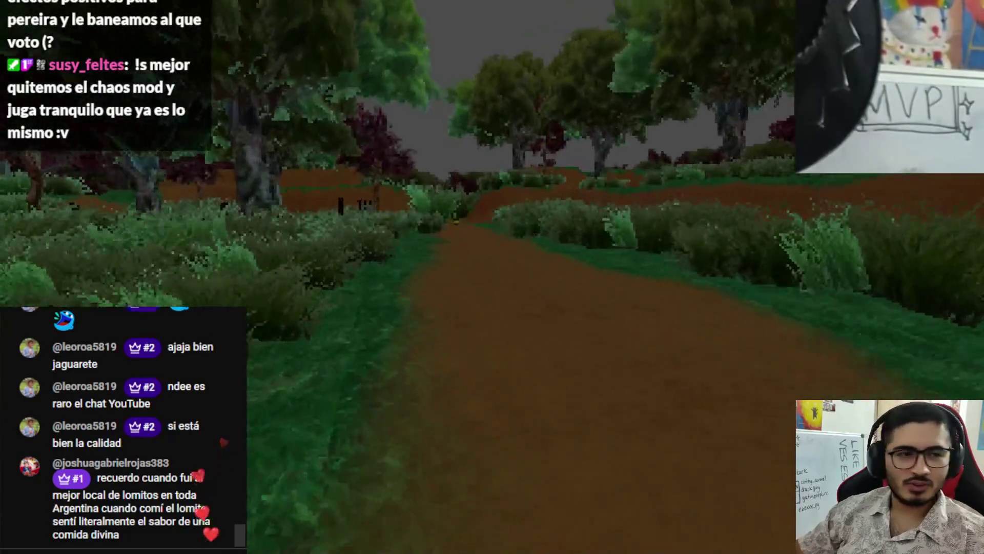
pyautogui.press('w')
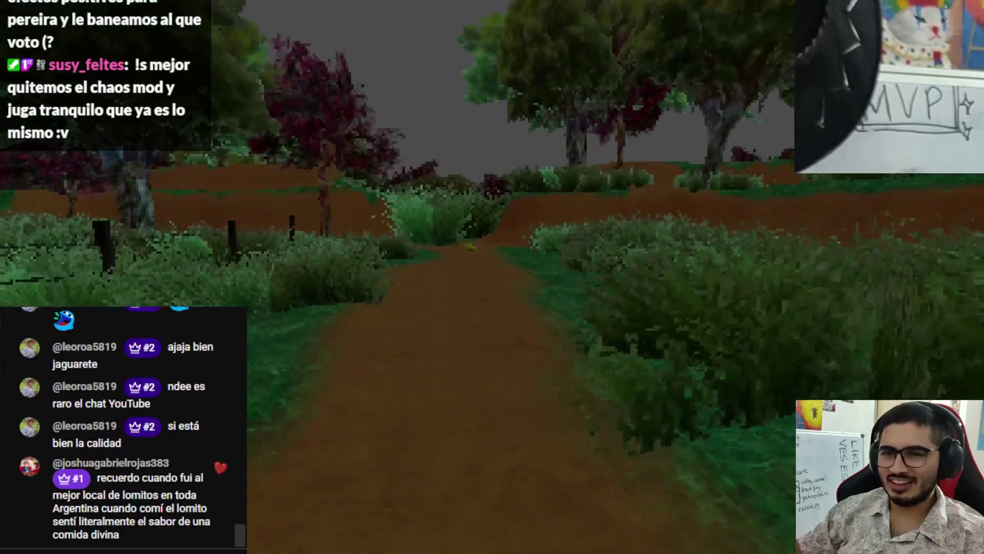
pyautogui.press('w')
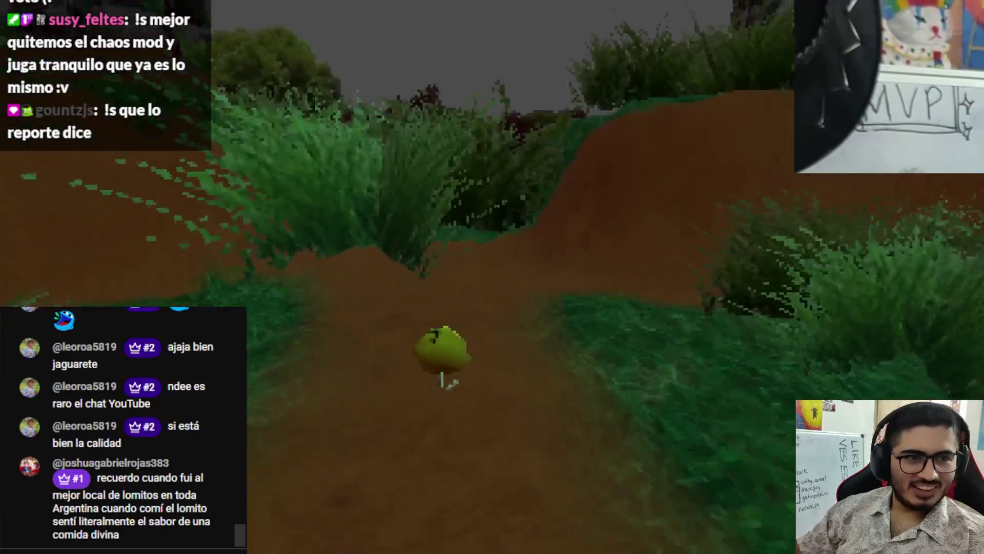
pyautogui.press('w')
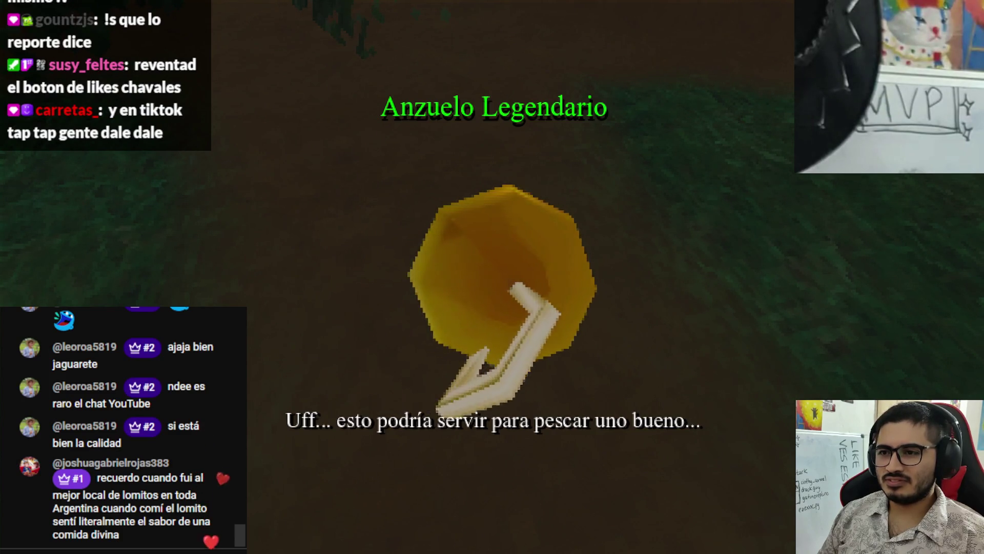
# Step: Close the hook showcase and walk up to look down at the hook on the path
pyautogui.press('w')
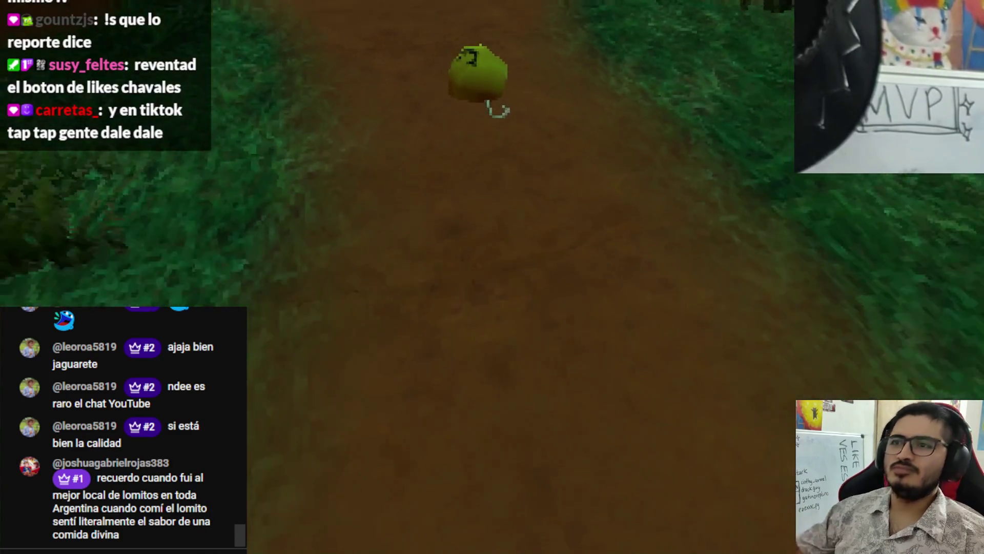
pyautogui.press('w')
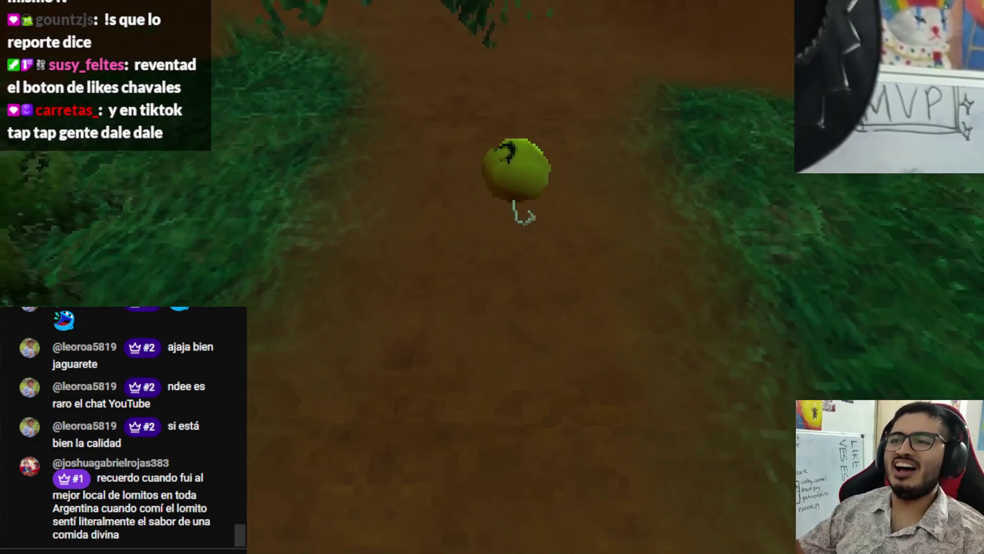
pyautogui.press('w')
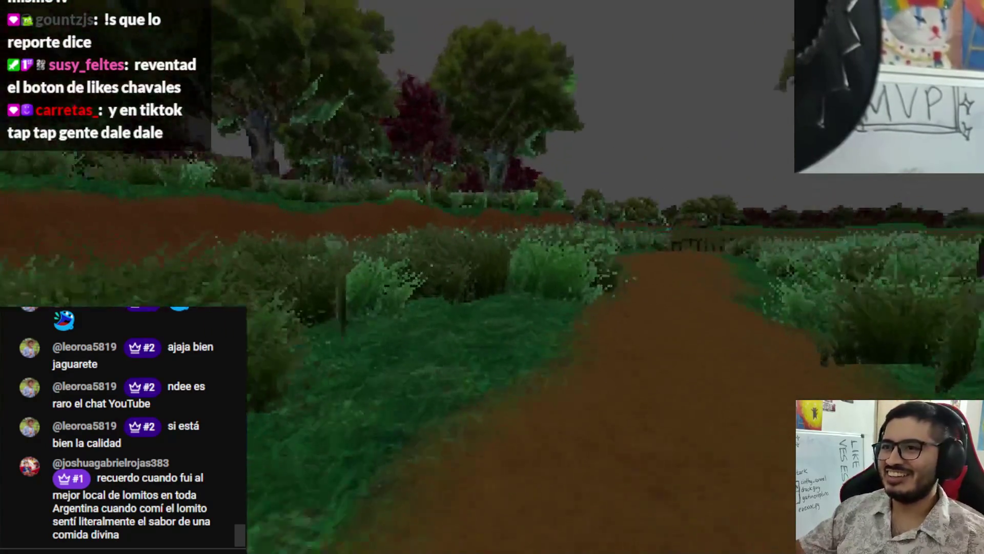
pyautogui.press('w')
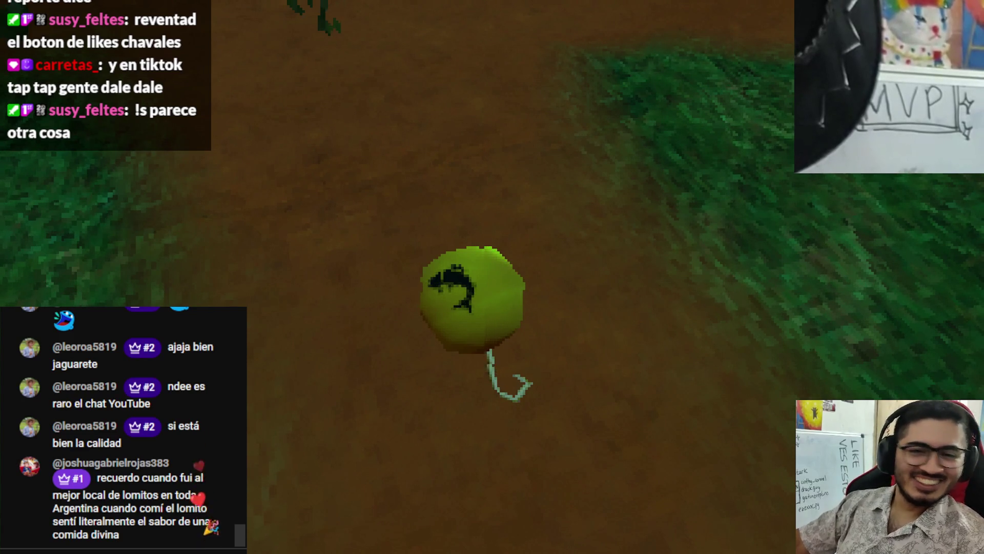
# Step: Circle the hook to check its orientation, then quit the game back to the editor
pyautogui.press('w')
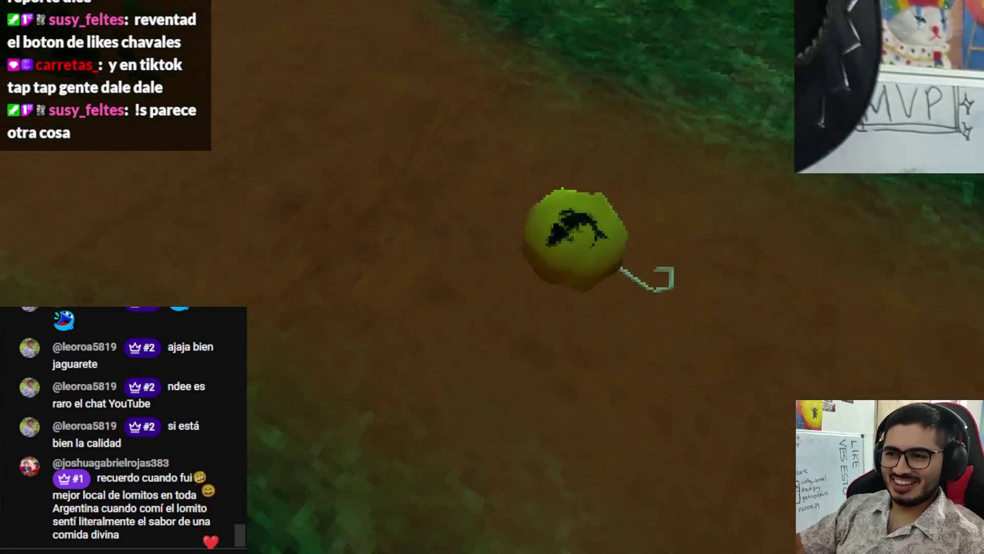
pyautogui.press('w')
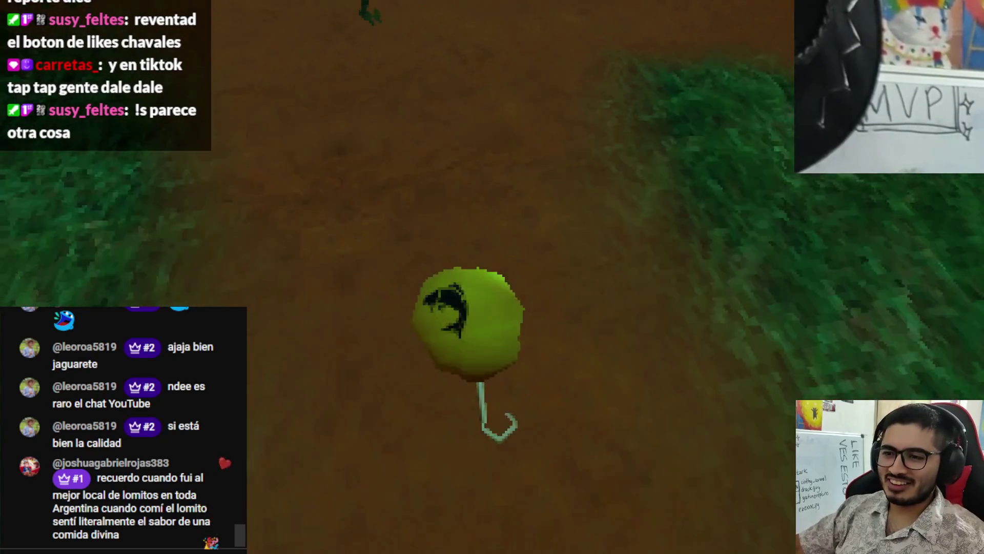
pyautogui.press('w')
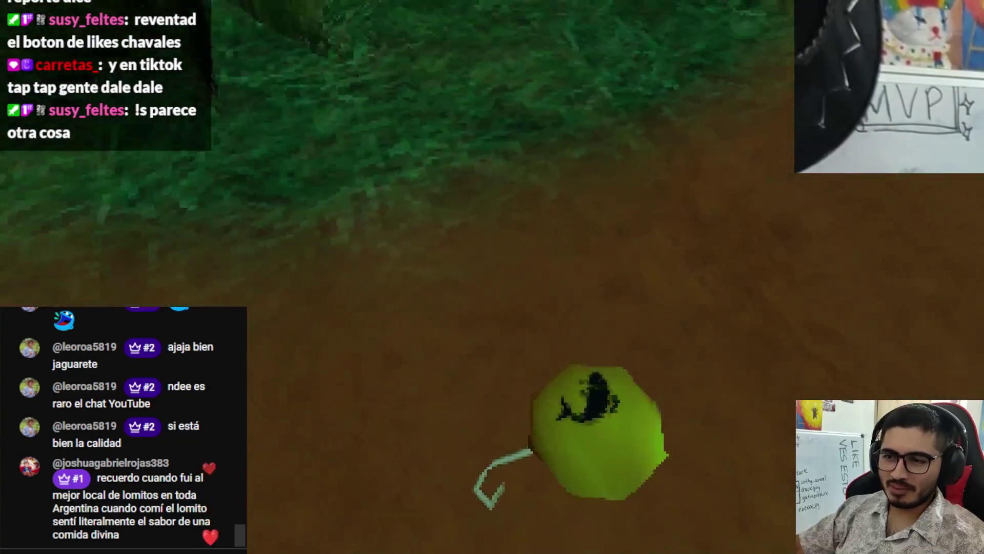
pyautogui.press('w')
pyautogui.press('w')
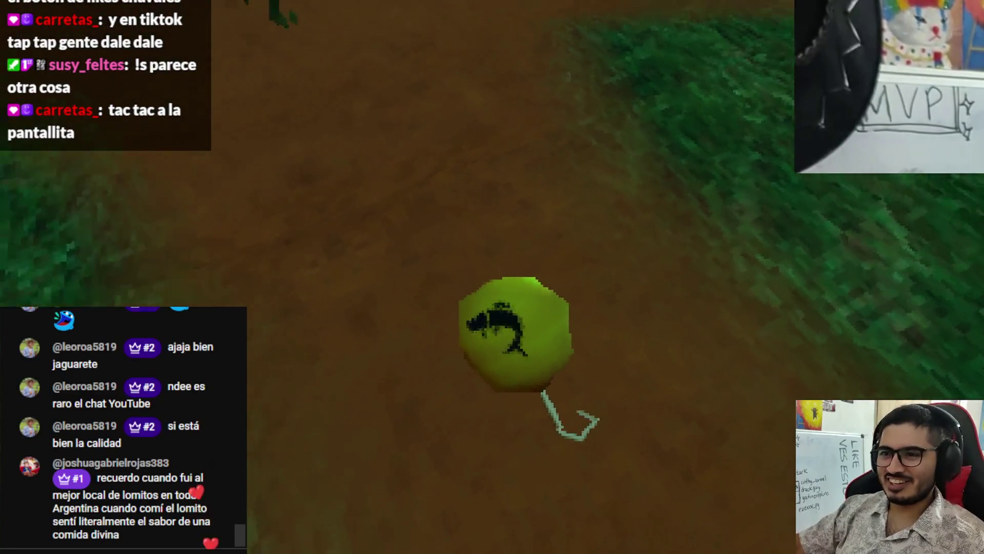
pyautogui.press('Escape')
pyautogui.click(487, 398)
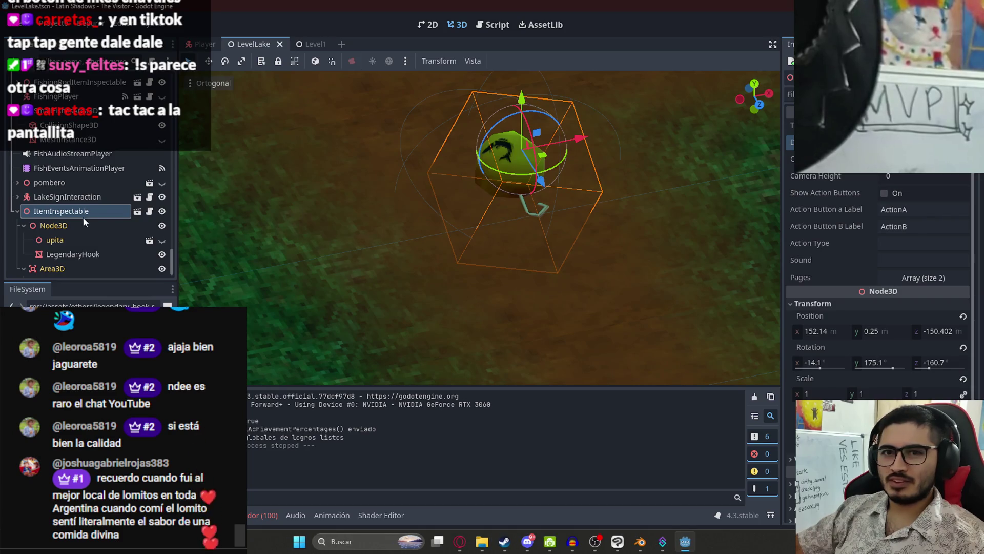
# Step: Reorient the LegendaryHook mesh, save LevelLake, and reselect ItemInspectable
pyautogui.click(66, 255)
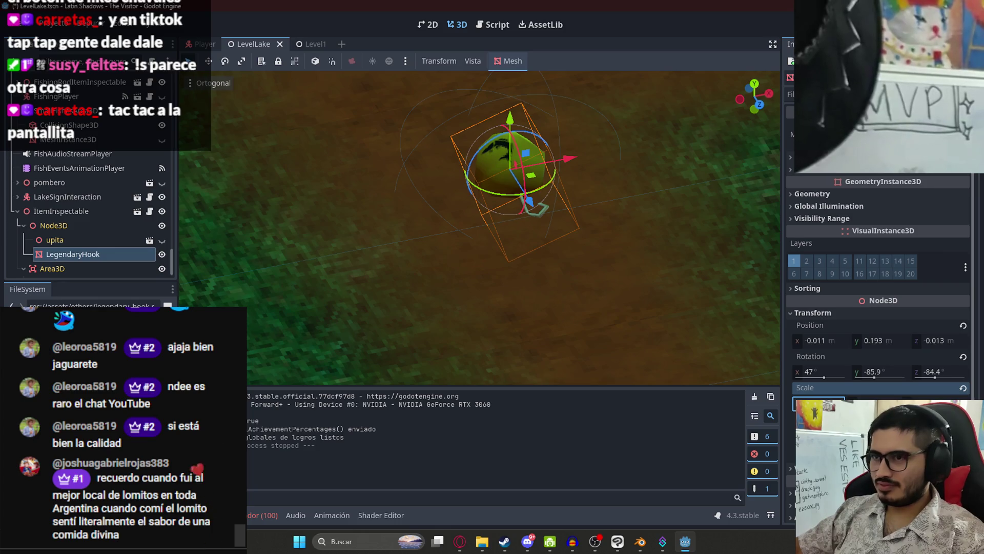
pyautogui.press('Return')
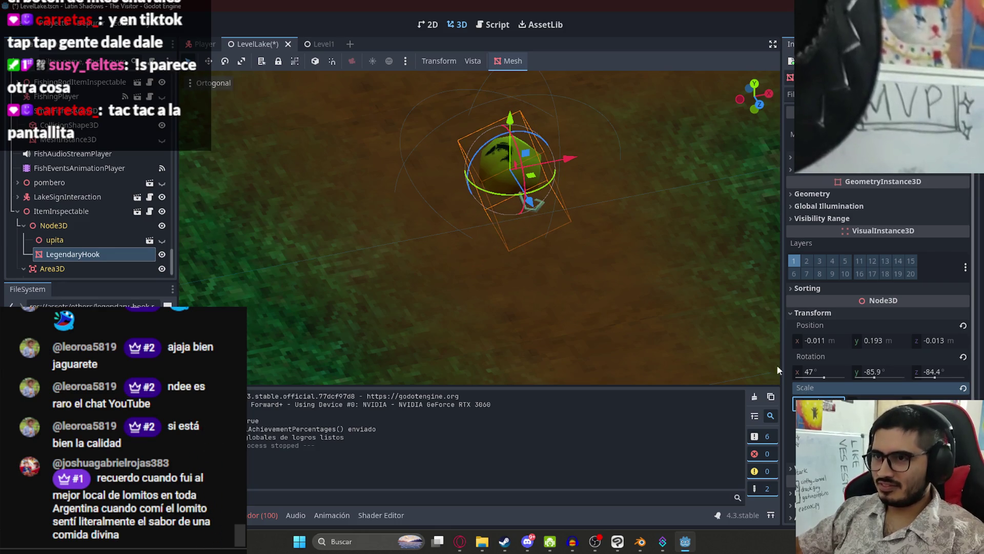
pyautogui.scroll(5, 555, 189)
pyautogui.hotkey('ctrl', 's')
pyautogui.click(89, 210)
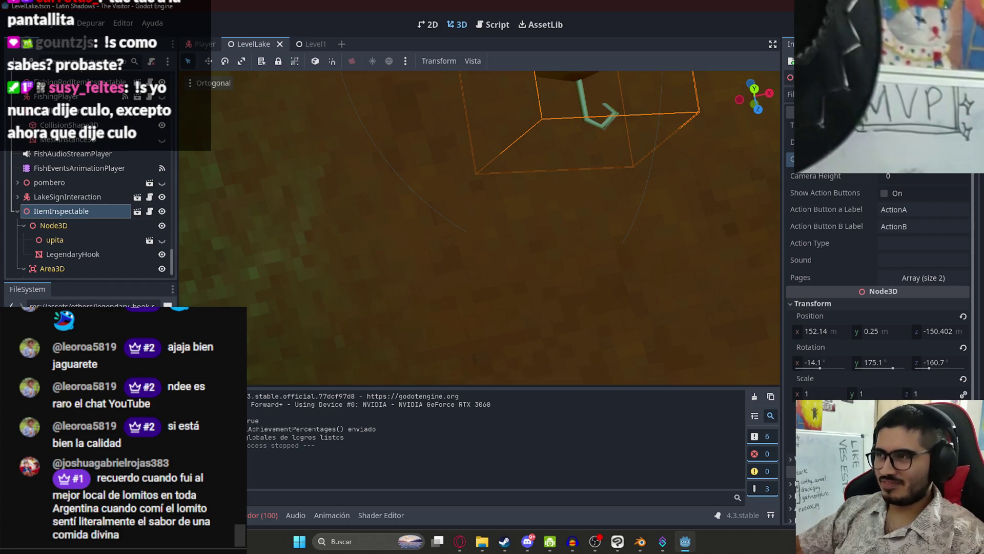
pyautogui.rightClick(259, 45)
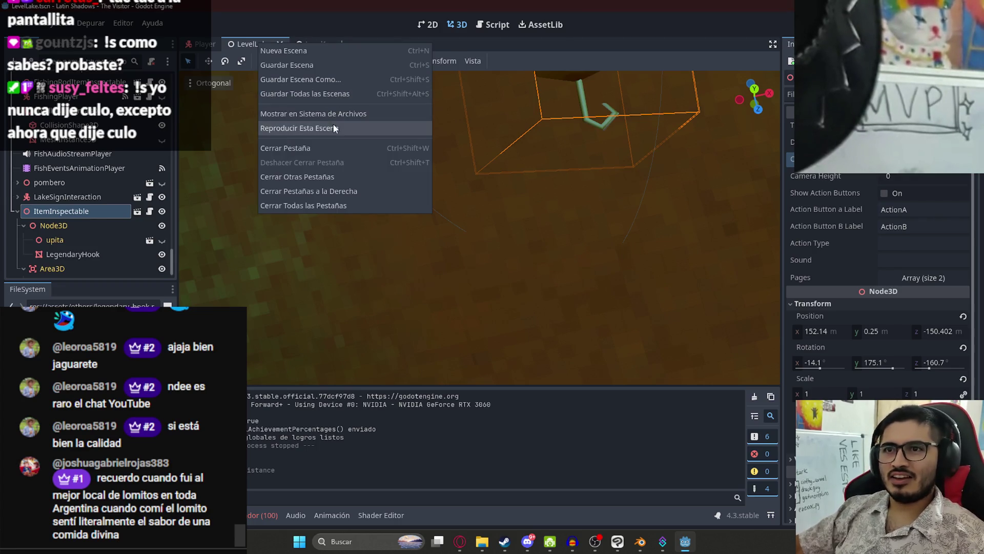
# Step: Playtest only the LevelLake scene, pause the game, and switch to the browser
pyautogui.click(334, 128)
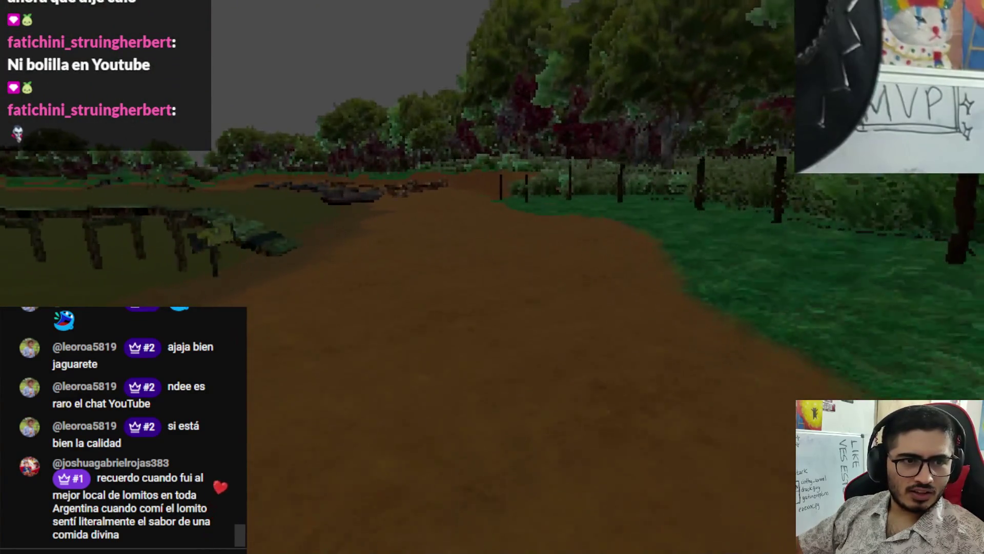
pyautogui.press('Escape')
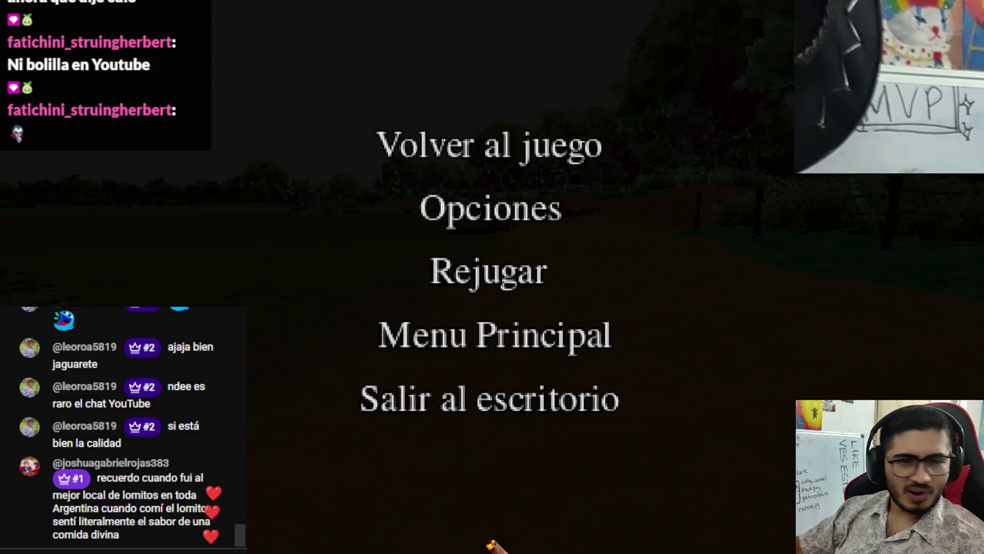
pyautogui.press('super')
pyautogui.click(449, 541)
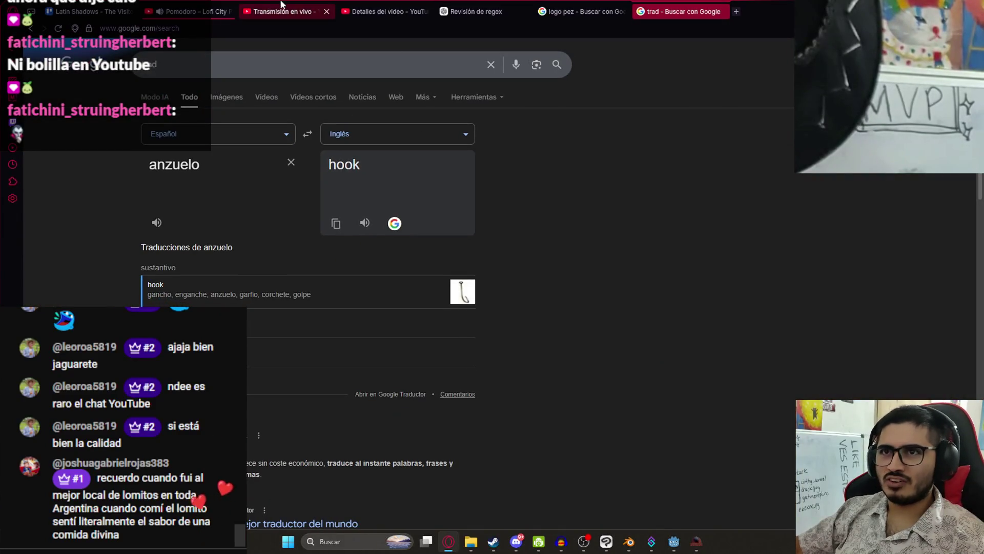
# Step: Switch to the YouTube Studio live stream dashboard and close the chat options menu
pyautogui.click(384, 12)
pyautogui.click(292, 7)
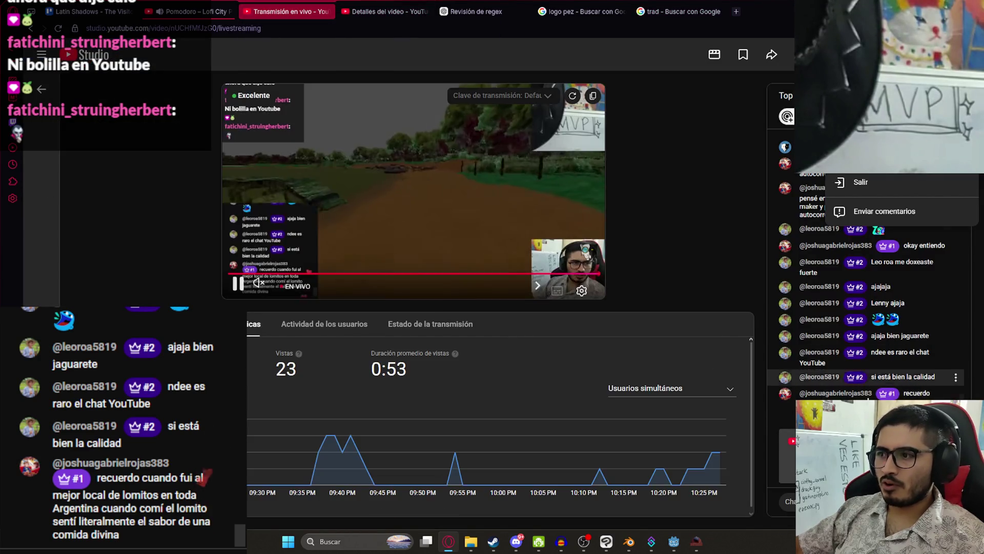
pyautogui.press('Escape')
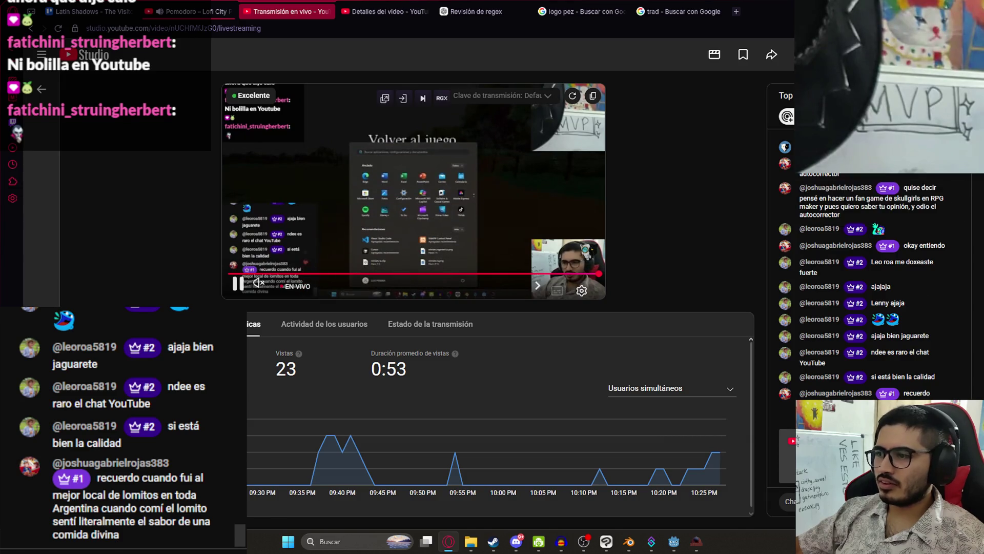
# Step: Open the channel page in a new tab, watch the live video, then close it and return to the game
pyautogui.click(971, 96)
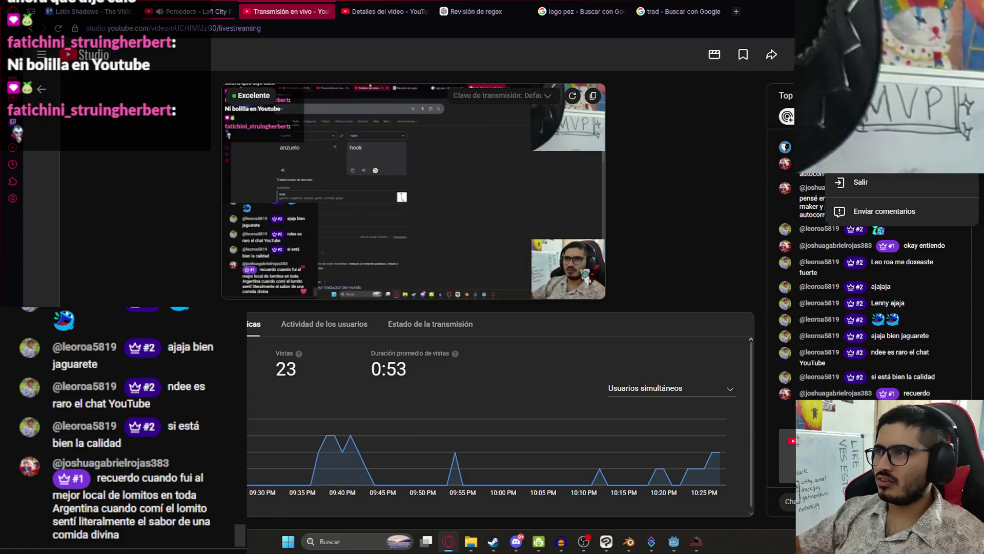
pyautogui.click(866, 126)
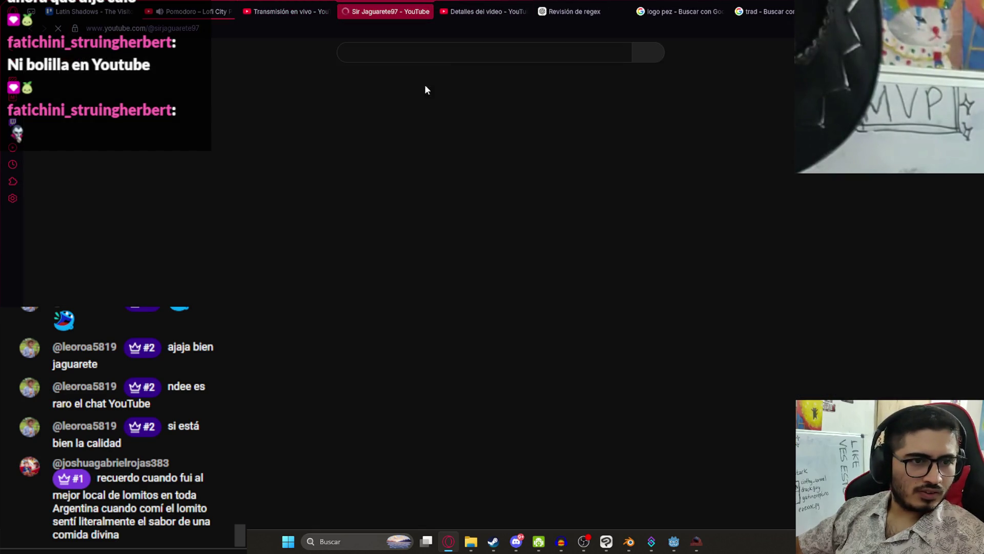
pyautogui.click(293, 344)
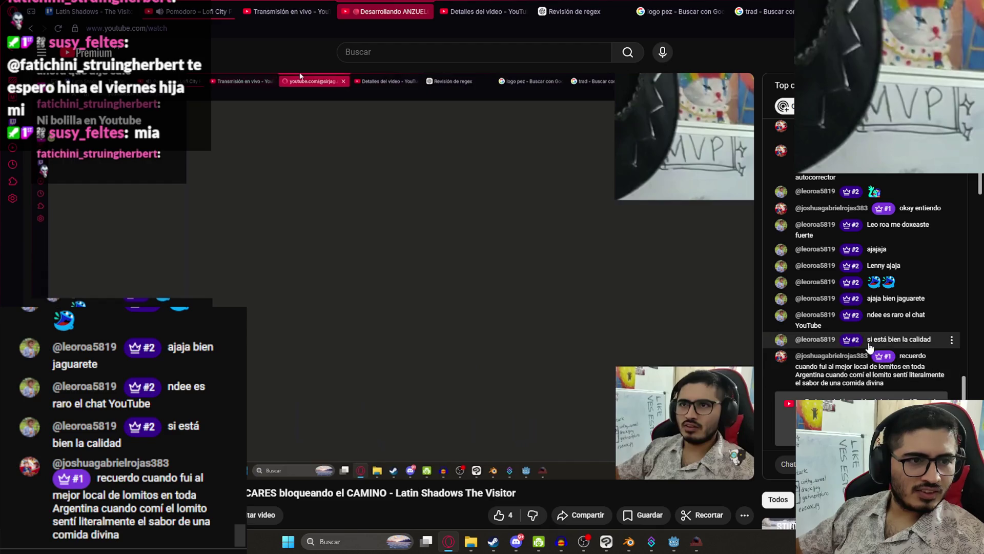
pyautogui.scroll(3, 895, 298)
pyautogui.scroll(-4, 894, 299)
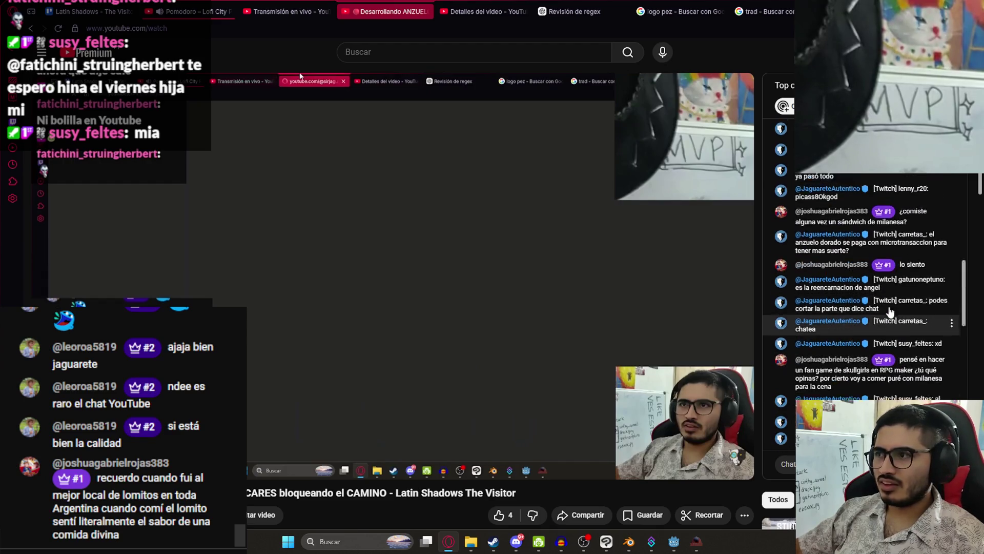
pyautogui.hotkey('ctrl', 'w')
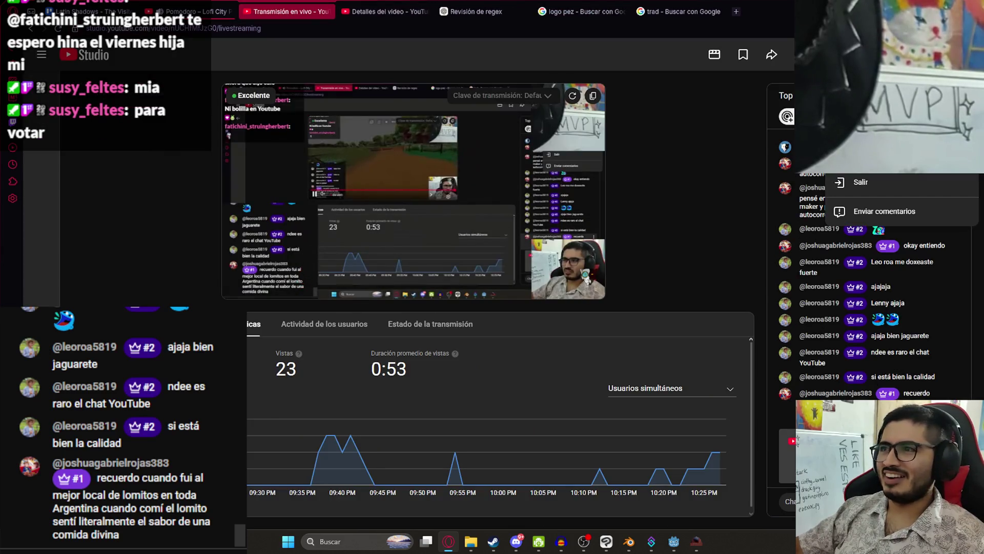
pyautogui.hotkey('alt', 'Tab')
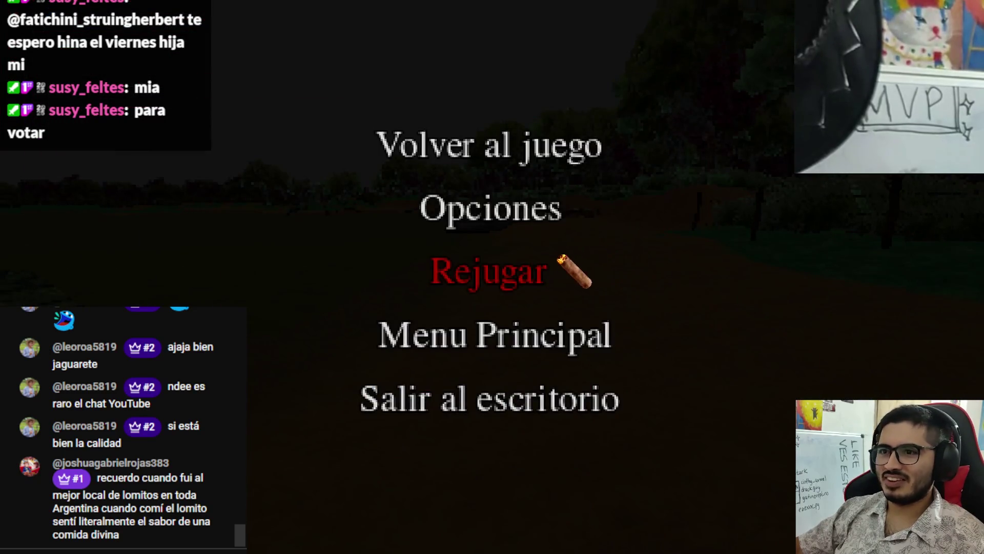
# Step: Resume the game, walk the lakeside dirt path past the rocks, and pause again
pyautogui.click(533, 153)
pyautogui.press('w')
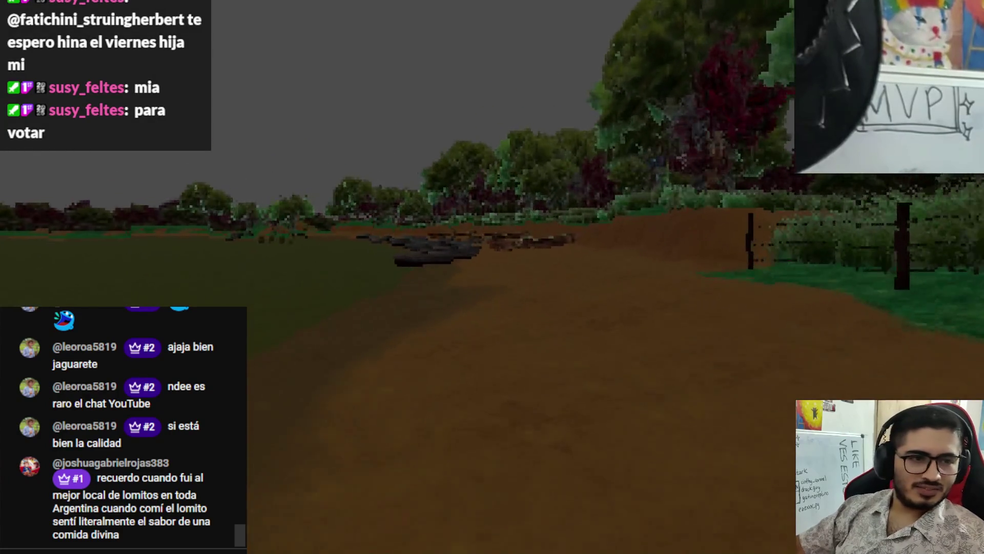
pyautogui.press('w')
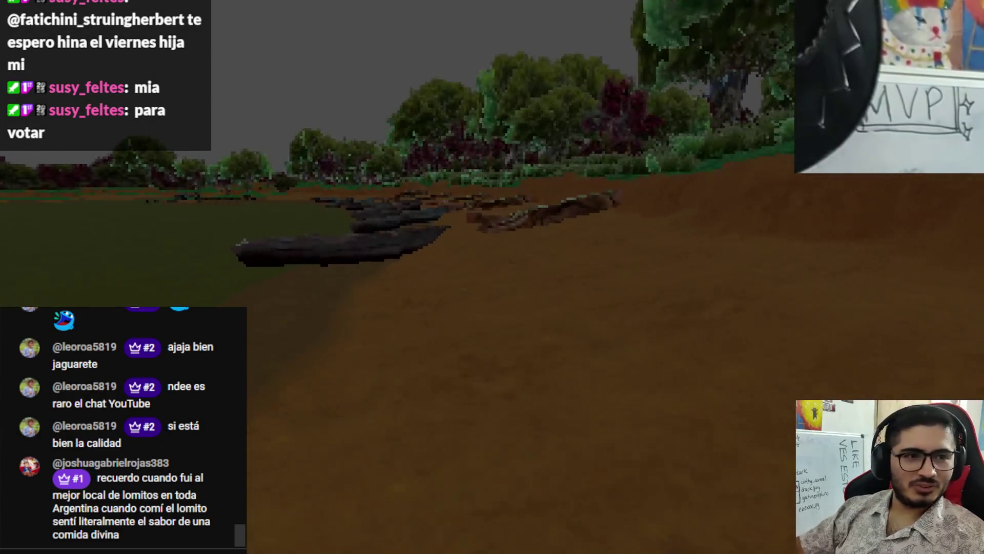
pyautogui.press('w')
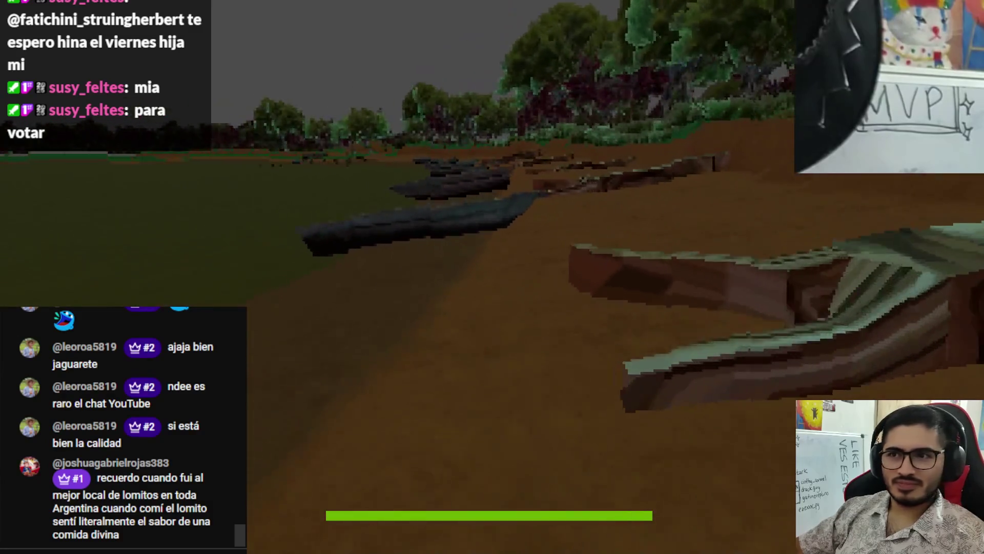
pyautogui.press('w')
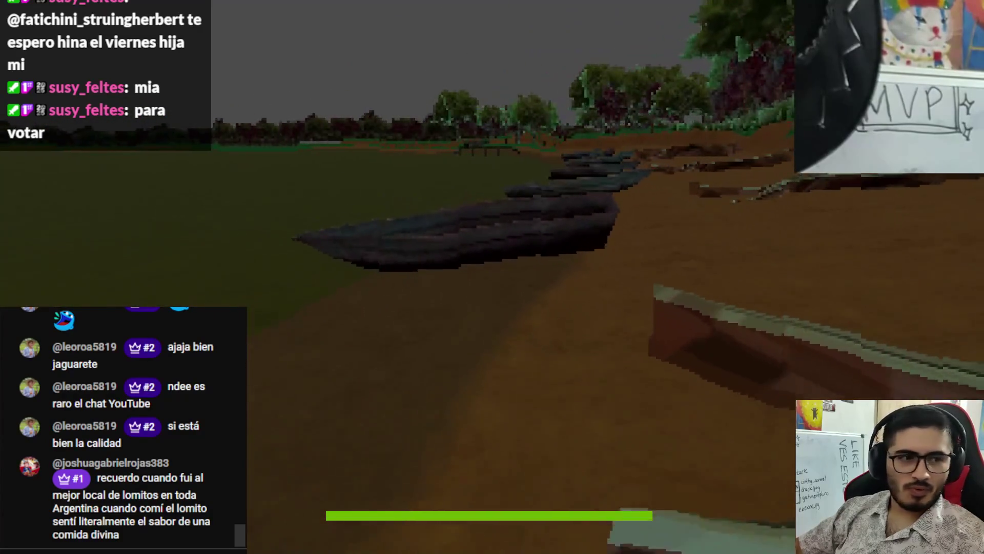
pyautogui.press('w')
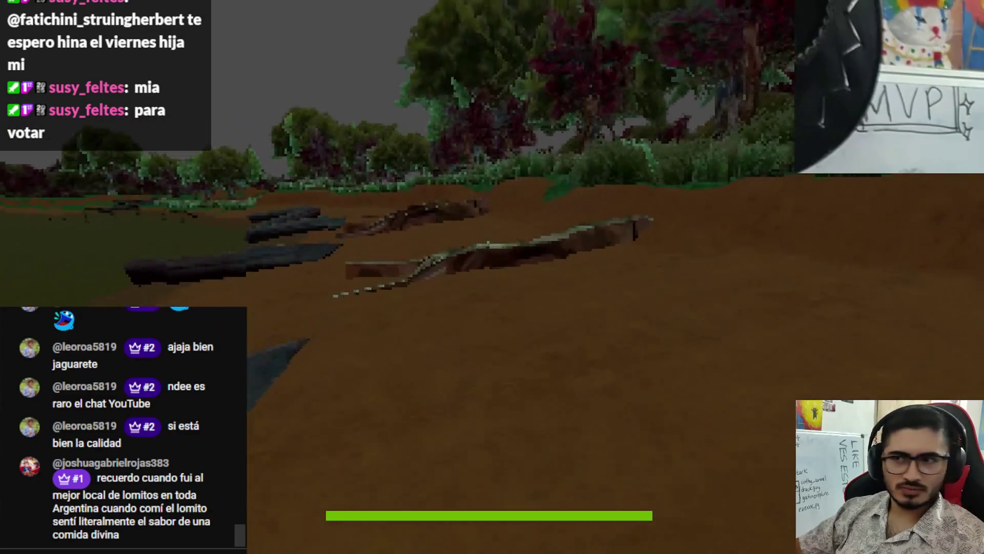
pyautogui.press('w')
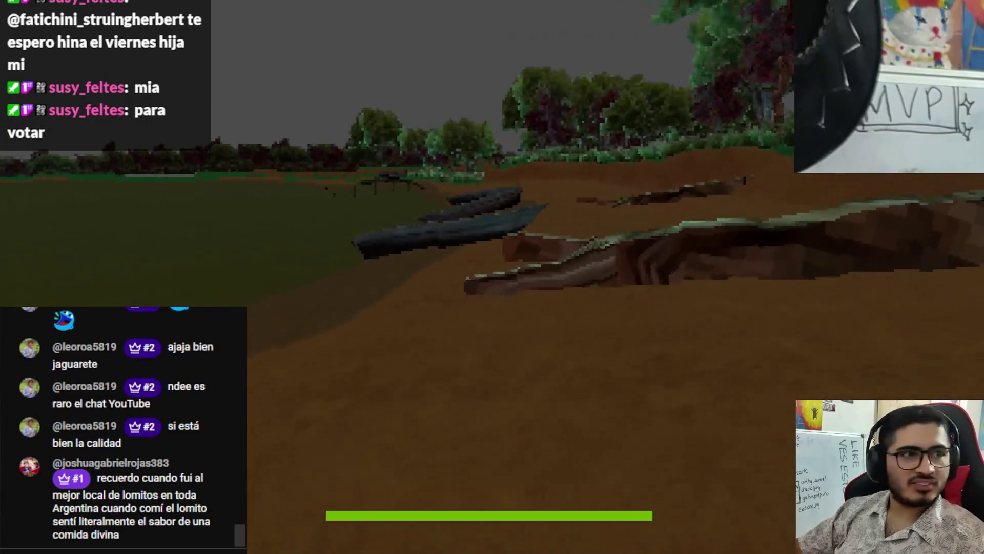
pyautogui.press('w')
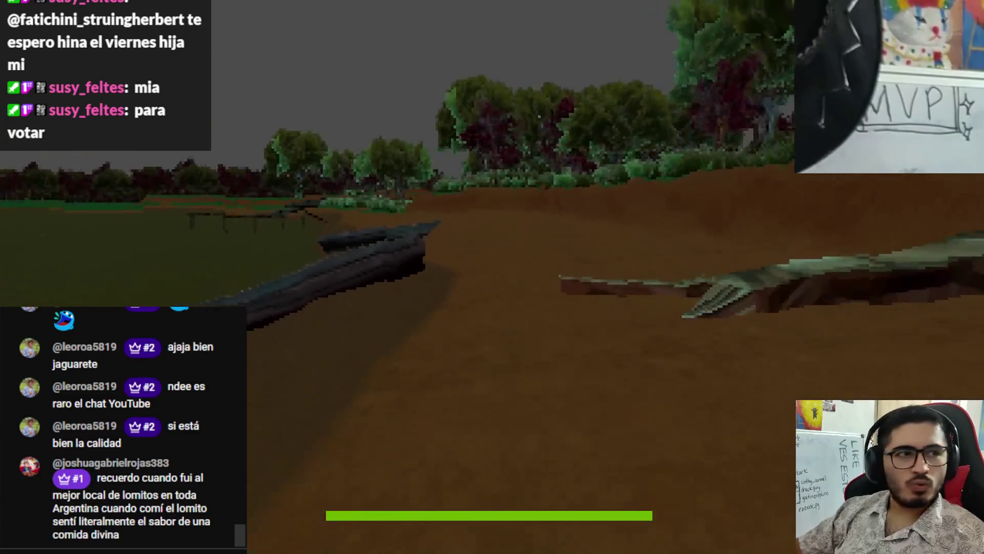
pyautogui.press('w')
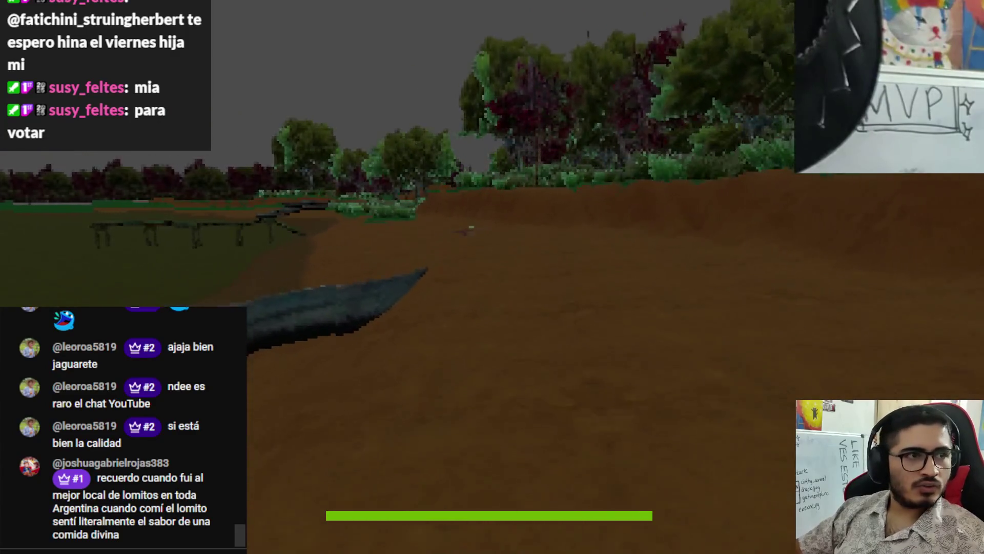
pyautogui.press('Escape')
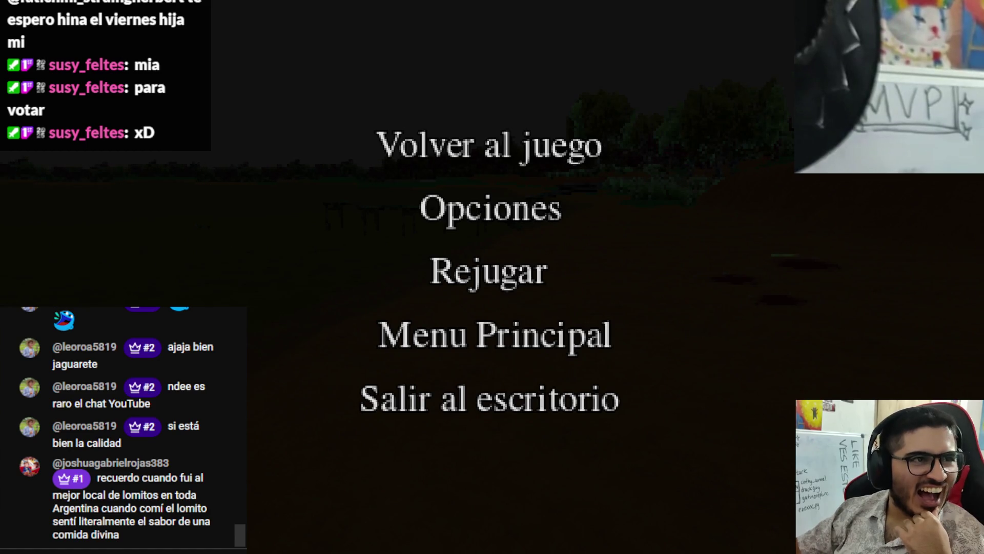
pyautogui.hotkey('alt', 'Tab')
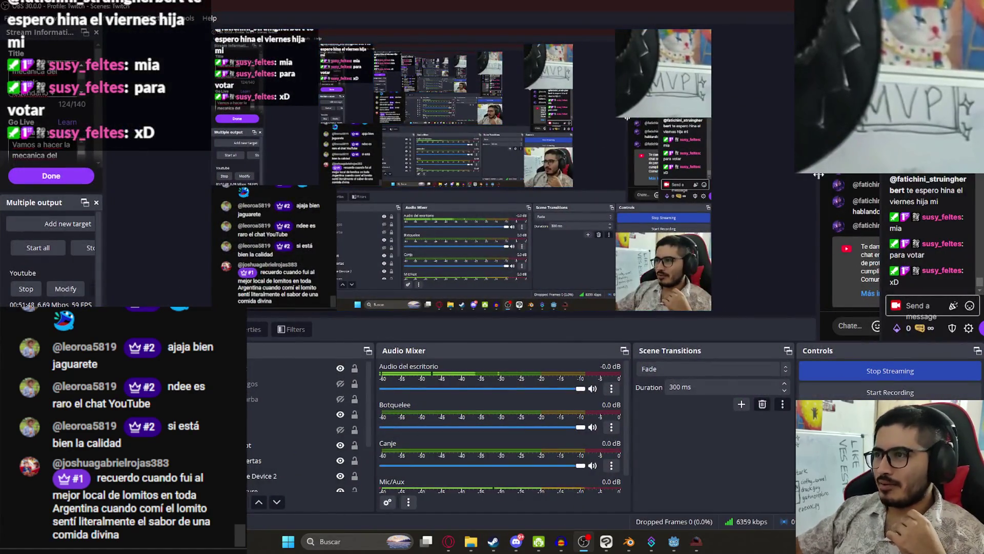
# Step: Widen the YouTube and Twitch chat docks, cycling YouTube chat through Chat destacado back to Chat en directo
pyautogui.moveTo(818, 175)
pyautogui.mouseDown()
pyautogui.moveTo(560, 175)
pyautogui.moveTo(589, 174)
pyautogui.mouseUp()
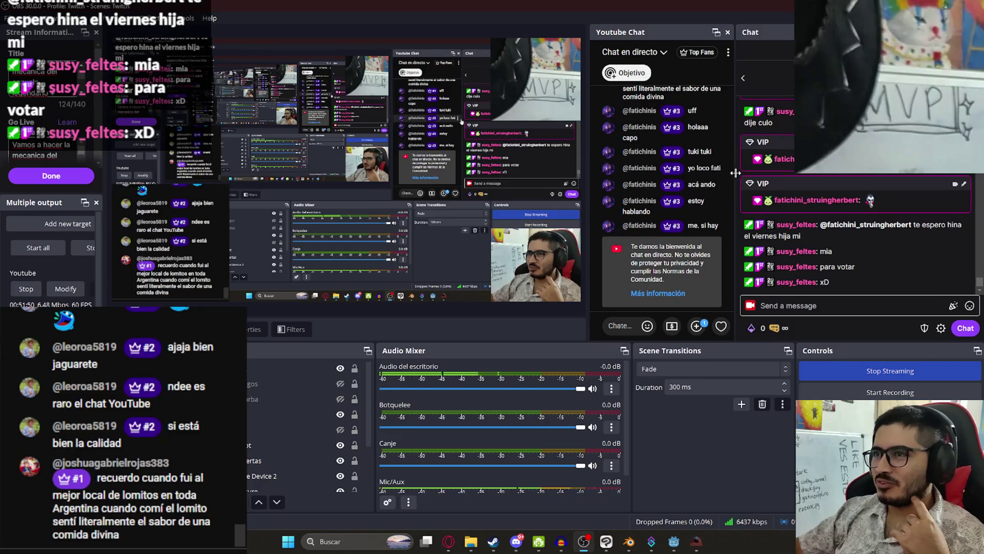
pyautogui.moveTo(734, 176)
pyautogui.mouseDown()
pyautogui.moveTo(780, 165)
pyautogui.moveTo(794, 172)
pyautogui.mouseUp()
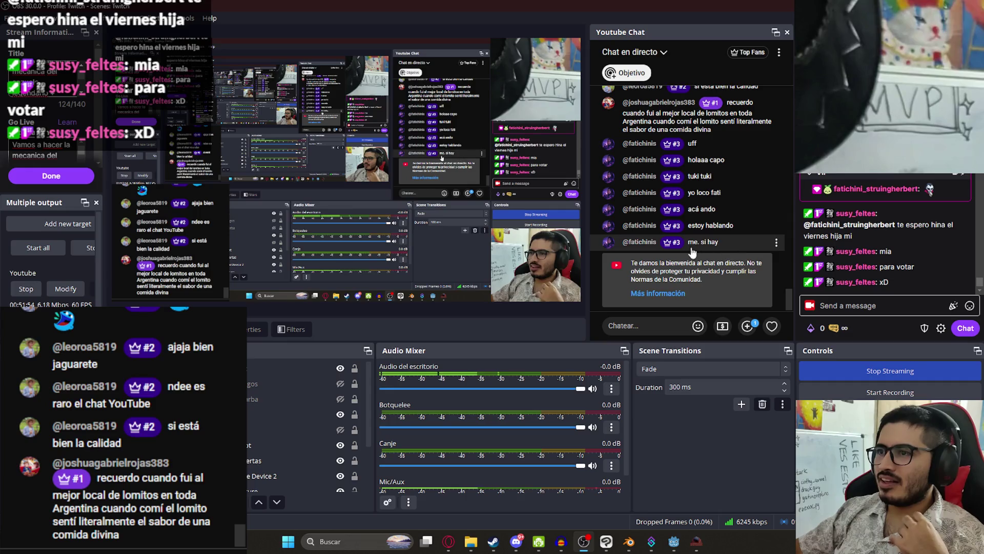
pyautogui.click(645, 53)
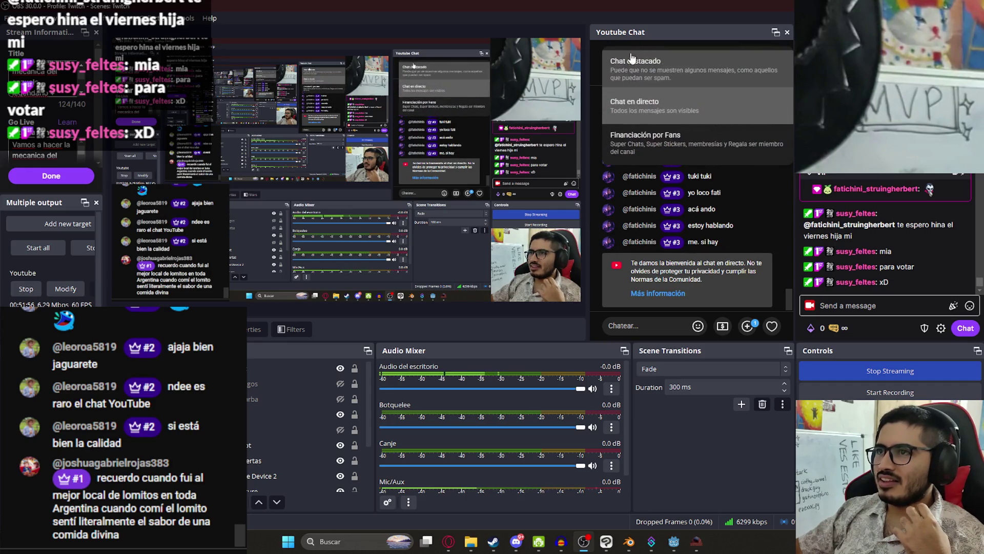
pyautogui.click(658, 88)
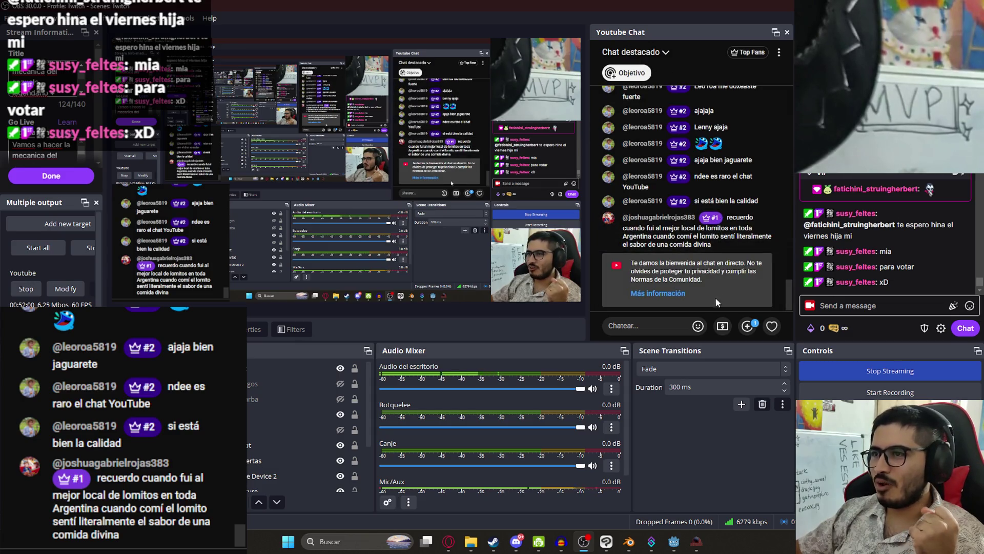
pyautogui.click(665, 52)
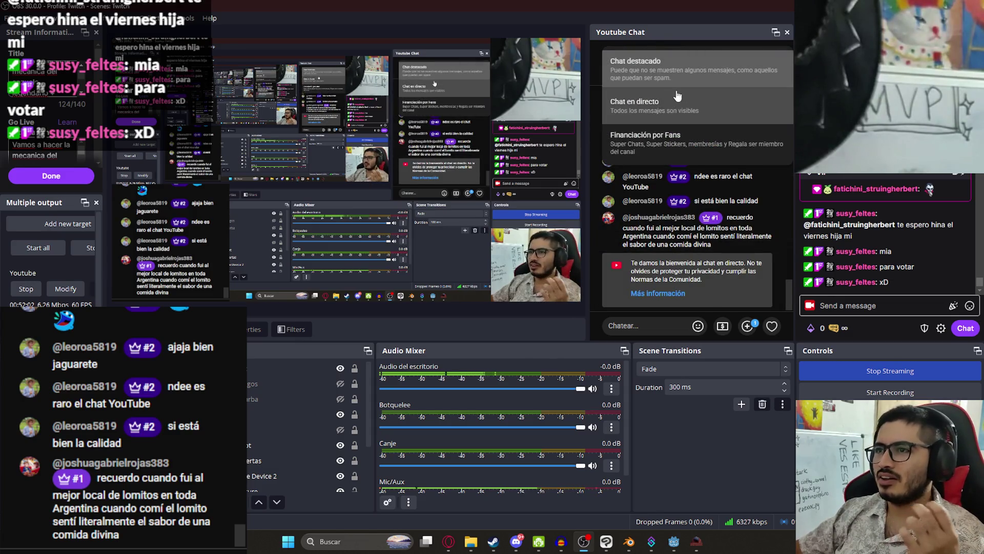
pyautogui.click(630, 113)
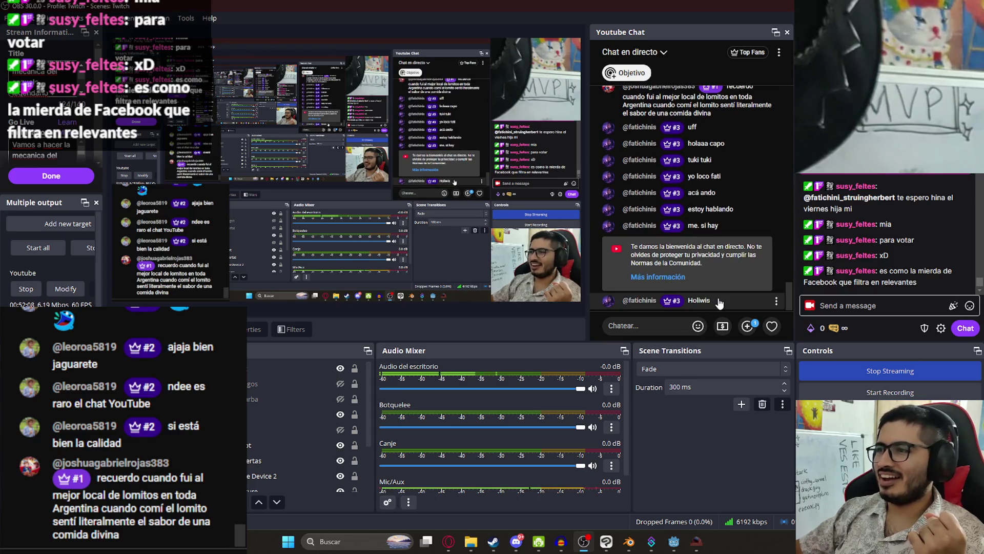
pyautogui.hotkey('alt', 'Tab')
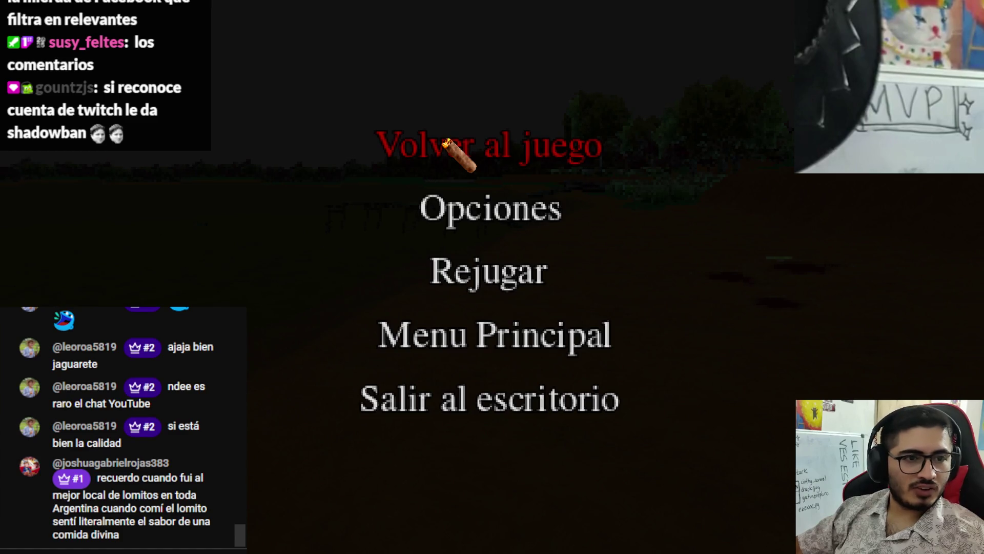
# Step: Resume, walk the forest path to the yellow hook, inspect it, then stop with F8
pyautogui.click(446, 143)
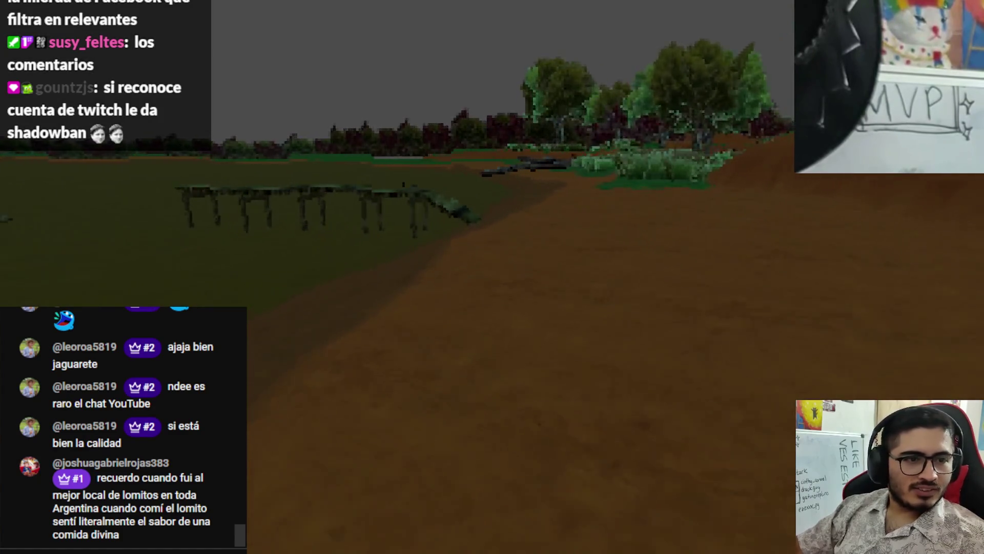
pyautogui.press('w')
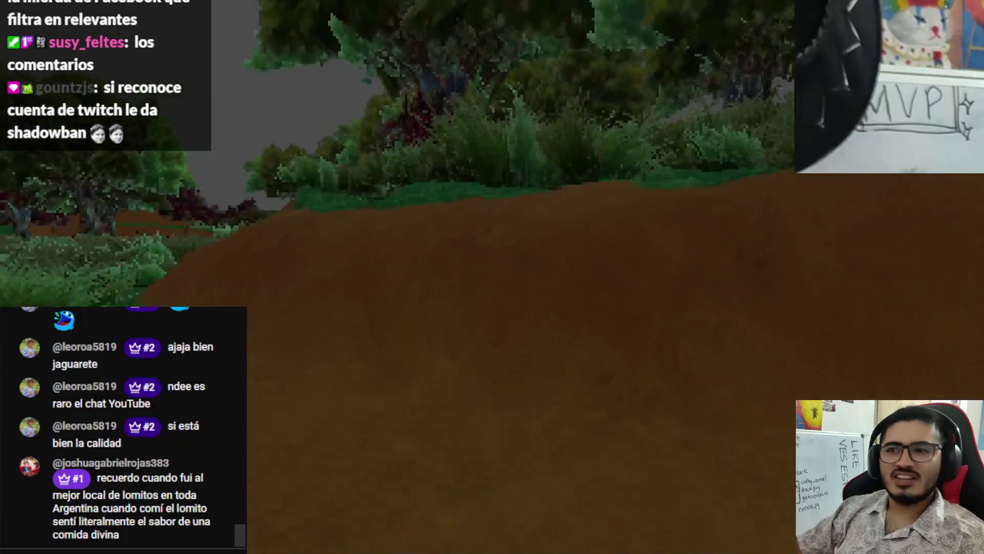
pyautogui.press('w')
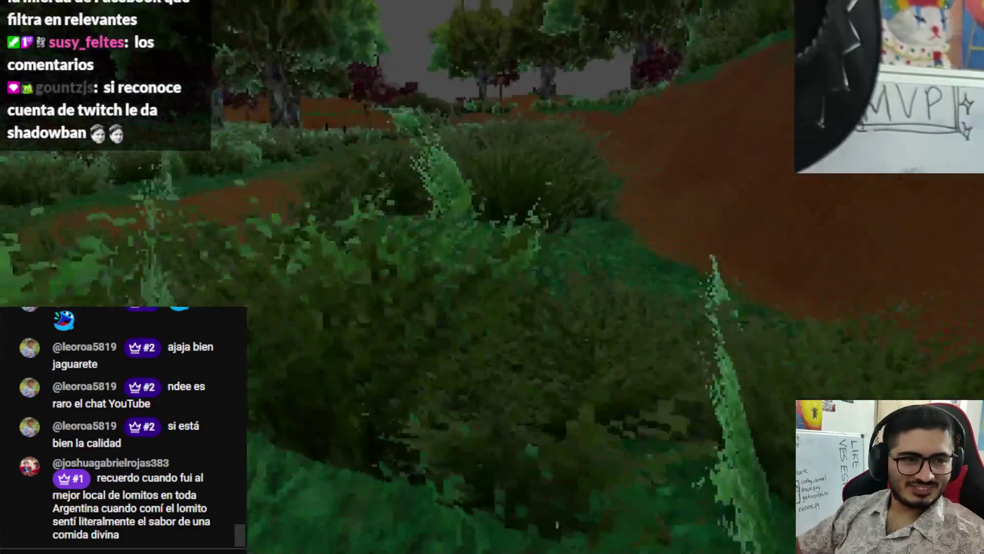
pyautogui.press('w')
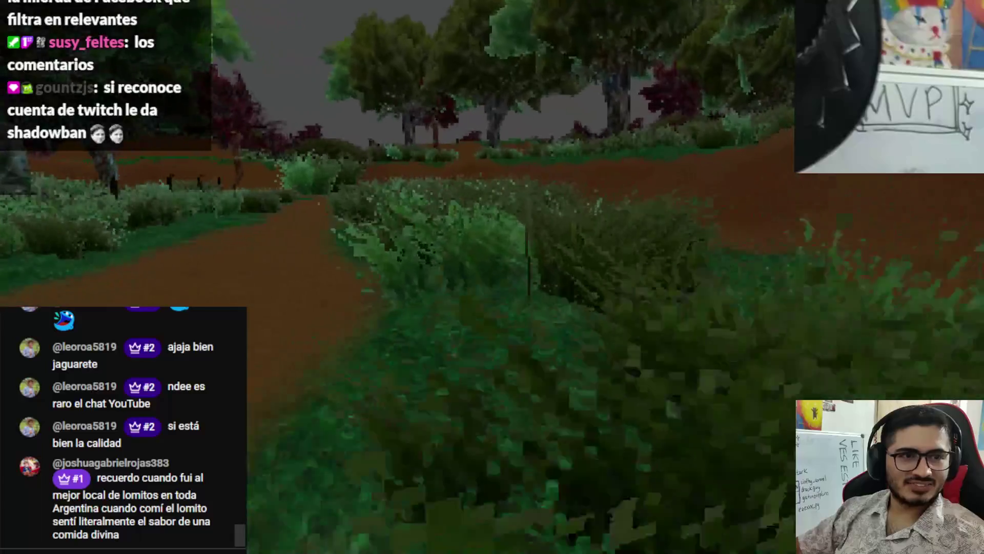
pyautogui.press('w')
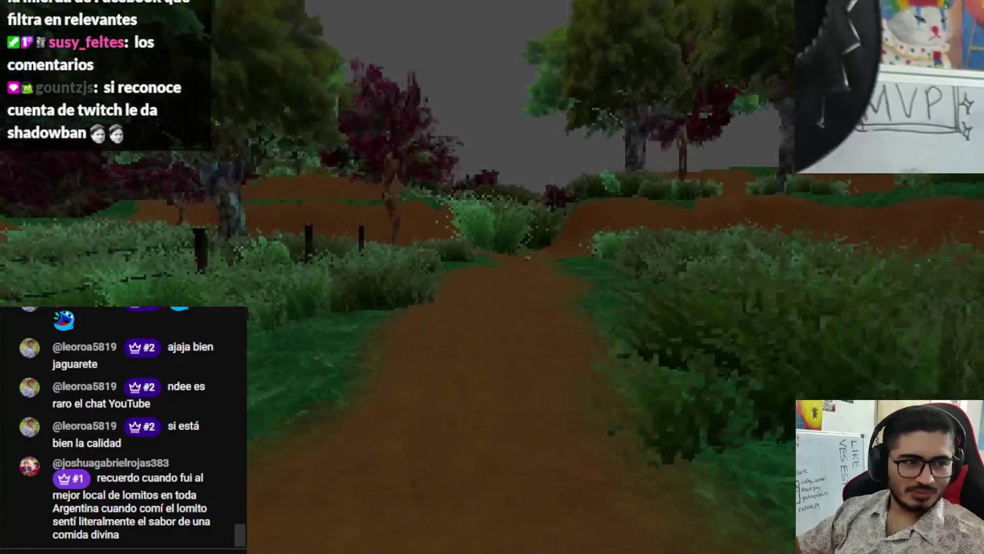
pyautogui.press('w')
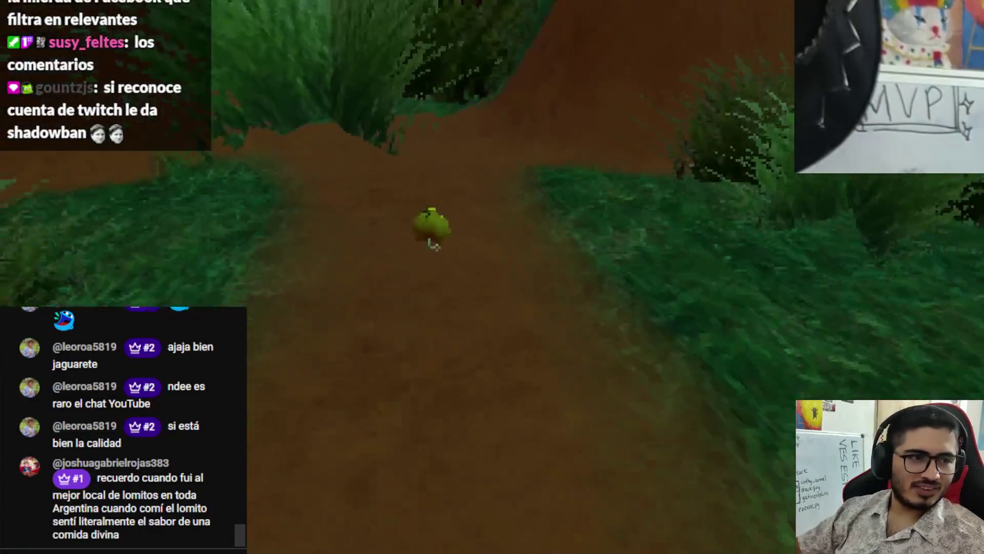
pyautogui.press('w')
pyautogui.press('e')
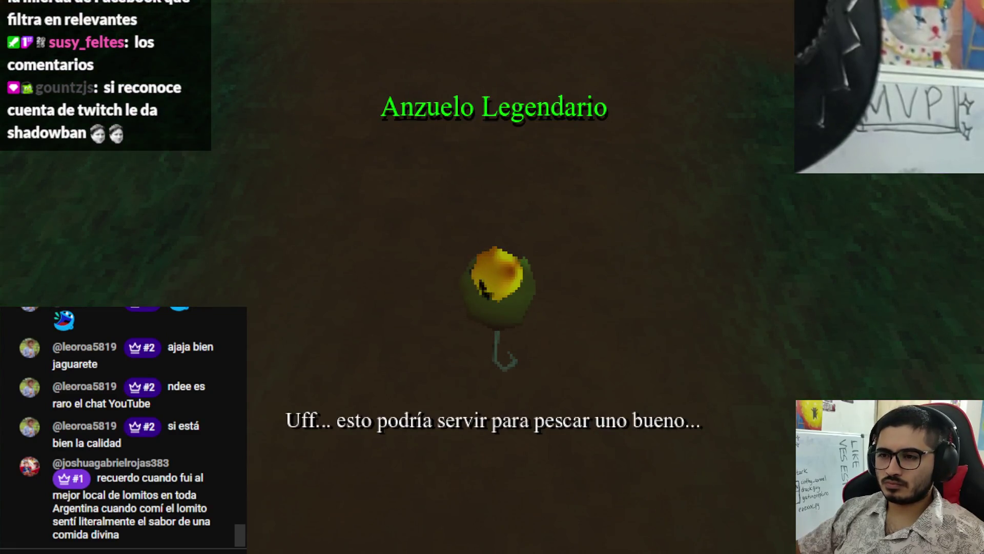
pyautogui.press('F8')
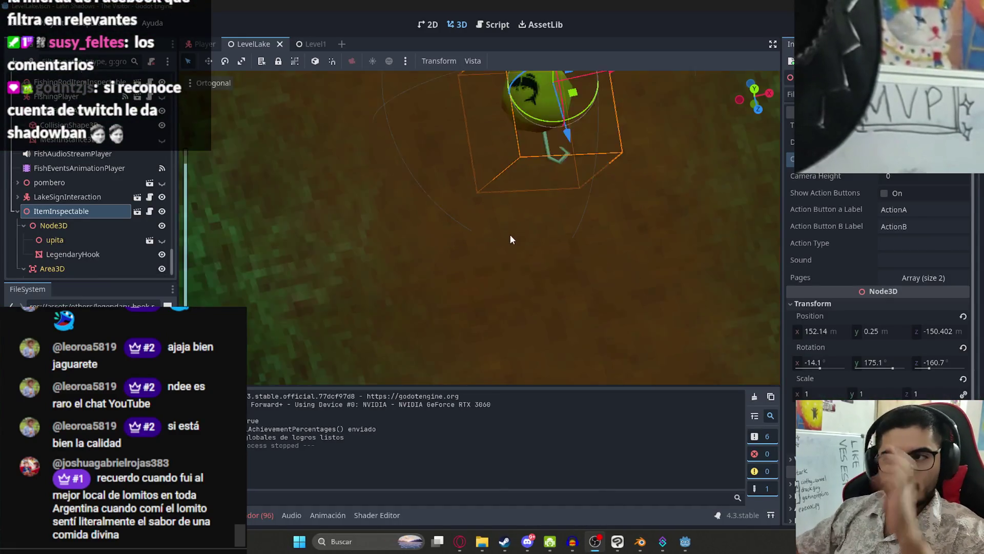
# Step: Rotate the LegendaryHook mesh and tilt the ItemInspectable about 30° on X, saving the scene
pyautogui.scroll(-5, 610, 229)
pyautogui.moveTo(447, 181)
pyautogui.mouseDown()
pyautogui.moveTo(584, 205)
pyautogui.moveTo(486, 202)
pyautogui.moveTo(426, 179)
pyautogui.mouseUp()
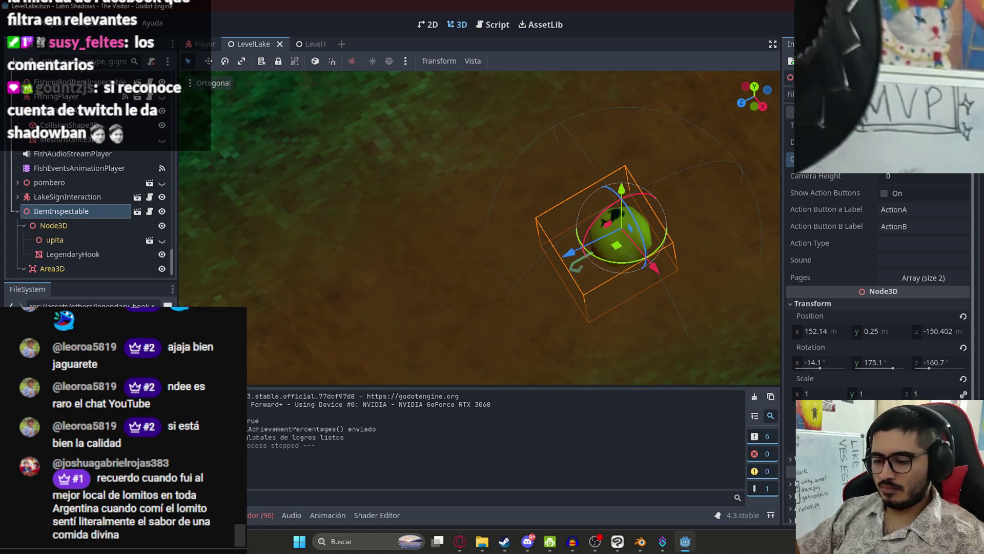
pyautogui.hotkey('ctrl', 's')
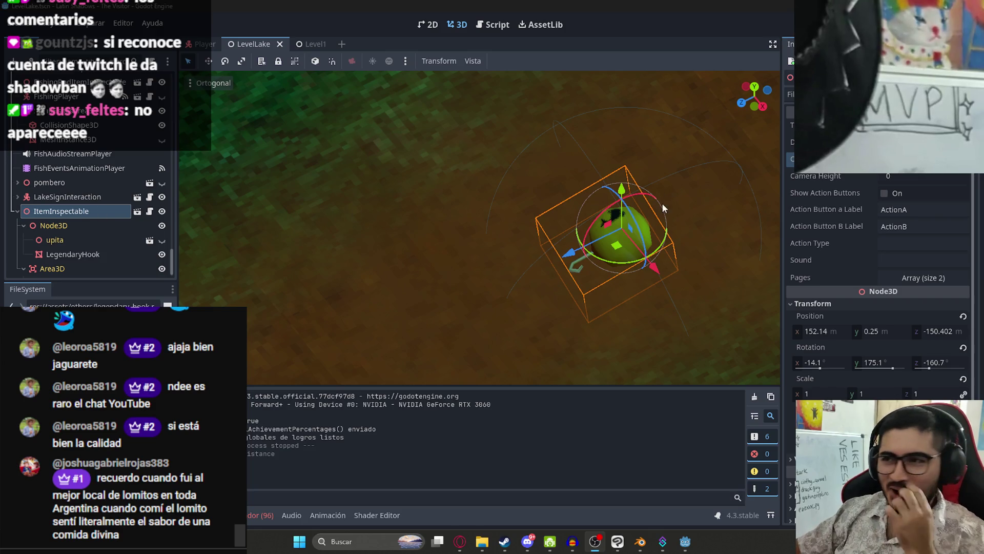
pyautogui.click(65, 255)
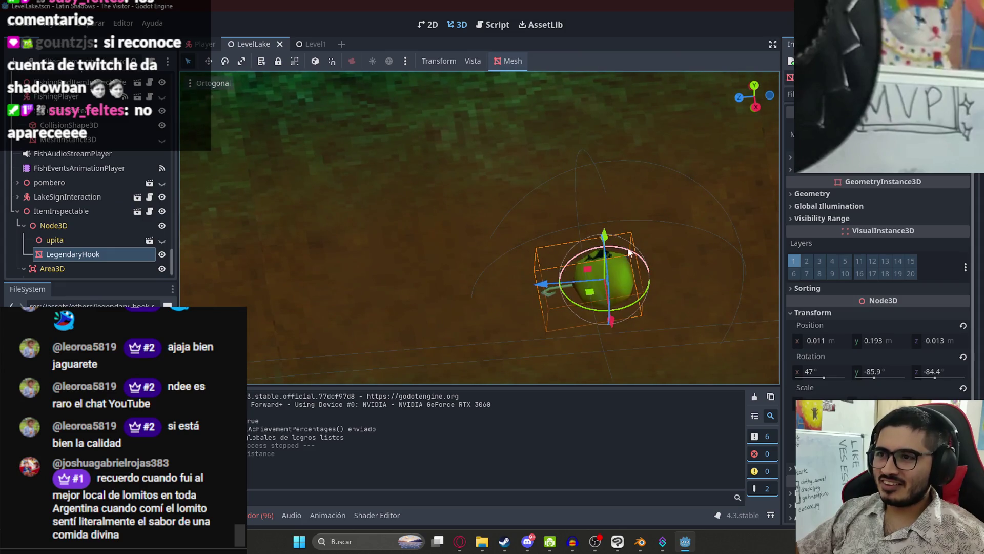
pyautogui.moveTo(632, 254); pyautogui.dragTo(596, 241)
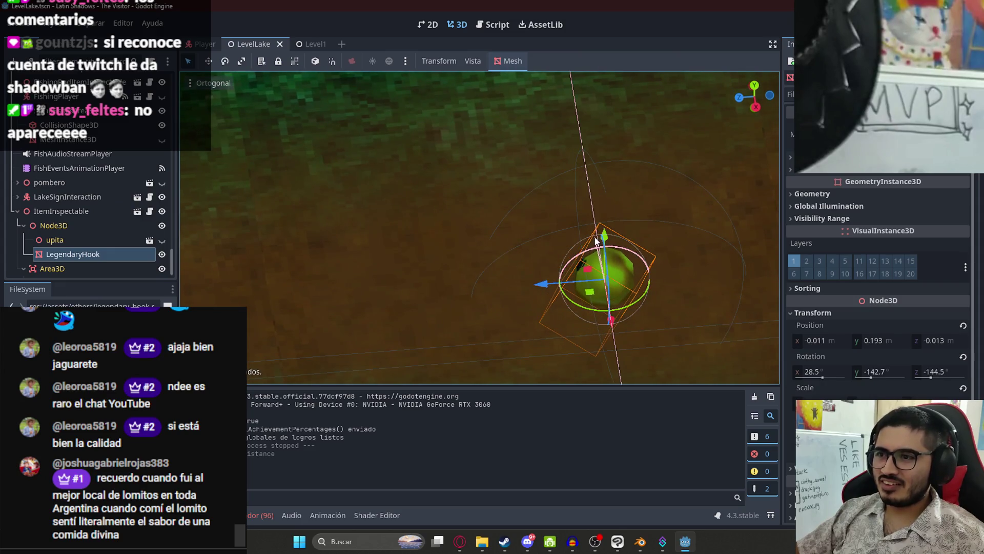
pyautogui.click(59, 215)
pyautogui.moveTo(616, 237); pyautogui.dragTo(626, 239)
pyautogui.hotkey('ctrl', 's')
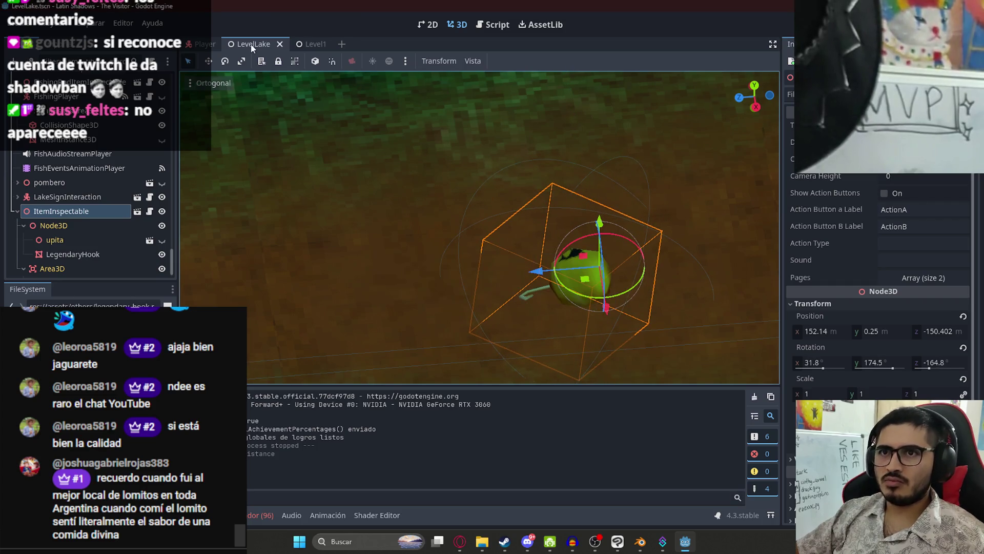
# Step: Move the item onto the lake shore at 133.1, 81.315, save, and play LevelLake
pyautogui.press('f')
pyautogui.scroll(-6, 346, 223)
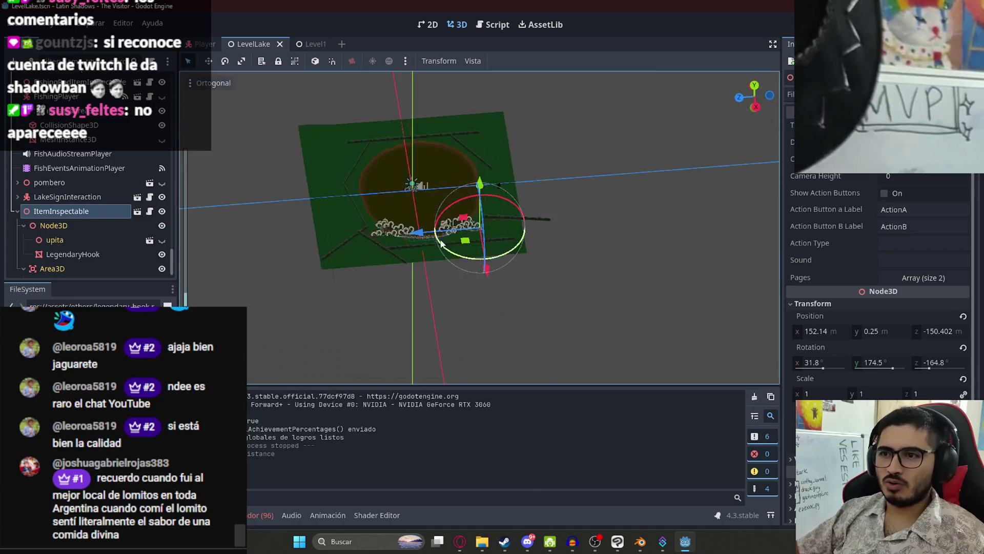
pyautogui.scroll(3, 444, 74)
pyautogui.moveTo(580, 237)
pyautogui.mouseDown()
pyautogui.moveTo(406, 241)
pyautogui.moveTo(180, 218)
pyautogui.moveTo(482, 234)
pyautogui.moveTo(483, 223)
pyautogui.moveTo(504, 259)
pyautogui.mouseUp()
pyautogui.scroll(3, 382, 233)
pyautogui.hotkey('ctrl', 's')
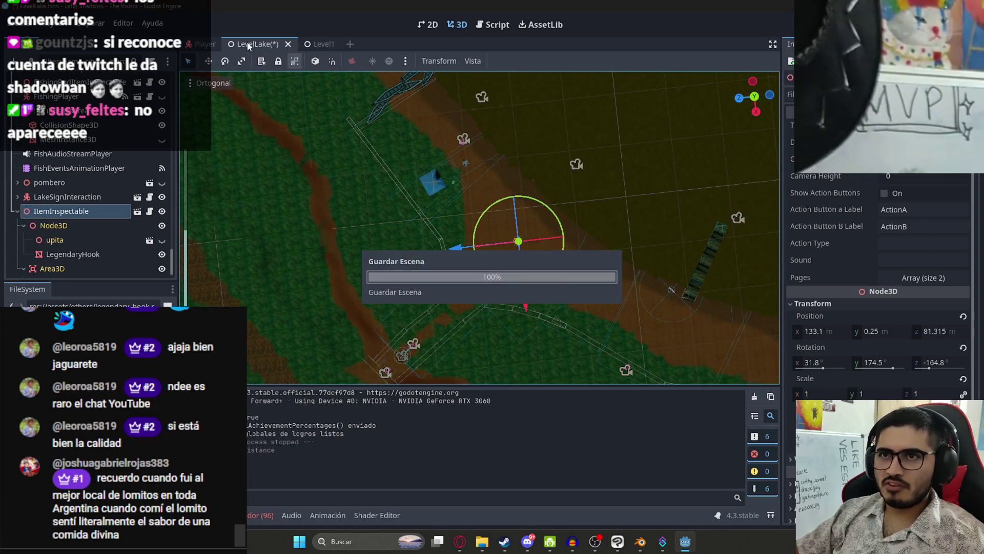
pyautogui.rightClick(233, 46)
pyautogui.click(311, 123)
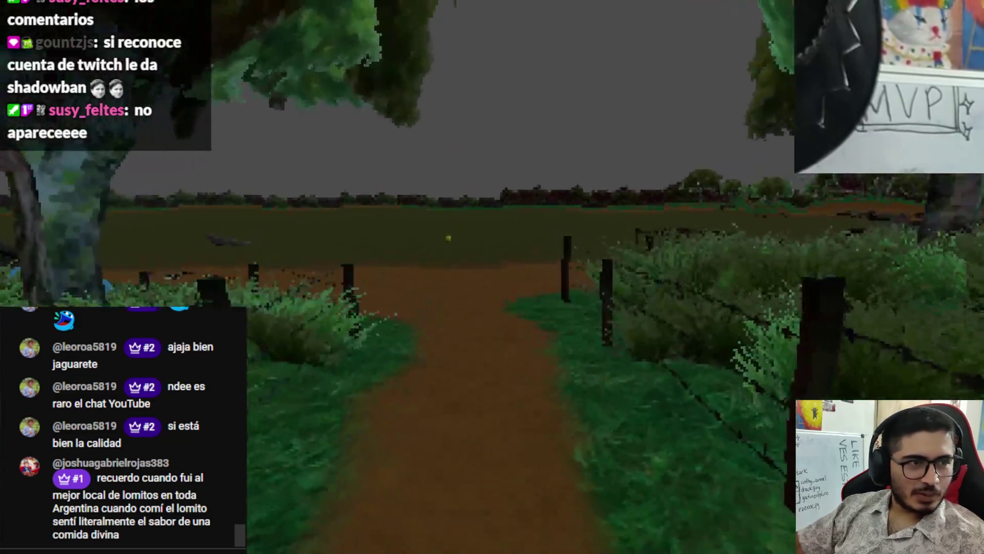
# Step: Pause and resume the game, inspect the hook at its lakeside spot, then stop with F8
pyautogui.press('Escape')
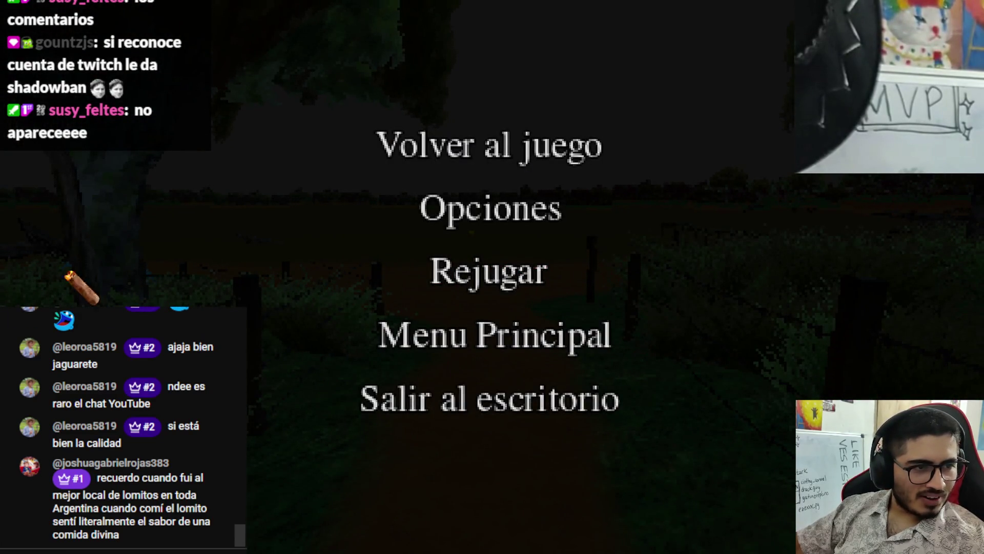
pyautogui.click(420, 151)
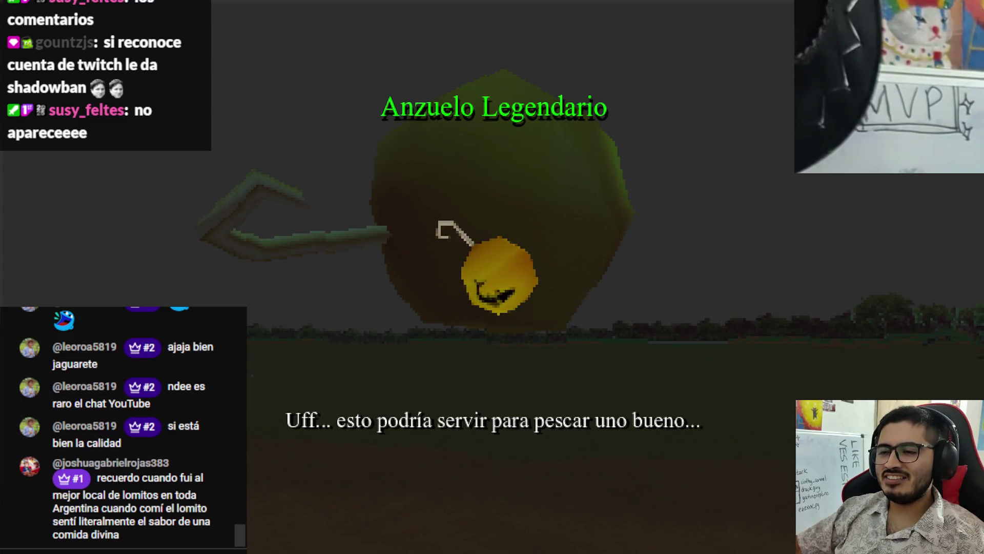
pyautogui.press('F8')
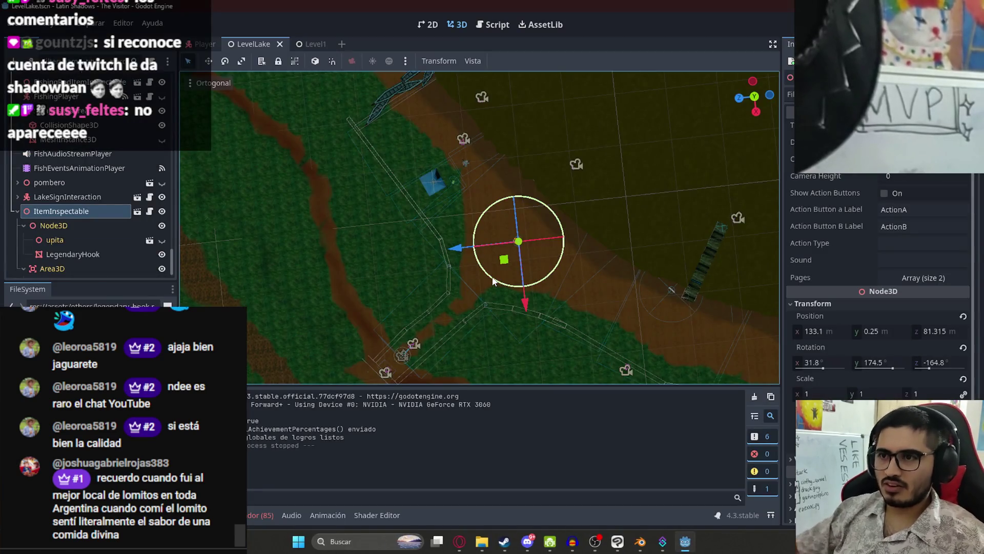
# Step: Frame the LegendaryHook mesh and rotate it to a different angle
pyautogui.scroll(5, 577, 272)
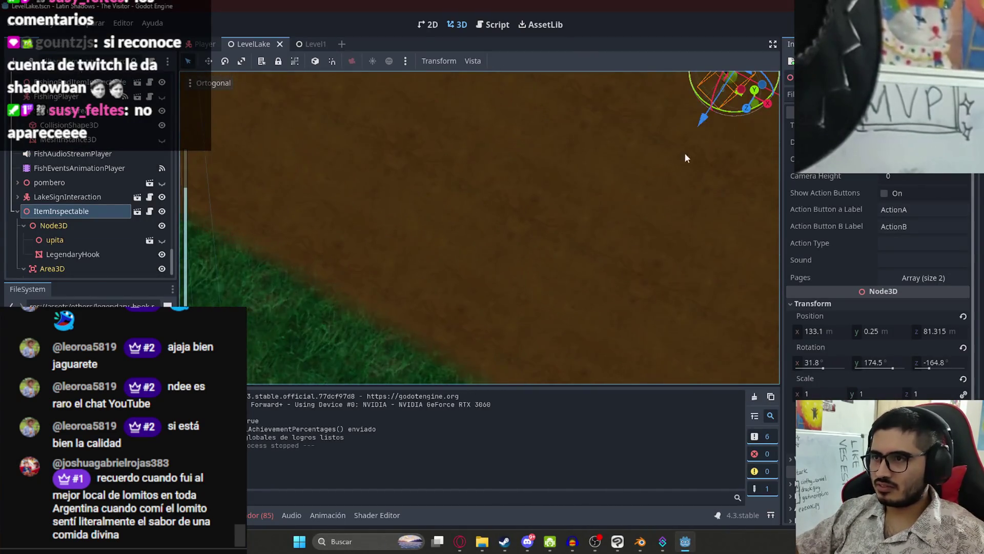
pyautogui.press('f')
pyautogui.scroll(10, 497, 207)
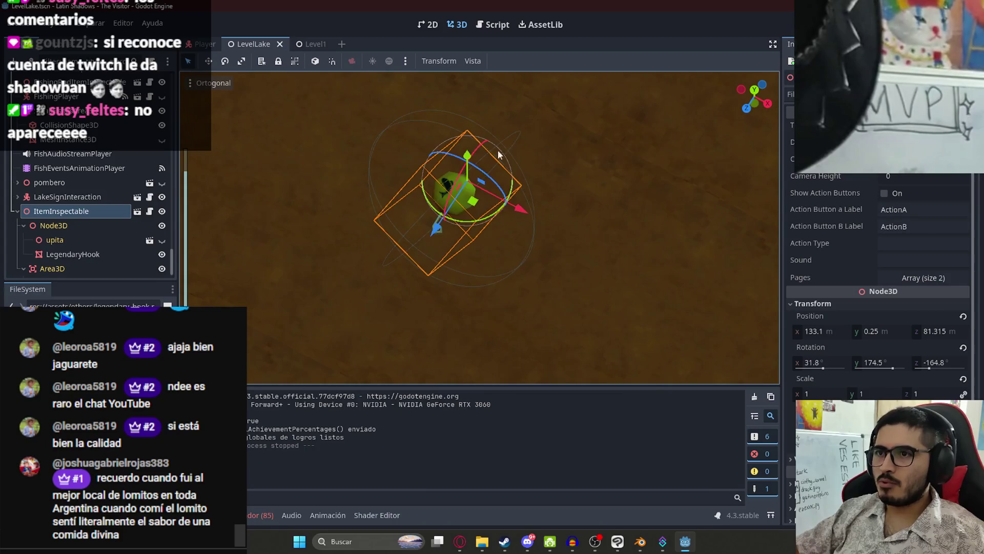
pyautogui.doubleClick(81, 254)
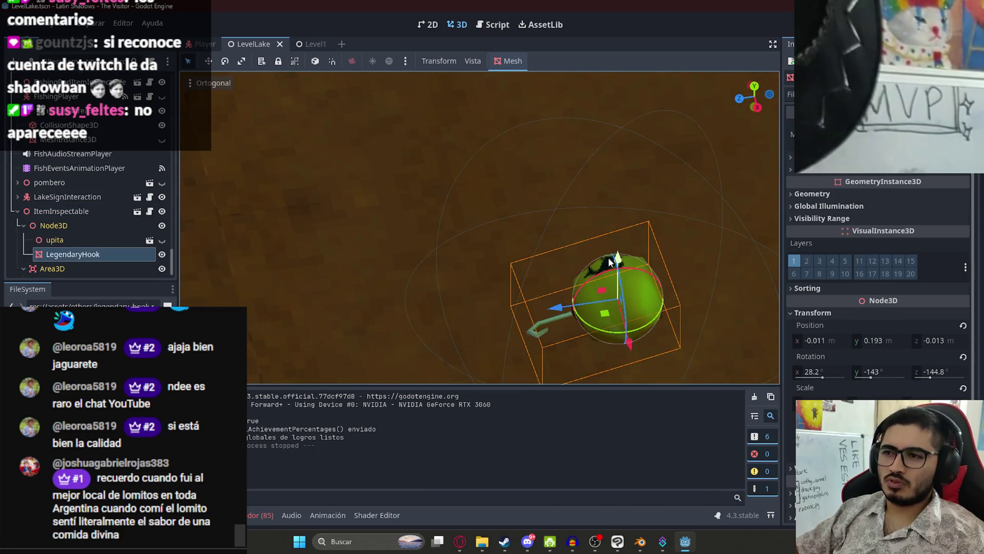
pyautogui.hotkey('ctrl', 'z')
pyautogui.hotkey('ctrl', 'shift', 'z')
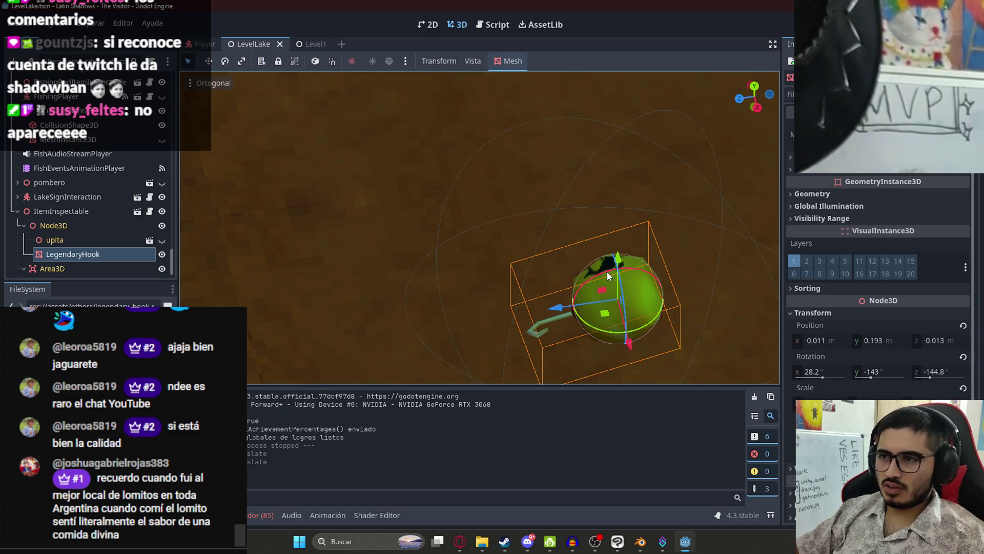
pyautogui.moveTo(607, 275)
pyautogui.mouseDown()
pyautogui.moveTo(623, 297)
pyautogui.moveTo(641, 287)
pyautogui.moveTo(636, 267)
pyautogui.mouseUp()
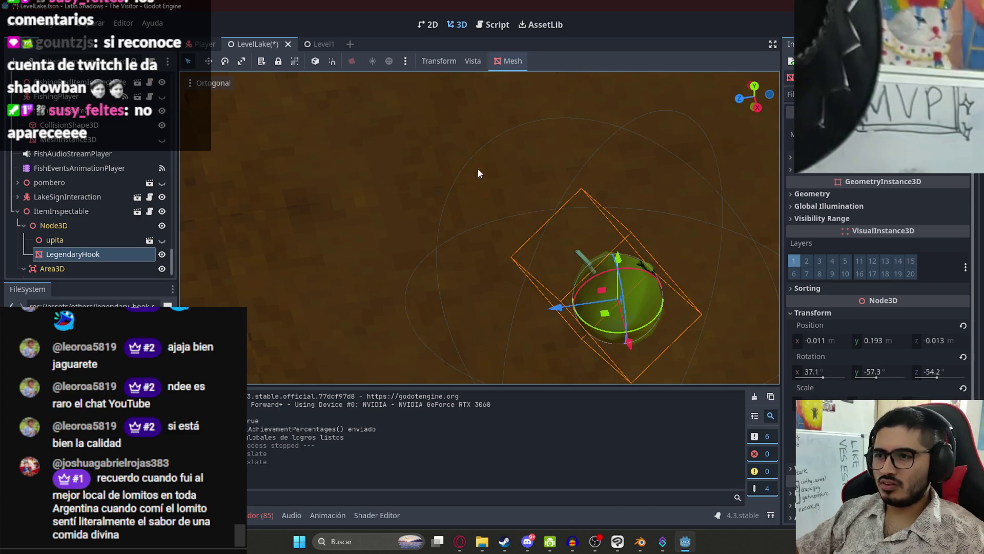
# Step: Reset the LegendaryHook rotation to 0, 0, 0, save, and play the LevelLake scene
pyautogui.click(66, 212)
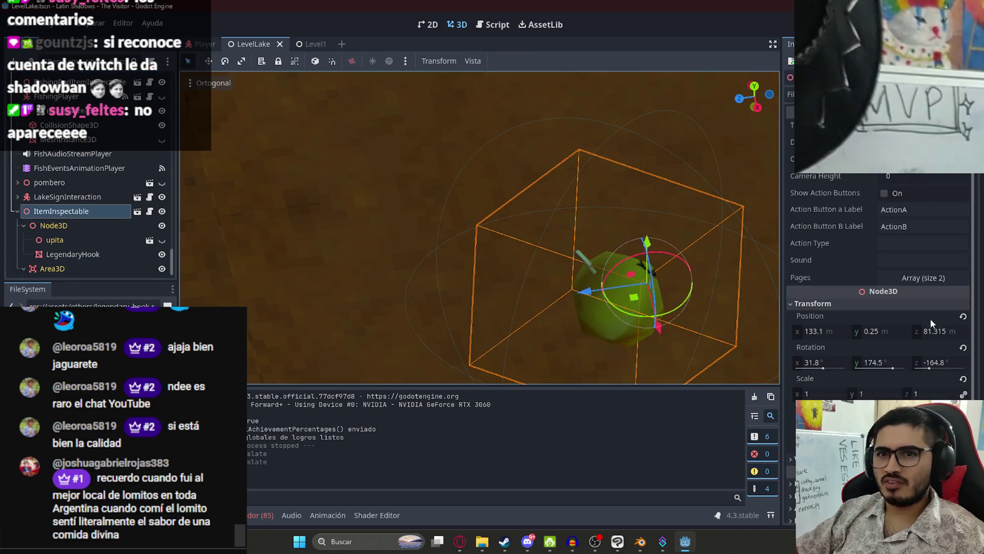
pyautogui.click(963, 347)
pyautogui.click(86, 227)
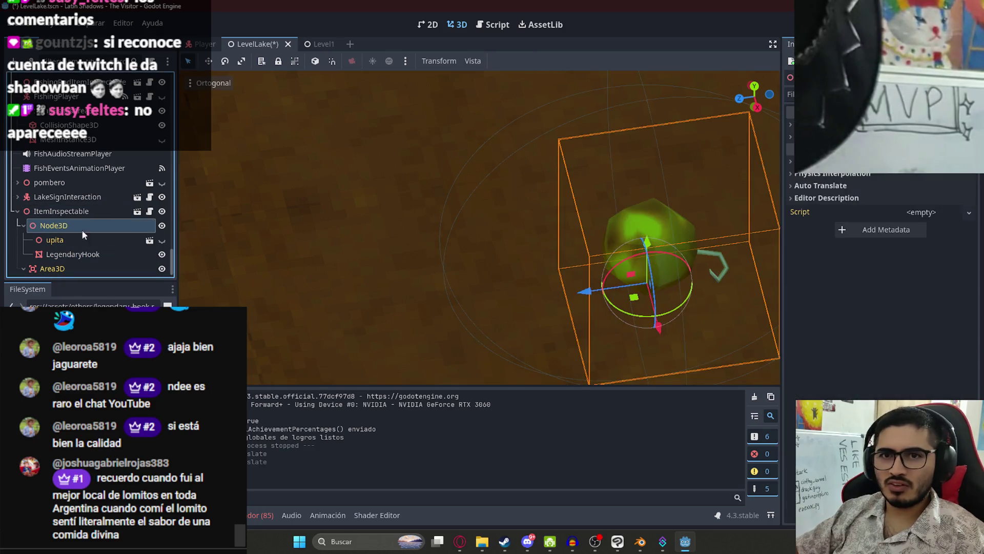
pyautogui.click(85, 256)
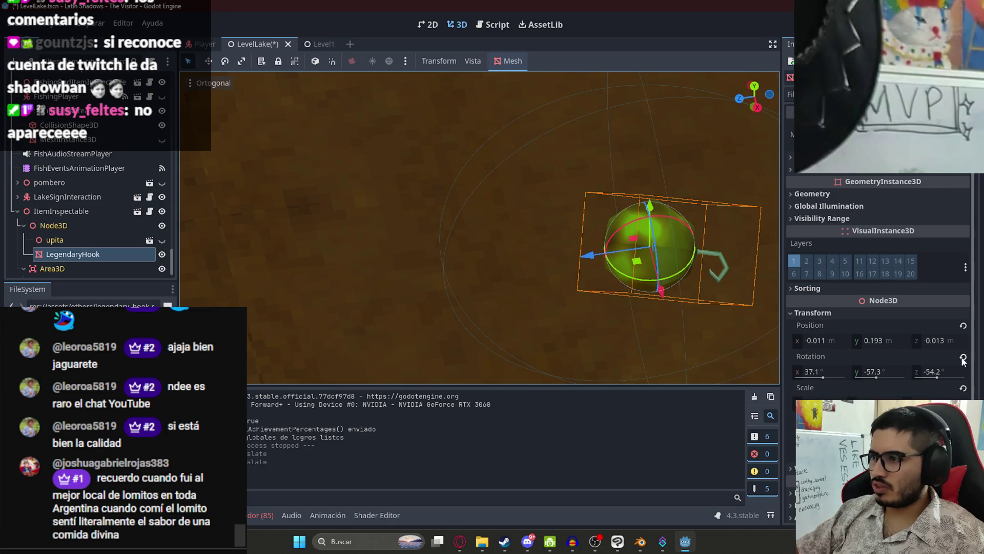
pyautogui.click(963, 358)
pyautogui.hotkey('ctrl', 's')
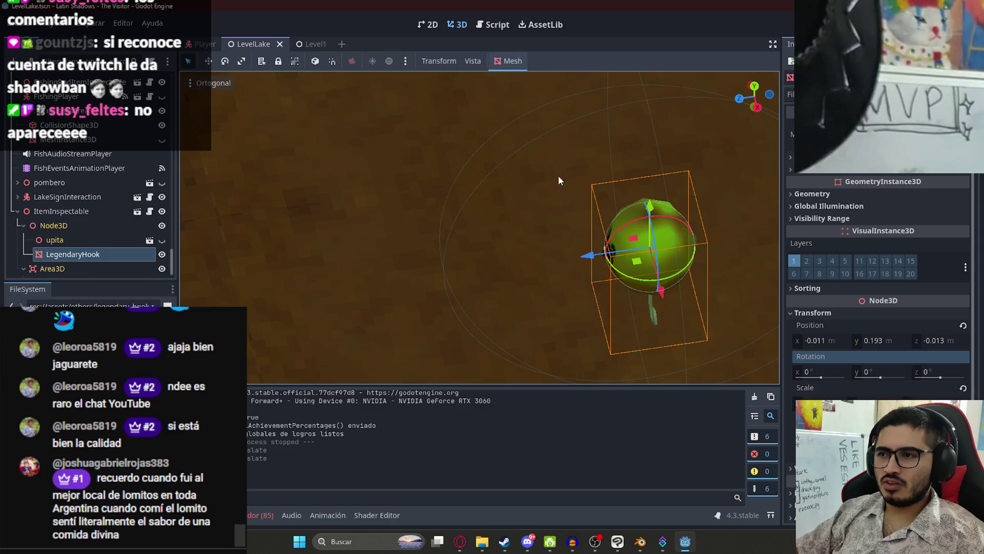
pyautogui.rightClick(237, 42)
pyautogui.click(312, 116)
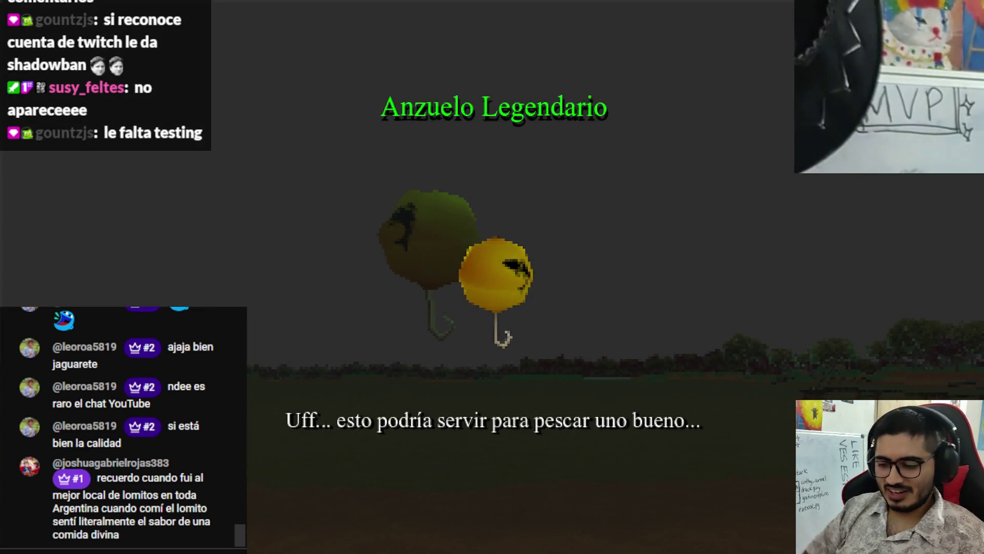
# Step: Tilt the LegendaryHook mesh to -29.2° on X, save, and playtest LevelLake
pyautogui.press('F8')
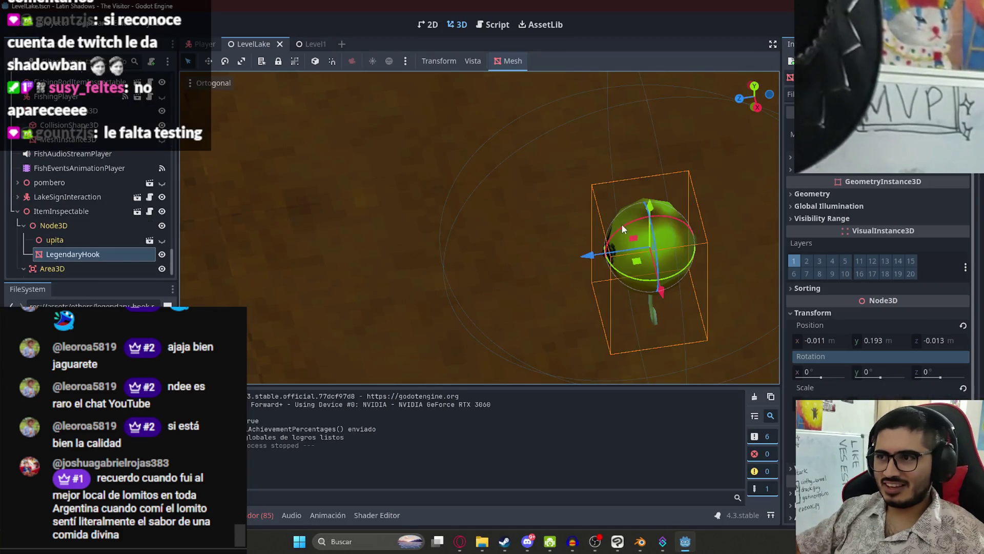
pyautogui.moveTo(634, 228); pyautogui.dragTo(630, 256)
pyautogui.hotkey('ctrl', 's')
pyautogui.rightClick(267, 44)
pyautogui.click(331, 131)
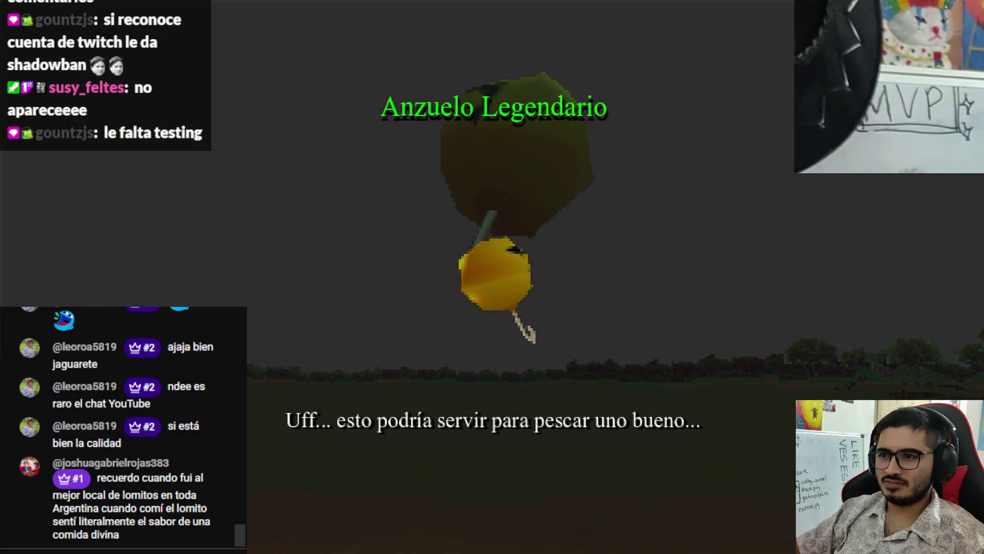
# Step: Tilt the hook further to -45.4° on X and play the LevelLake scene again
pyautogui.press('F8')
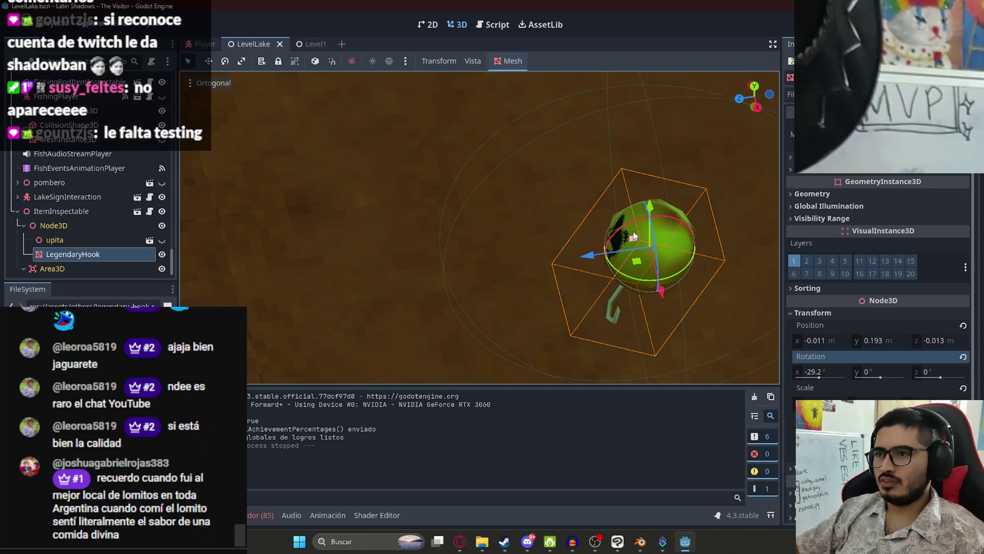
pyautogui.moveTo(633, 225); pyautogui.dragTo(624, 250)
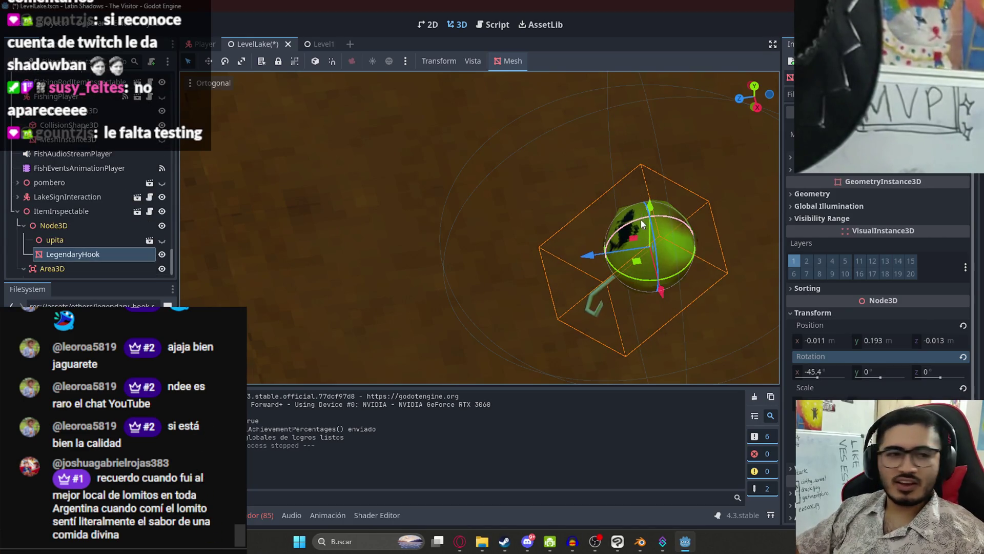
pyautogui.rightClick(237, 43)
pyautogui.click(308, 123)
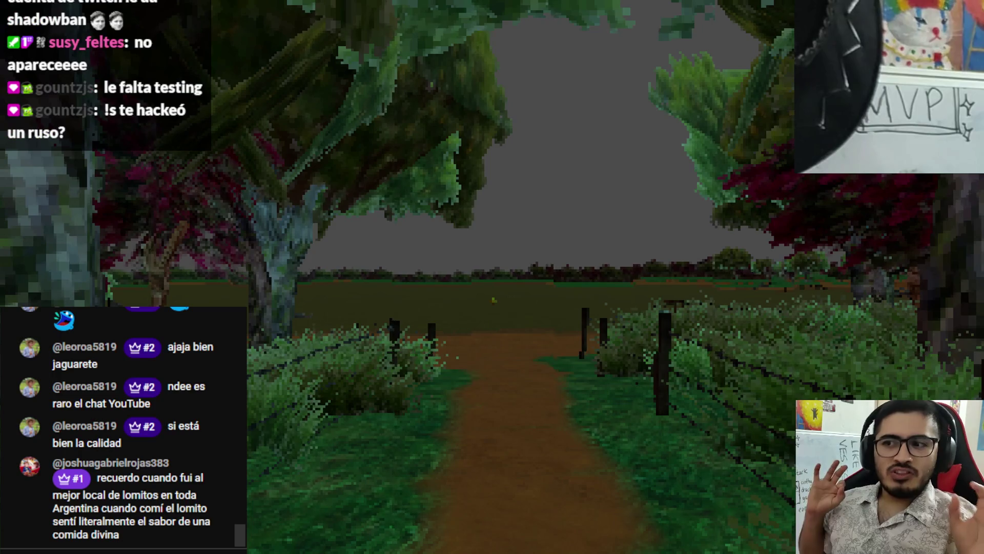
# Step: Walk across the open field to the floating hook and inspect it
pyautogui.press('w')
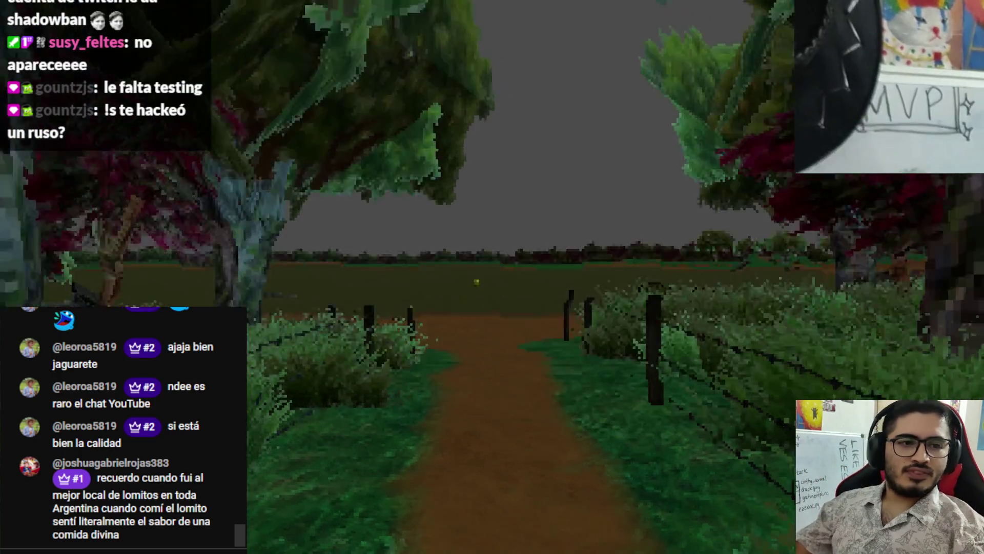
pyautogui.press('w')
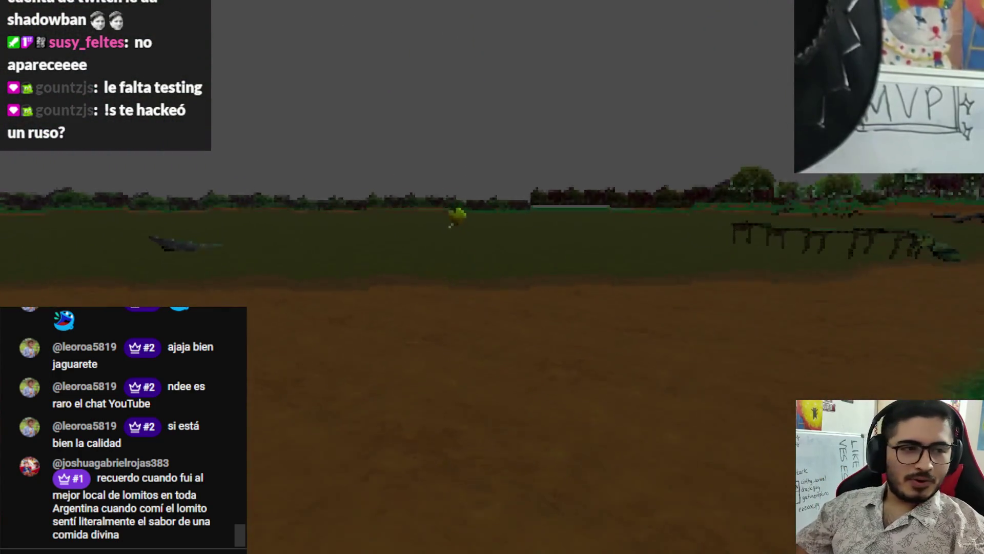
pyautogui.press('w')
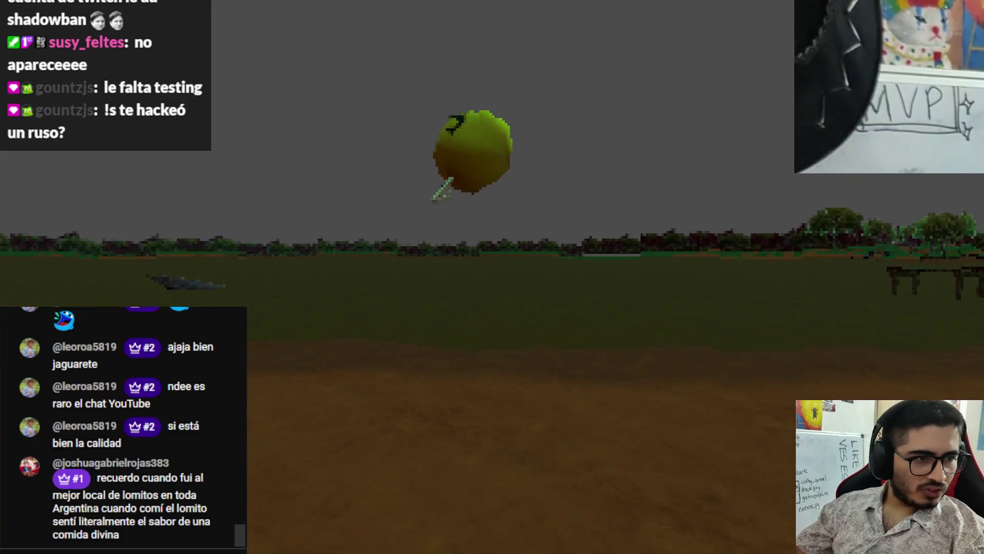
pyautogui.press('w')
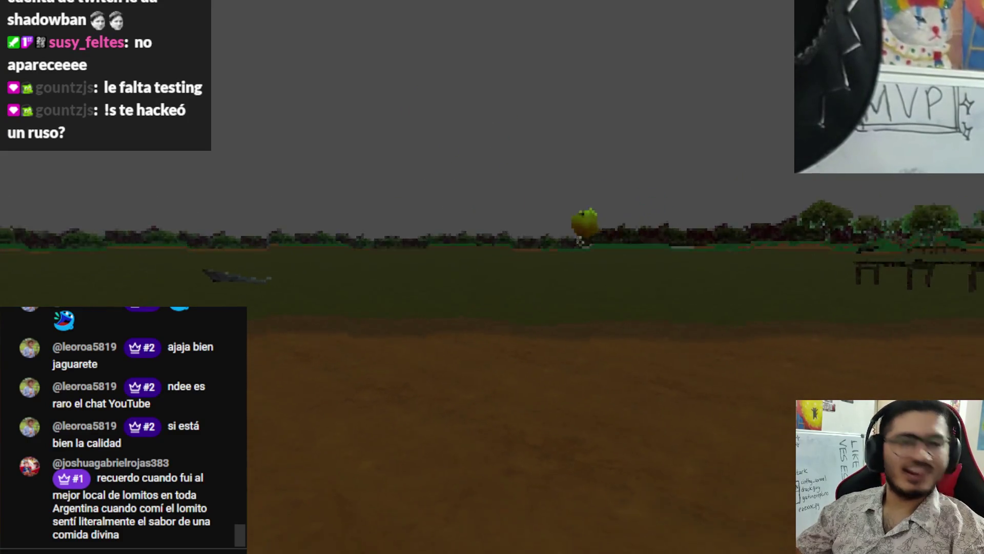
pyautogui.press('w')
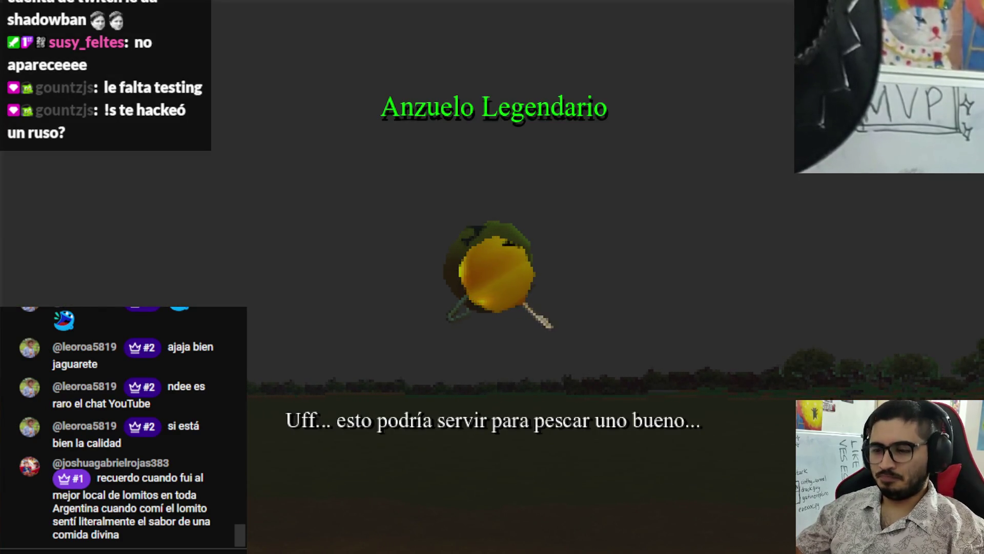
# Step: Close the game and collapse the ItemInspectable node in the Scene dock
pyautogui.hotkey('alt', 'F4')
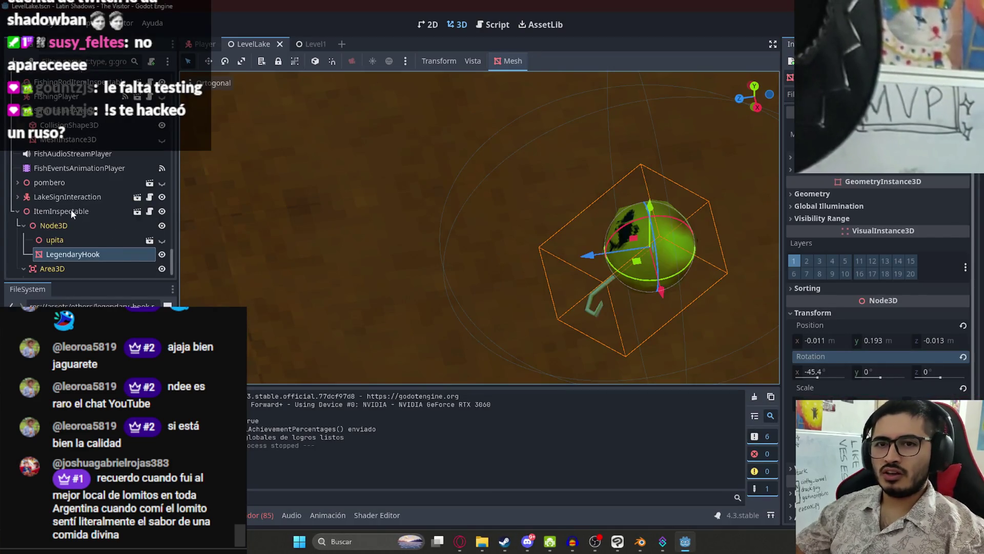
pyautogui.click(73, 215)
pyautogui.click(18, 211)
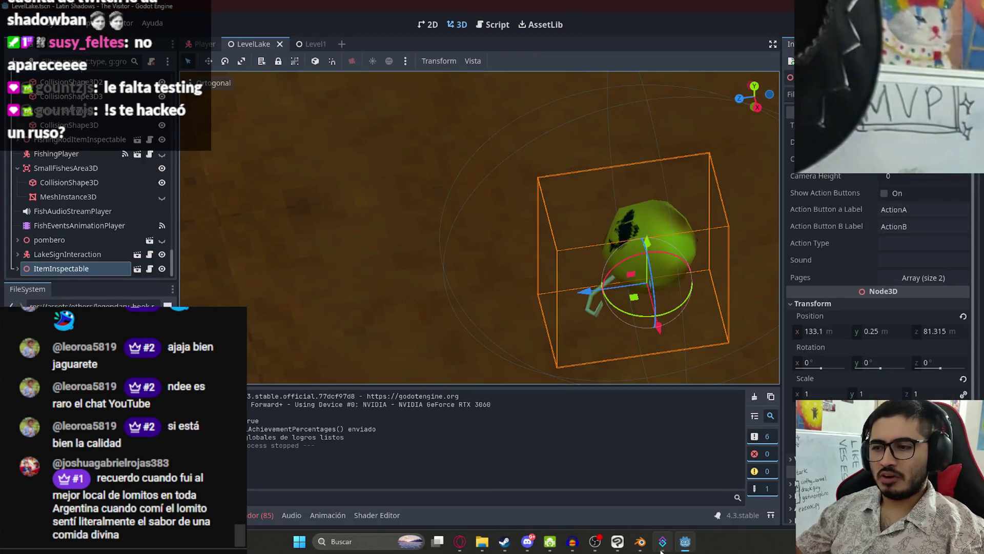
# Step: Review the TTV>YT Message Relay Get action and its nightbot regex condition in Streamer.bot
pyautogui.click(661, 549)
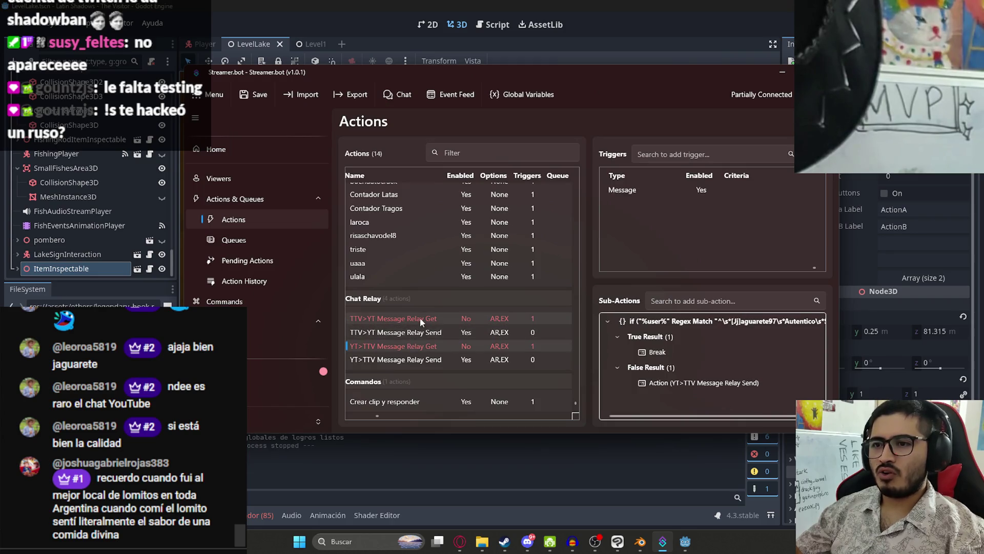
pyautogui.rightClick(489, 324)
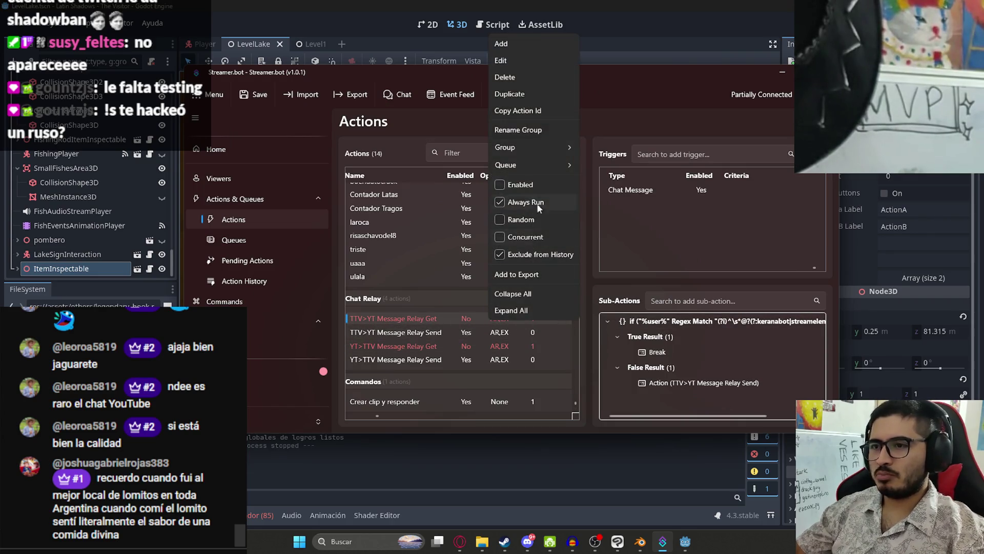
pyautogui.click(521, 62)
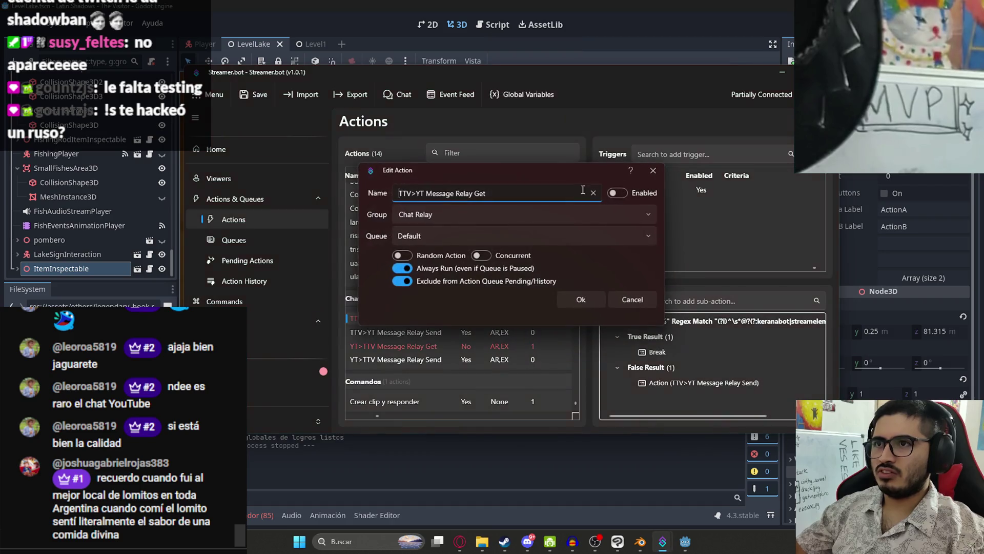
pyautogui.click(652, 299)
pyautogui.rightClick(685, 321)
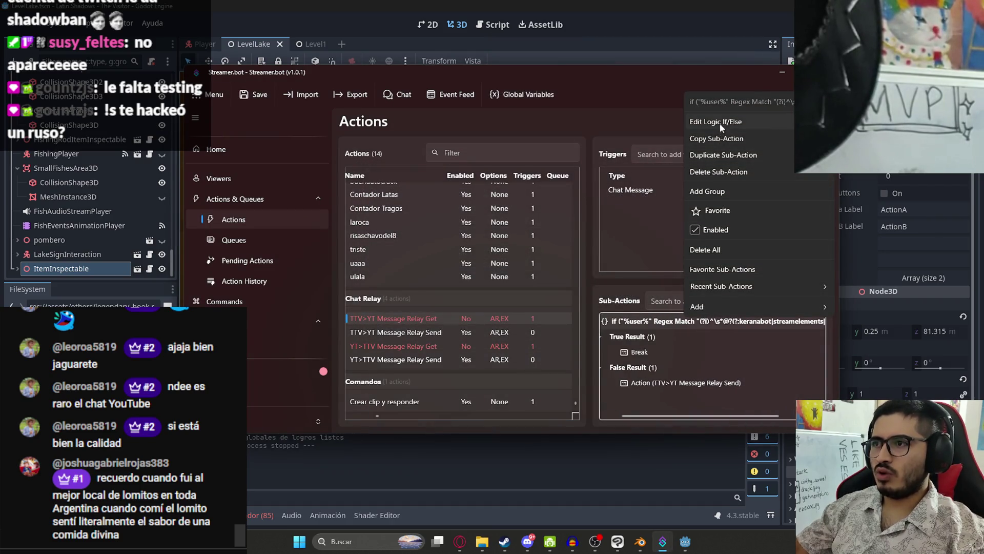
pyautogui.click(721, 124)
pyautogui.doubleClick(550, 222)
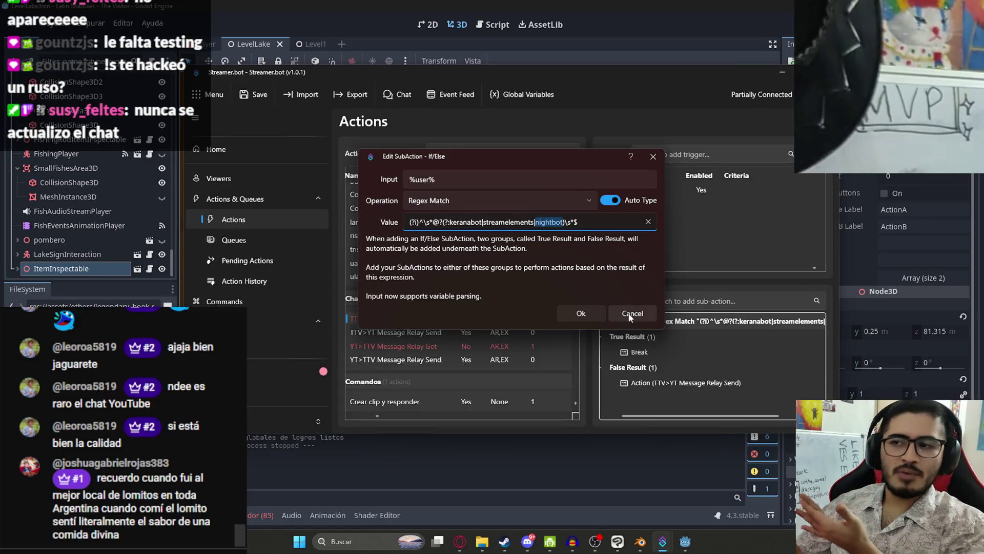
pyautogui.click(631, 313)
# Step: Inspect the YT>TTV Message Relay Get action's If/Else input and regex values
pyautogui.click(410, 346)
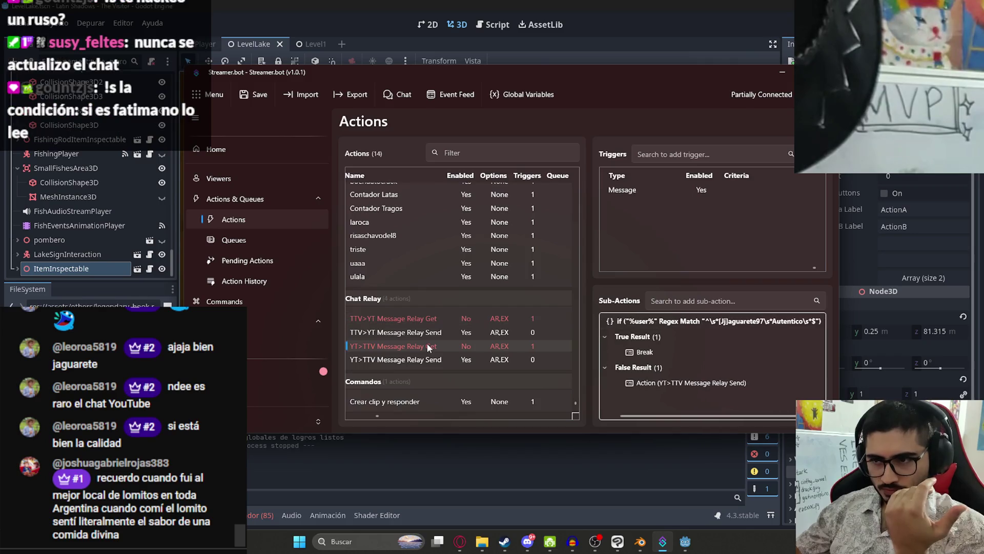
pyautogui.rightClick(428, 344)
pyautogui.click(452, 82)
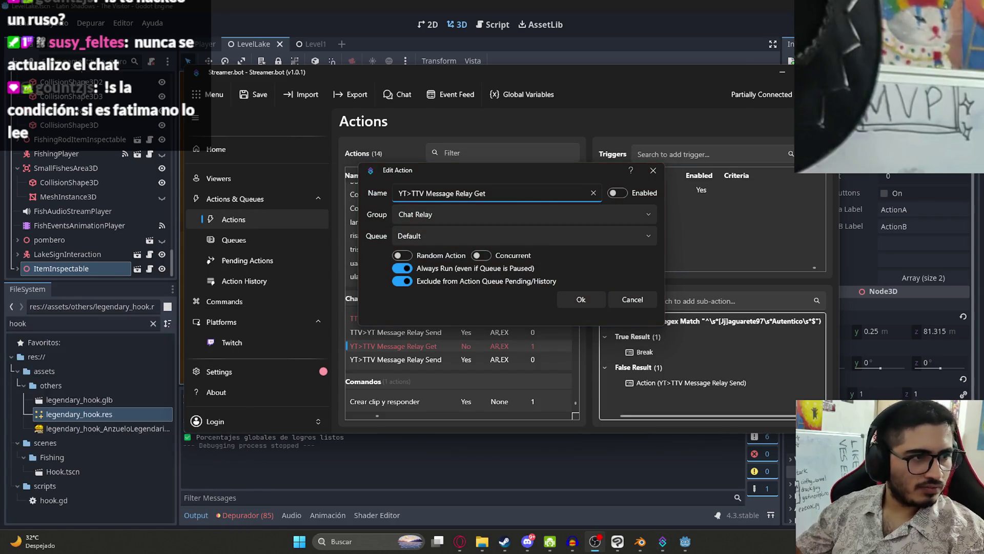
pyautogui.click(643, 299)
pyautogui.rightClick(707, 328)
pyautogui.click(757, 130)
pyautogui.click(447, 174)
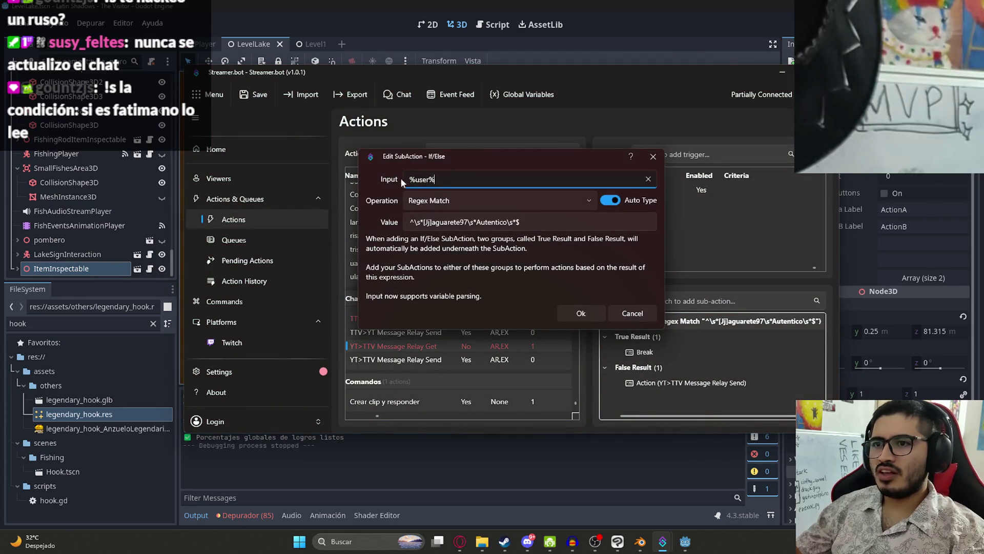
pyautogui.click(554, 221)
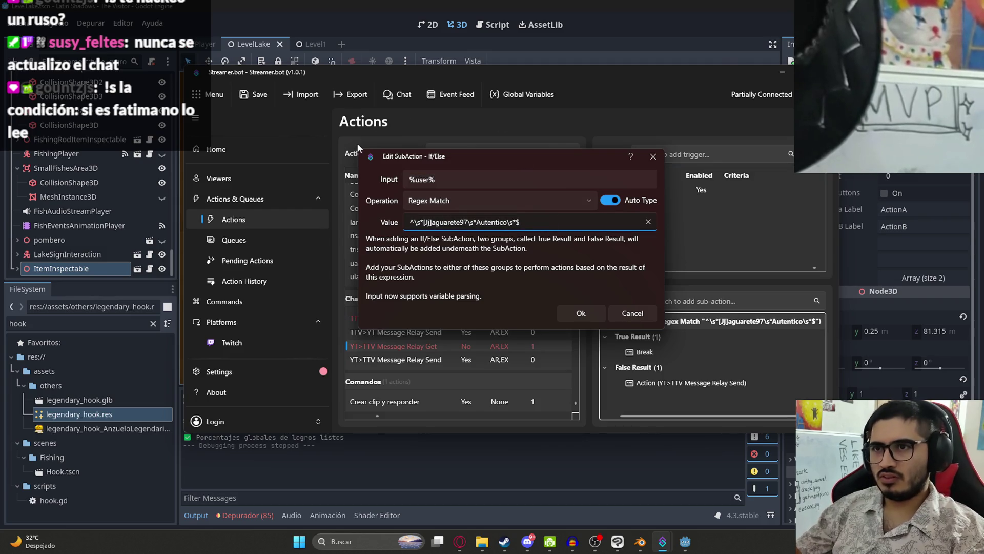
# Step: Screenshot the condition dialog and open the Revisión de regex chat in ChatGPT
pyautogui.press('super+shift+s')
pyautogui.moveTo(350, 142)
pyautogui.mouseDown()
pyautogui.moveTo(713, 318)
pyautogui.moveTo(677, 324)
pyautogui.mouseUp()
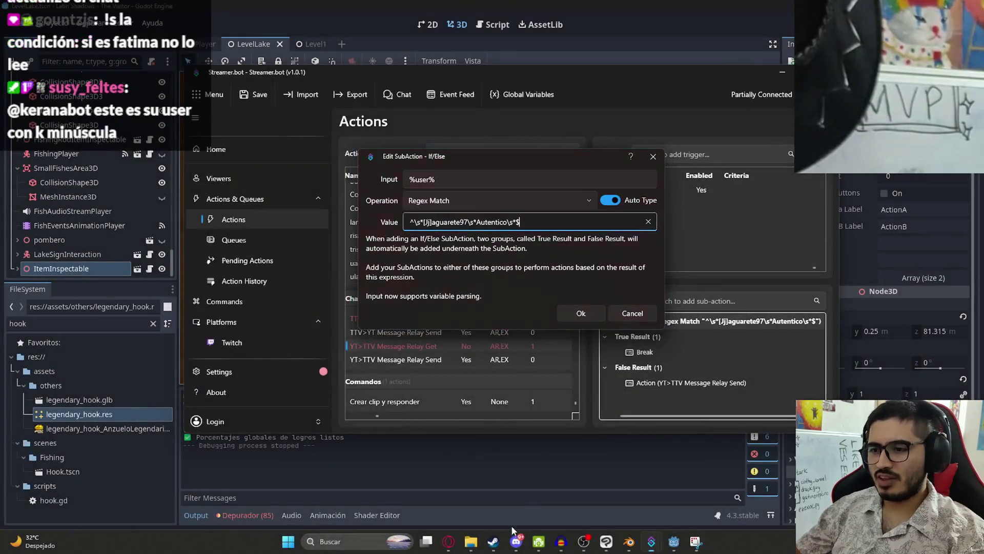
pyautogui.click(459, 541)
pyautogui.click(519, 7)
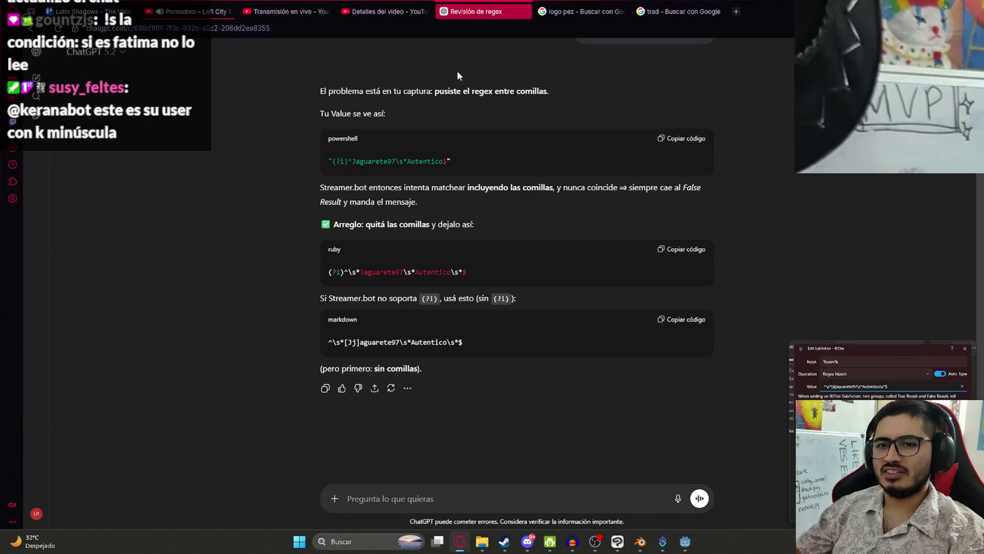
# Step: Ask ChatGPT with two screenshots why the regex fails, noting it worked in older Streamer.bot
pyautogui.hotkey('ctrl', 'v')
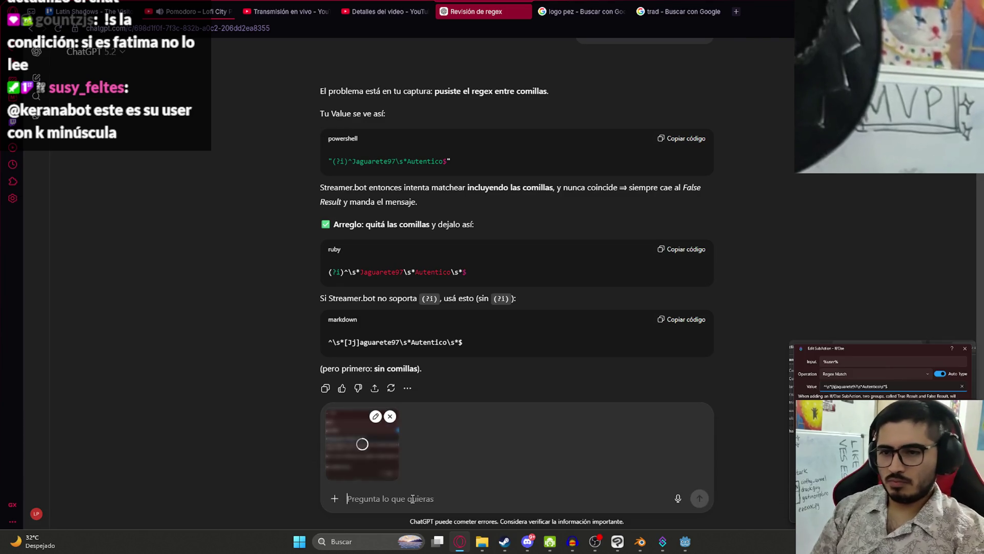
pyautogui.write('por que esto no funciona bi')
pyautogui.hotkey('alt', 'Tab')
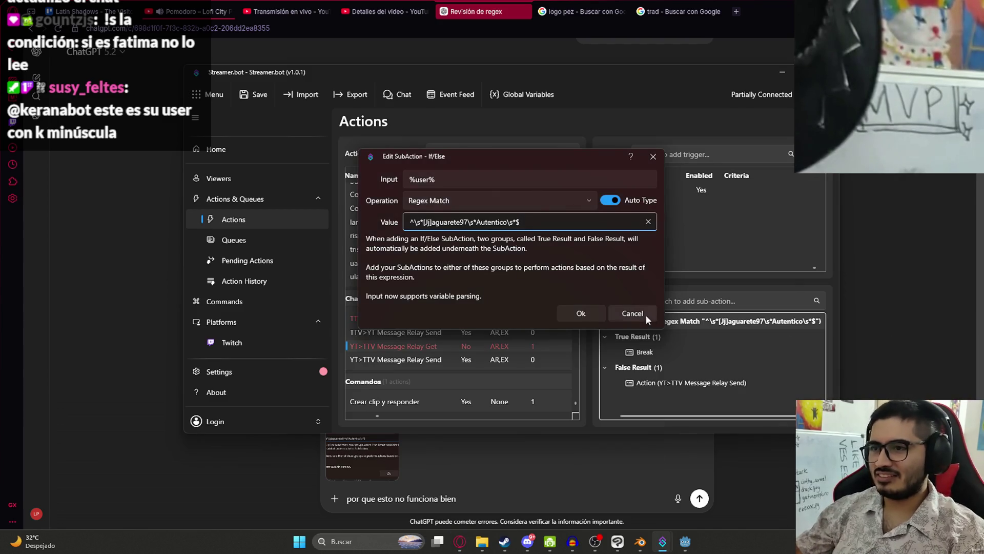
pyautogui.click(648, 317)
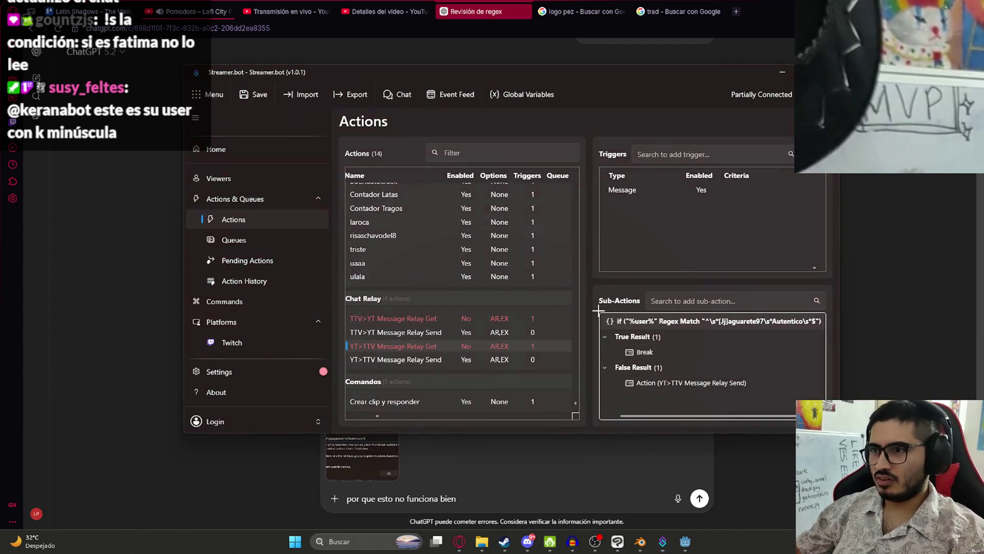
pyautogui.hotkey('alt', 'Tab')
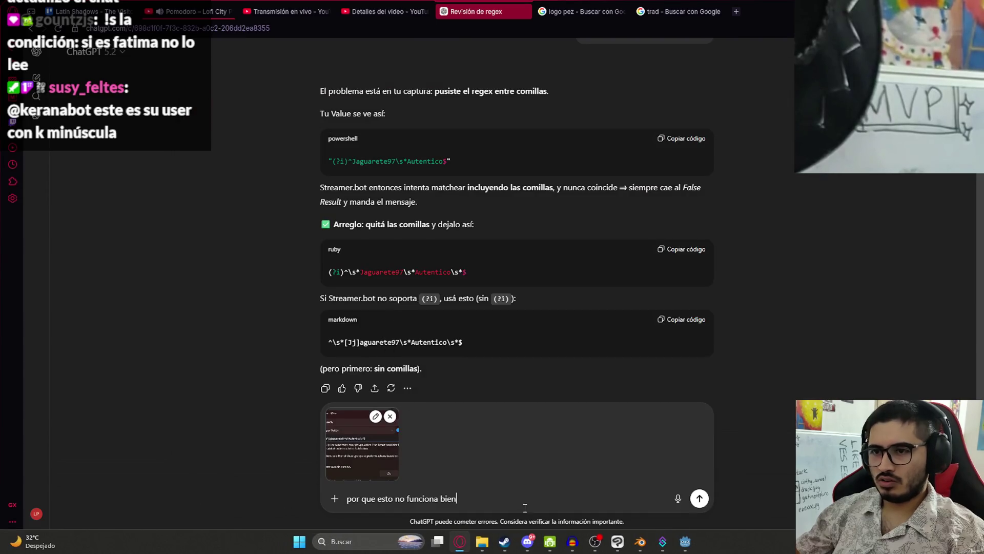
pyautogui.hotkey('ctrl', 'v')
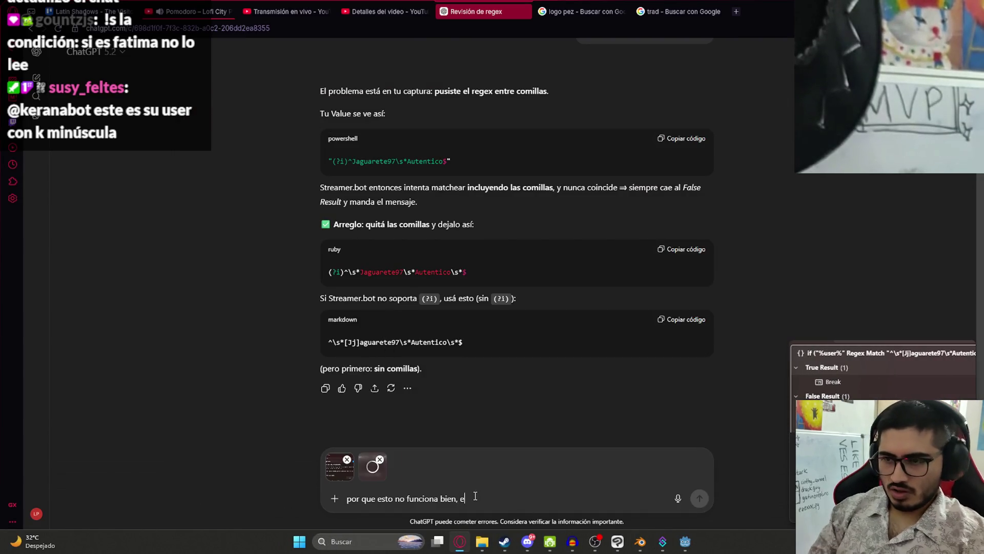
pyautogui.write('en la version anterior de str')
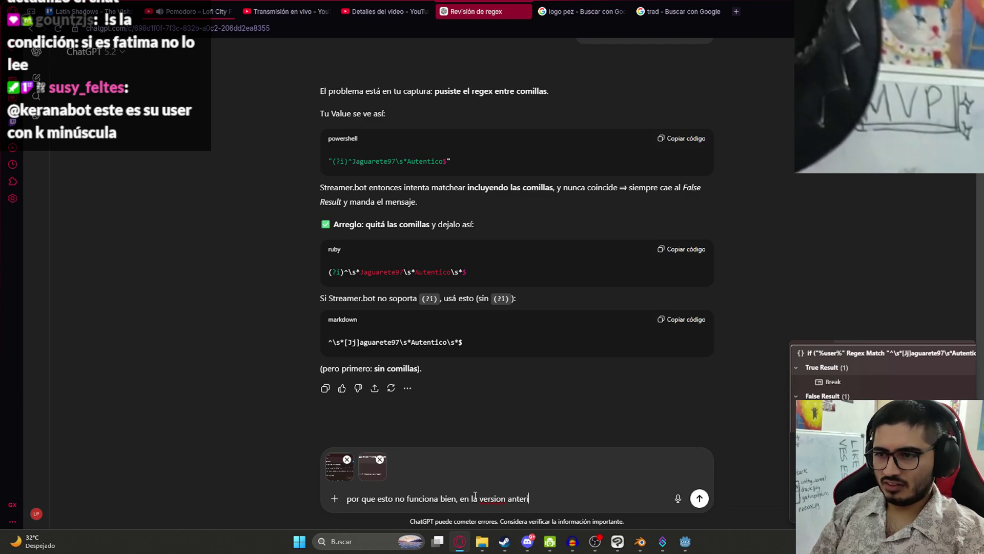
pyautogui.write('eamer bot si funcion')
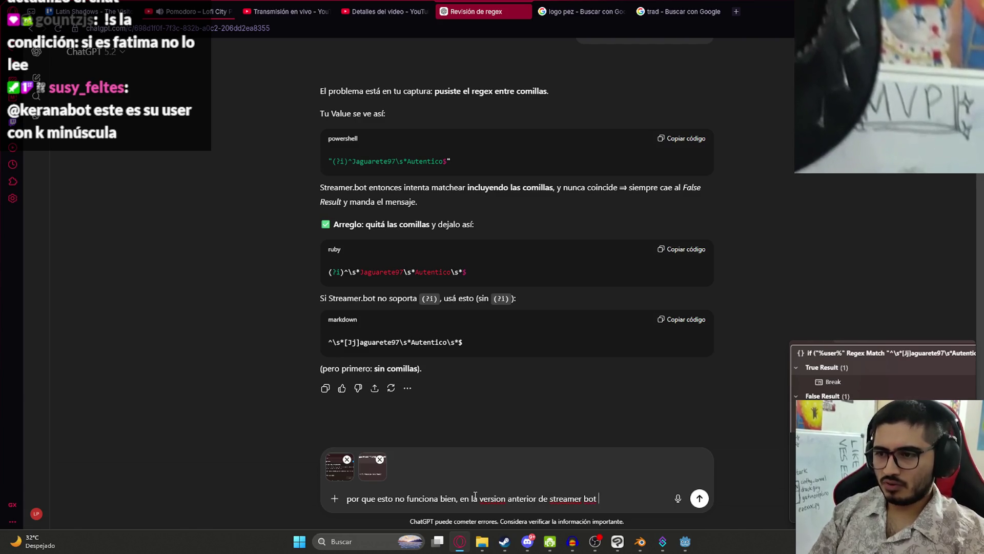
pyautogui.write('aba')
pyautogui.press('Return')
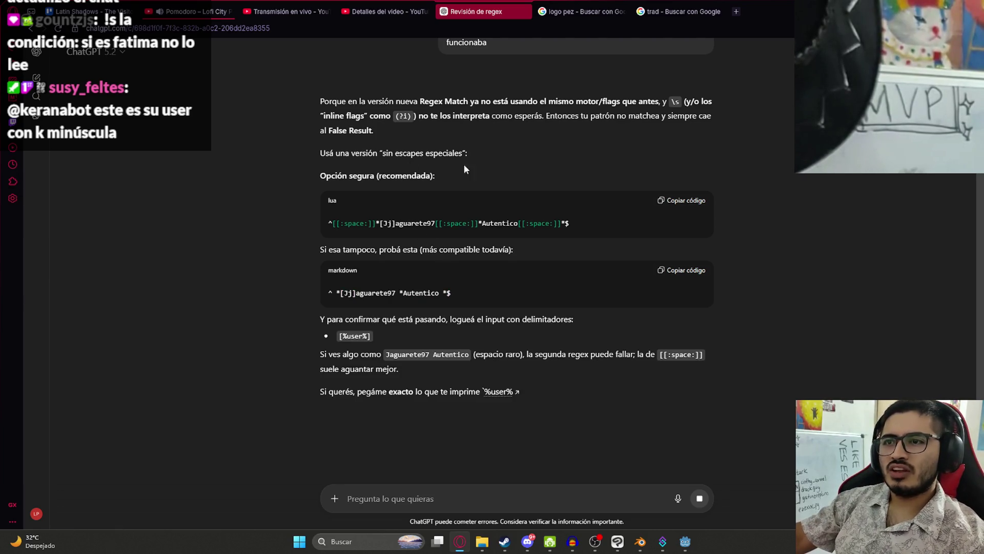
# Step: Copy the suggested [[:space:]] regex and return to Streamer.bot
pyautogui.click(689, 205)
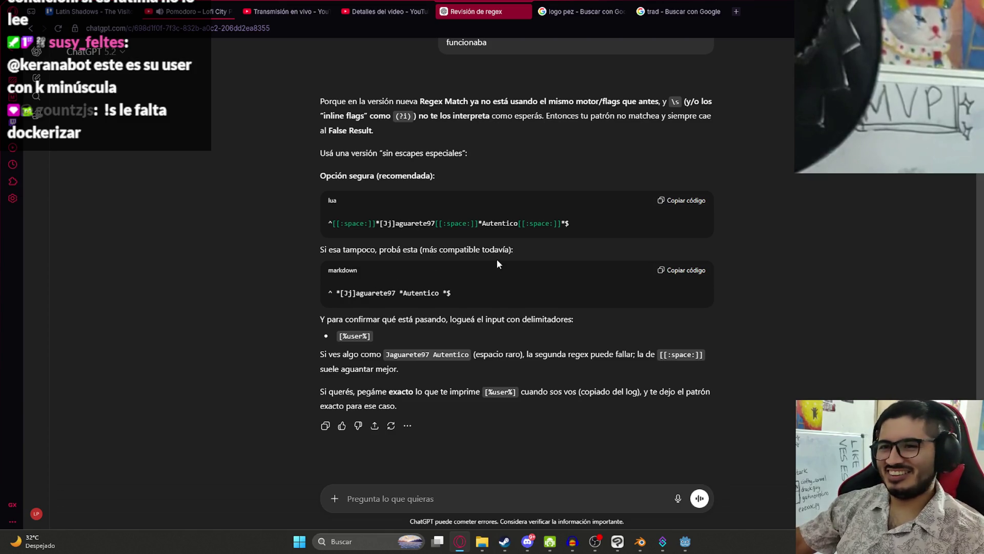
pyautogui.scroll(-1, 461, 251)
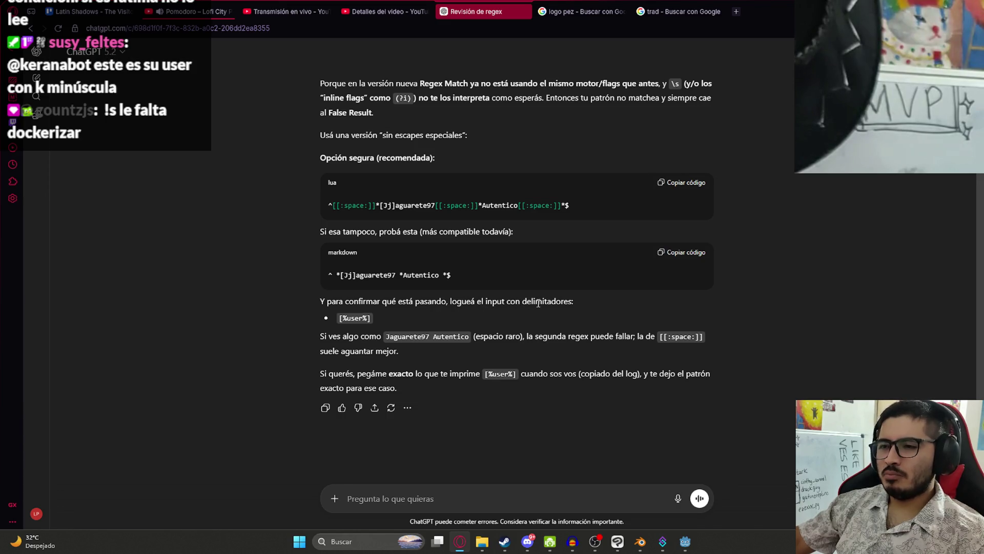
pyautogui.doubleClick(354, 318)
pyautogui.click(473, 333)
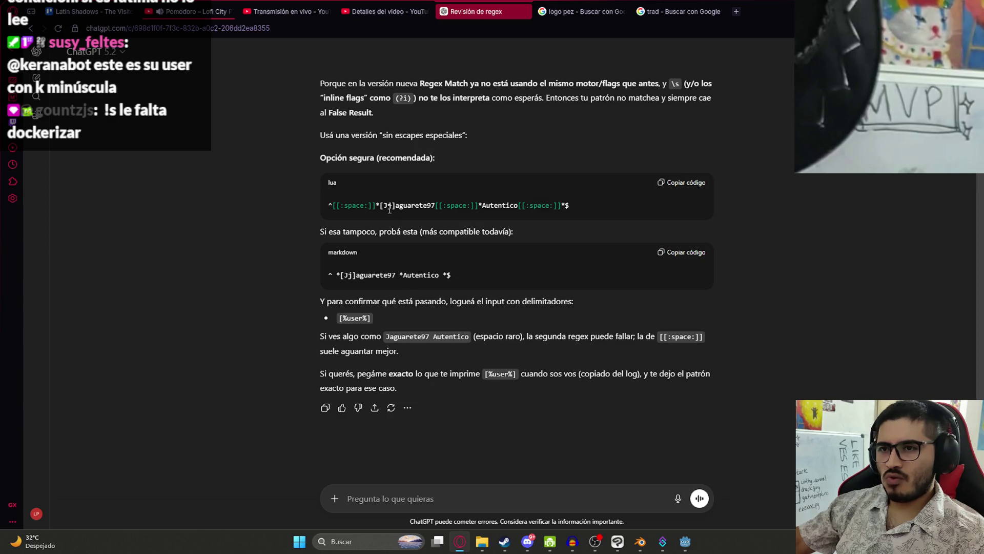
pyautogui.click(680, 185)
pyautogui.hotkey('alt', 'Tab')
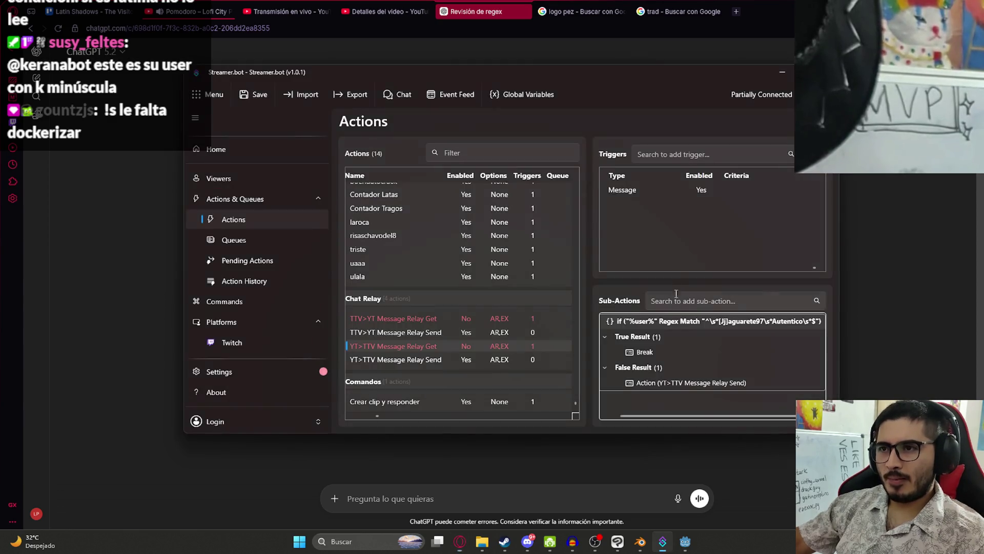
# Step: Replace the YT>TTV Message Relay Get If/Else condition value with the copied [[:space:]] regex
pyautogui.click(498, 348)
pyautogui.rightClick(497, 348)
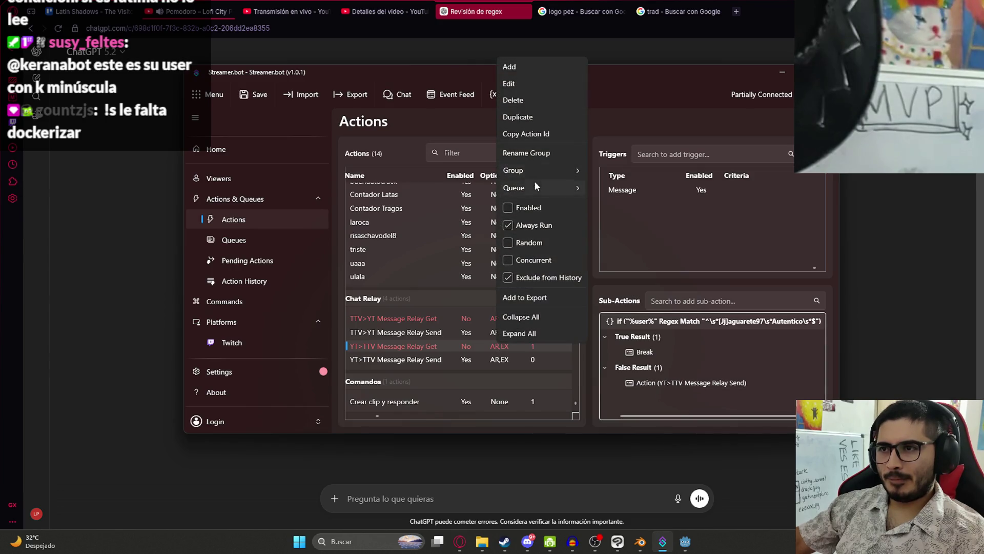
pyautogui.click(659, 336)
pyautogui.rightClick(661, 321)
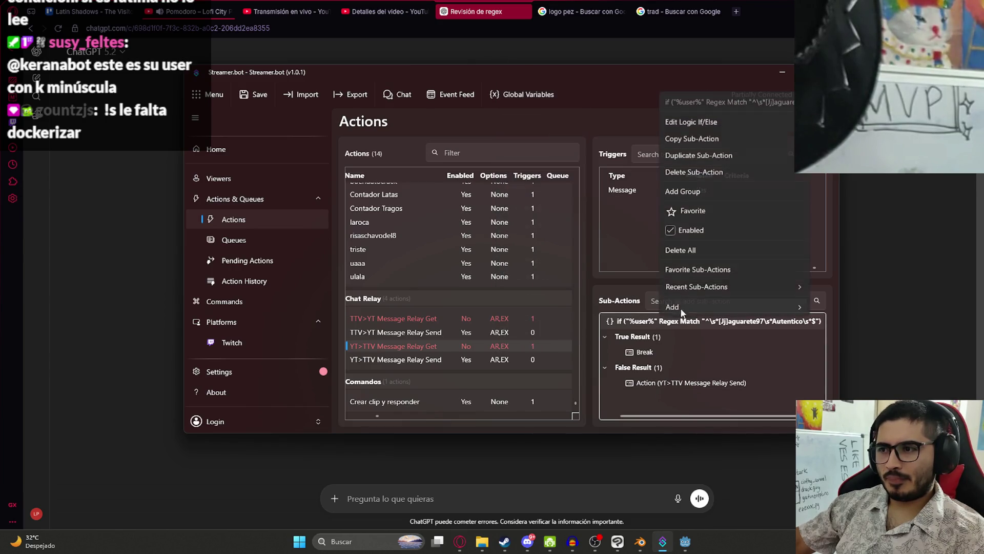
pyautogui.click(692, 122)
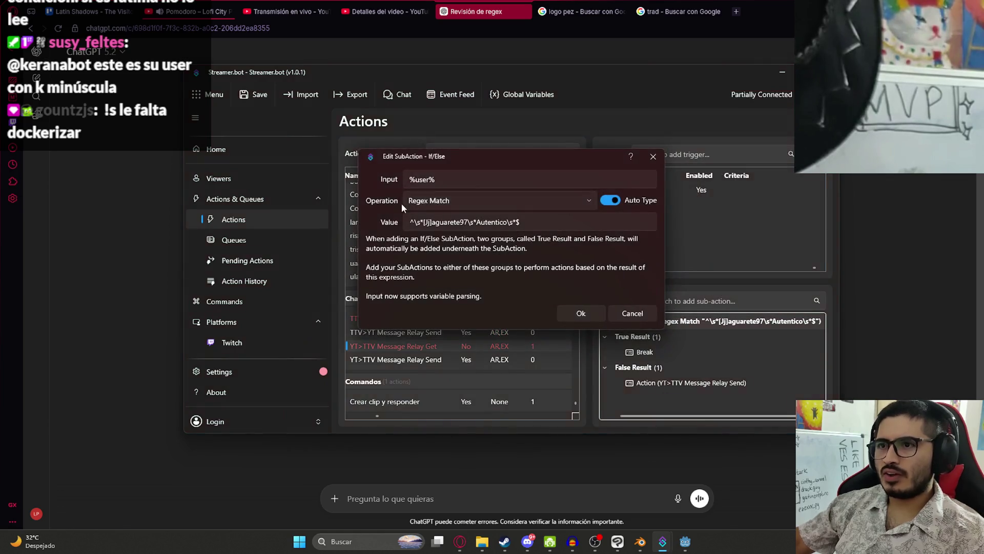
pyautogui.click(551, 221)
pyautogui.hotkey('ctrl', 'a')
pyautogui.write('^[[:space:]]*[Jj]aguarete97[[:space:]]*Autentico[[:space:]]*$')
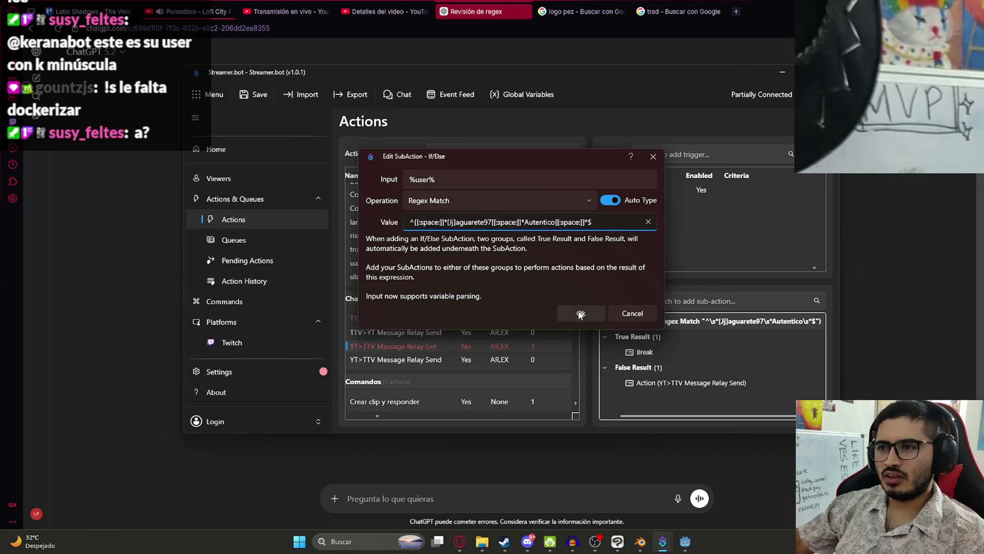
pyautogui.click(580, 314)
# Step: Enable the YT>TTV Message Relay Get action in Streamer.bot
pyautogui.rightClick(505, 345)
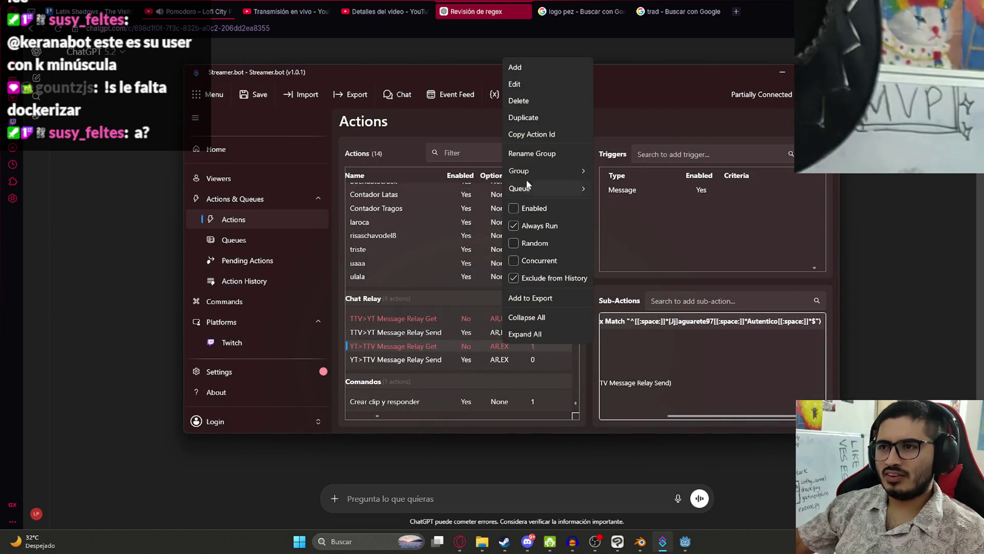
pyautogui.click(528, 208)
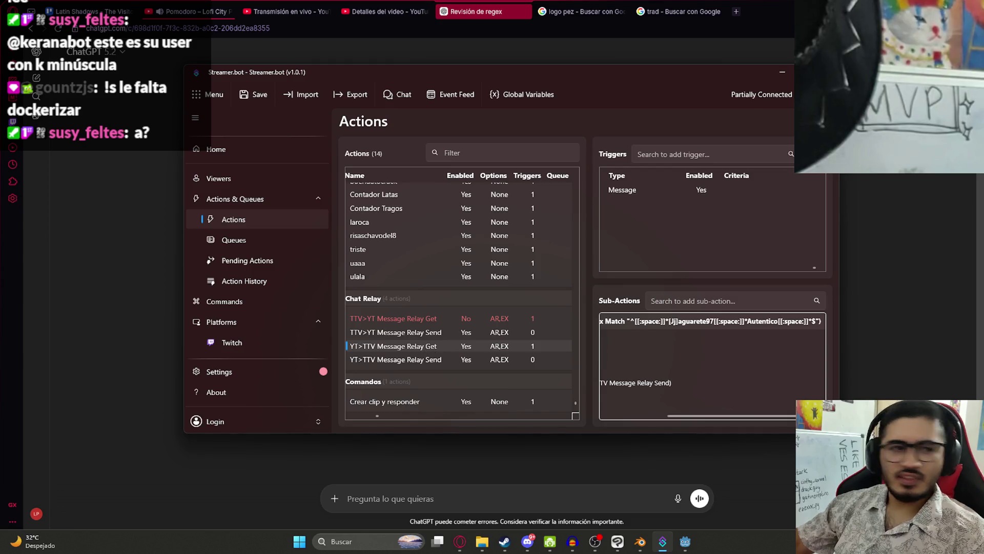
pyautogui.hotkey('alt', 'Tab')
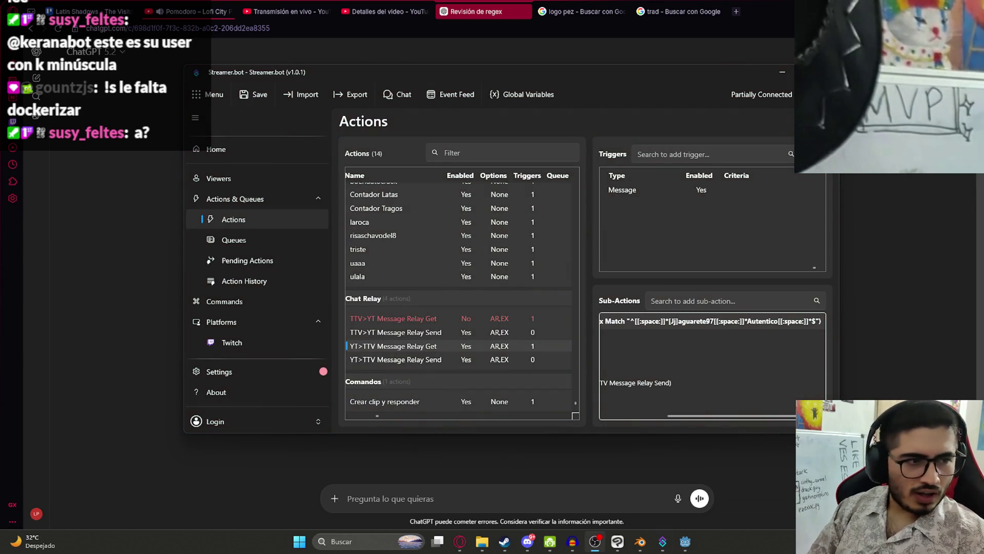
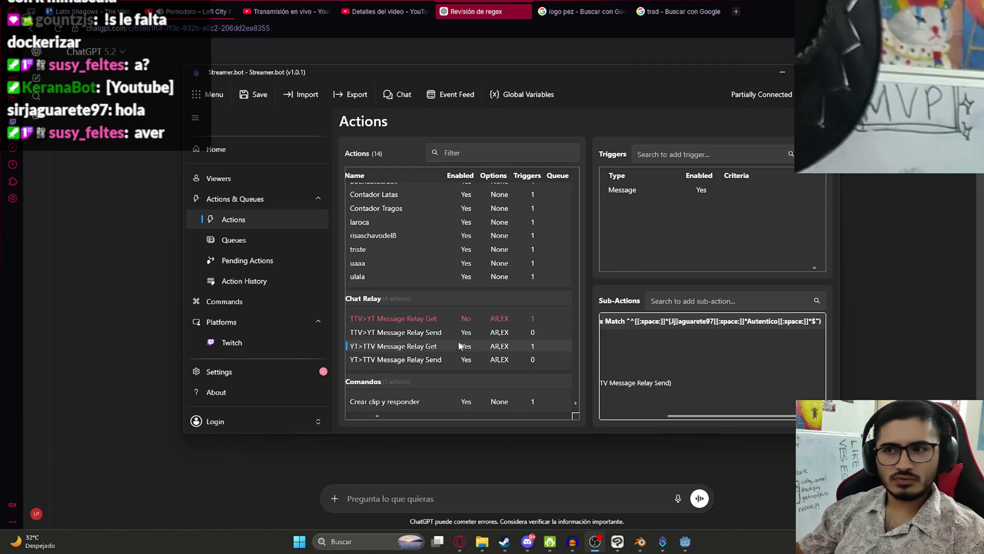
# Step: Screenshot the regex If/Else condition dialog and paste it into the ChatGPT prompt
pyautogui.rightClick(428, 323)
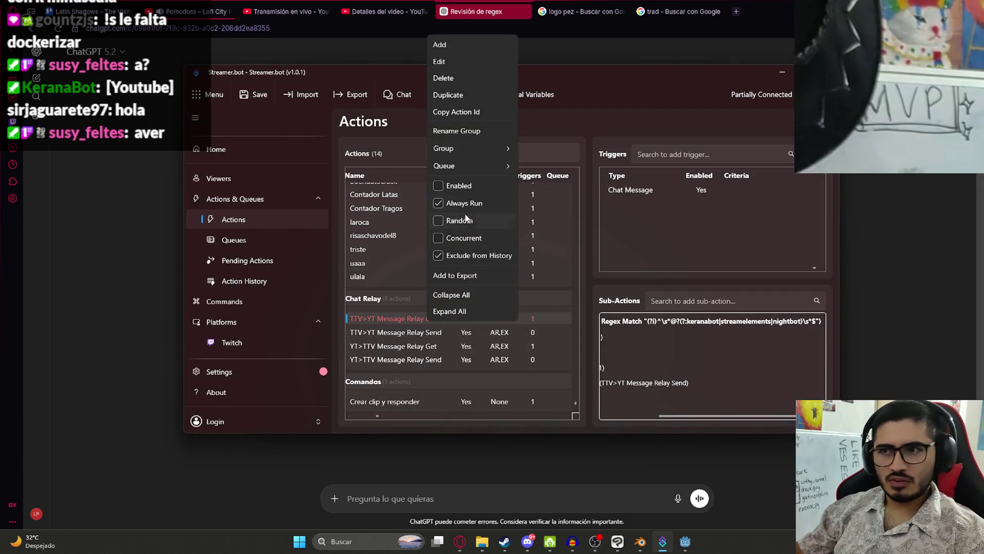
pyautogui.click(407, 321)
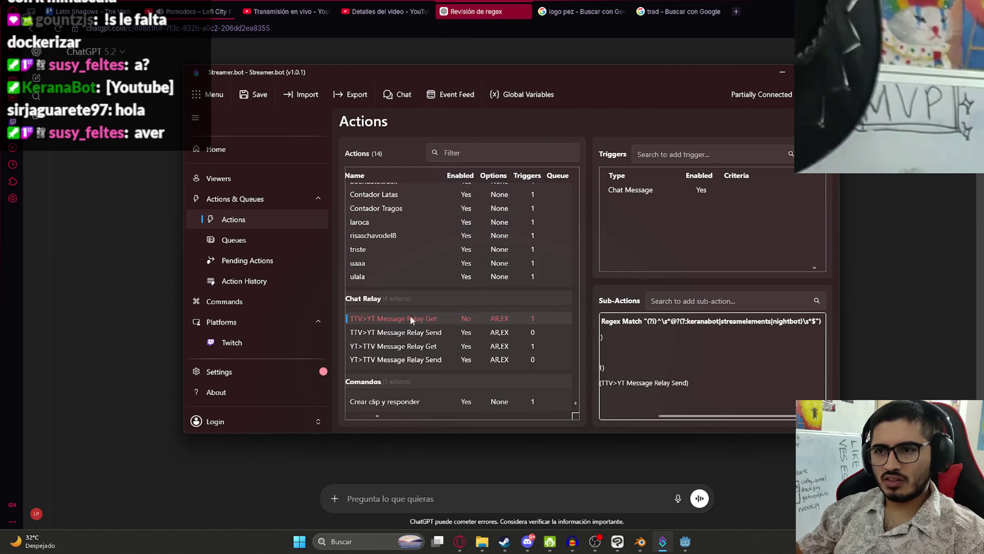
pyautogui.click(626, 319)
pyautogui.doubleClick(626, 319)
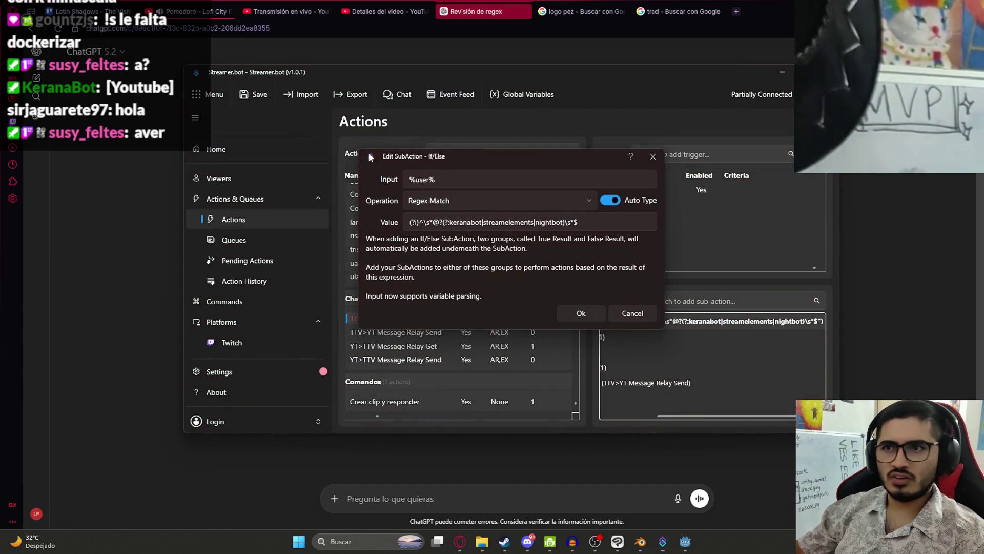
pyautogui.press('super+shift+s')
pyautogui.moveTo(376, 186); pyautogui.dragTo(692, 331)
pyautogui.click(451, 498)
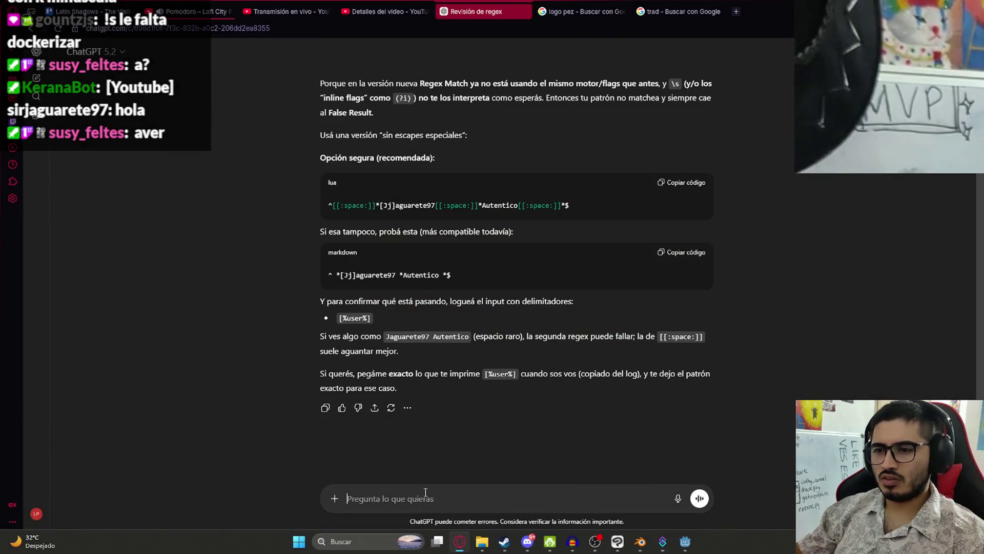
pyautogui.hotkey('ctrl', 'v')
# Step: Close the condition editor, then move and widen Streamer.bot so the full regex shows
pyautogui.hotkey('alt', 'Tab')
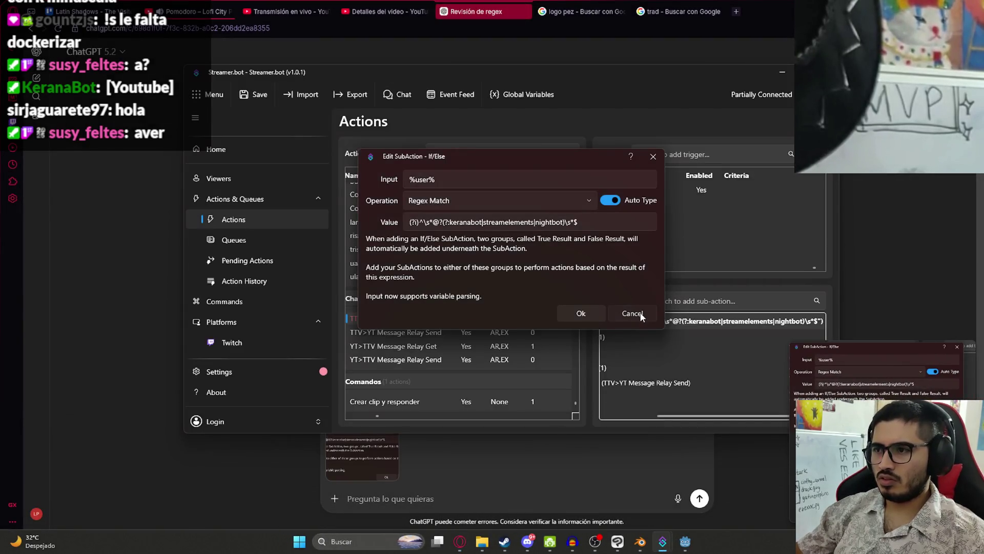
pyautogui.click(632, 315)
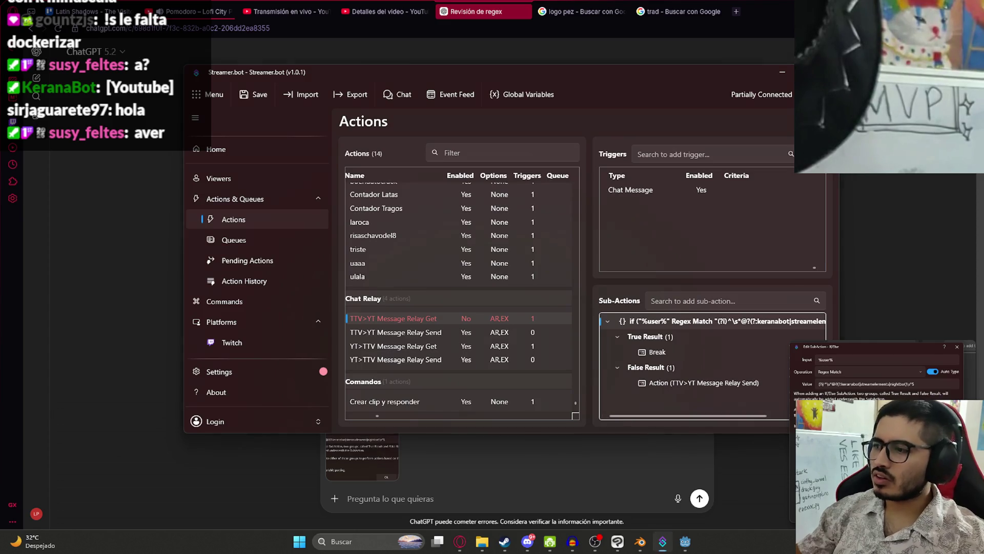
pyautogui.moveTo(841, 328); pyautogui.dragTo(954, 333)
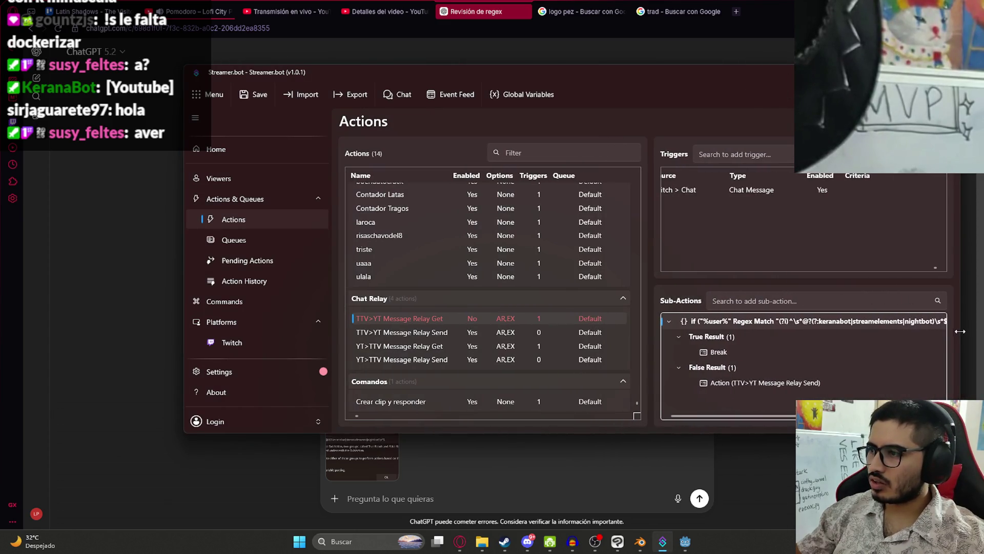
pyautogui.moveTo(709, 77); pyautogui.dragTo(548, 91)
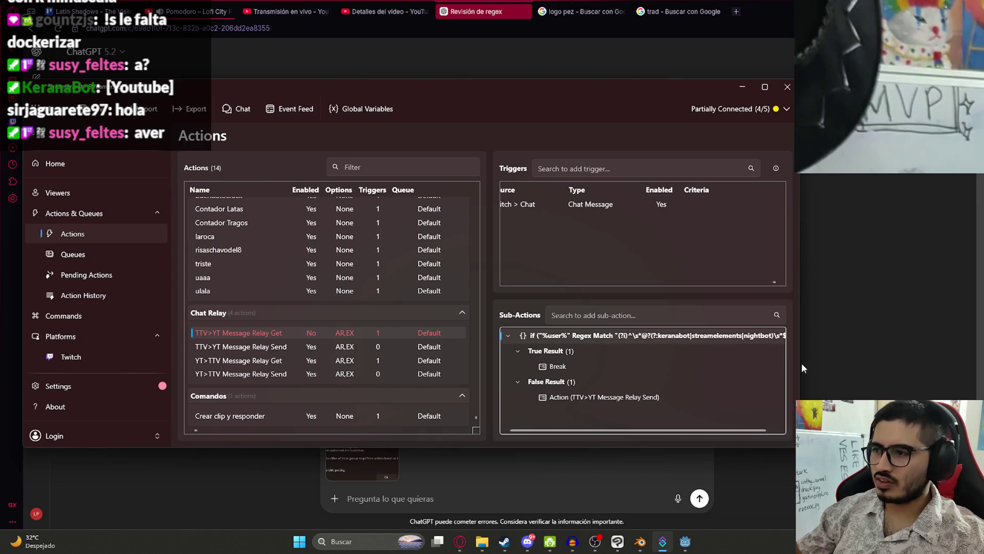
pyautogui.moveTo(799, 367); pyautogui.dragTo(895, 368)
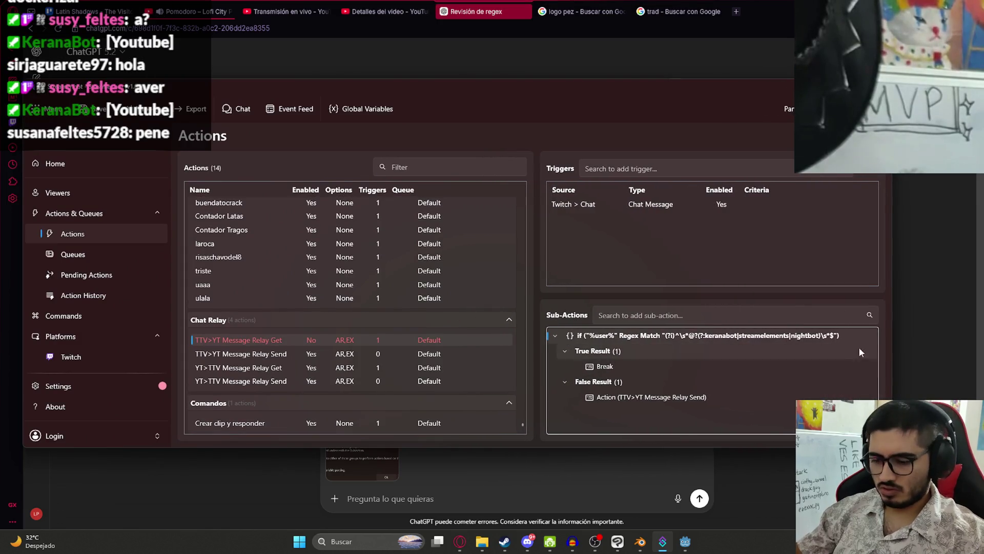
# Step: Screenshot the Sub-Actions panel and paste it as a second ChatGPT attachment
pyautogui.press('super+shift+s')
pyautogui.moveTo(545, 305); pyautogui.dragTo(882, 429)
pyautogui.click(540, 500)
pyautogui.hotkey('ctrl', 'v')
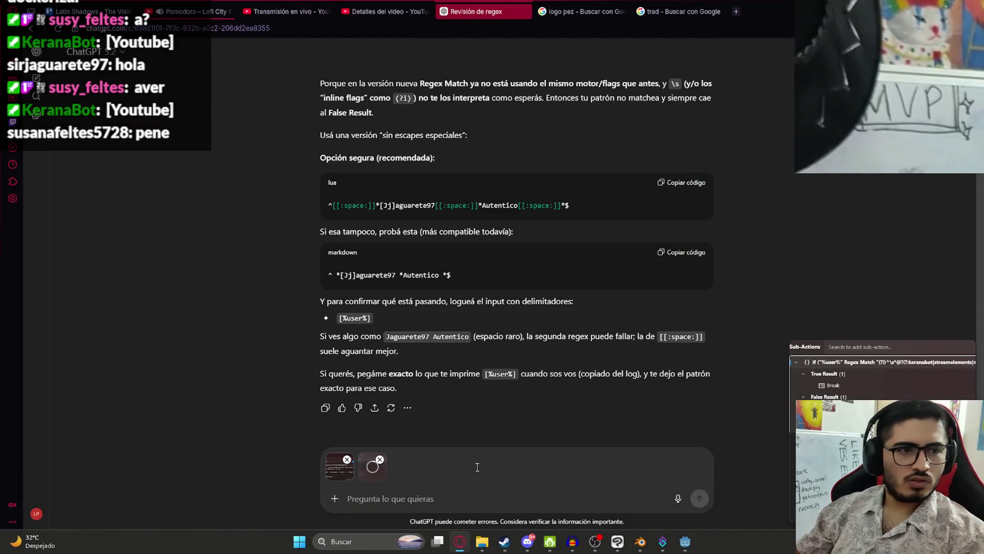
# Step: Send both screenshots to ChatGPT and return to Streamer.bot once it replies
pyautogui.press('Return')
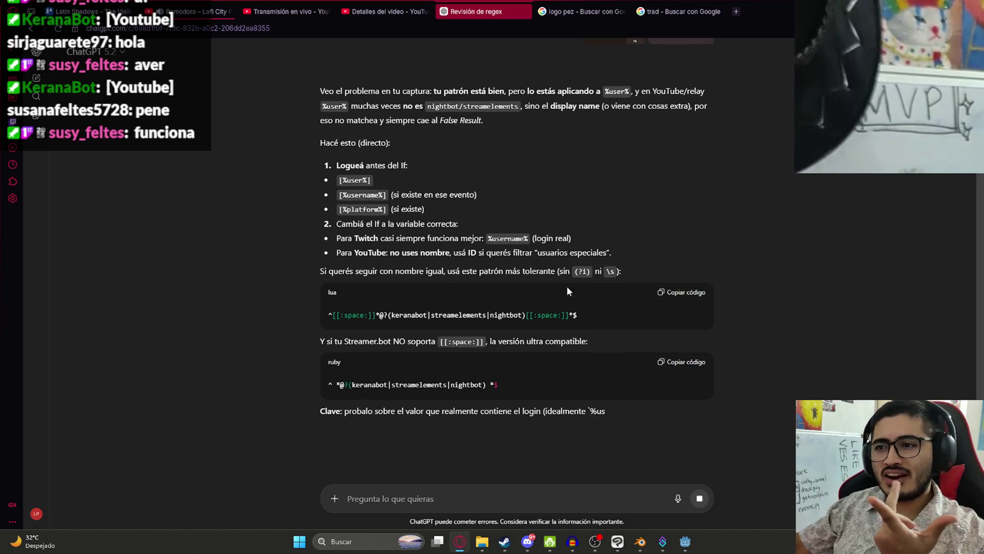
pyautogui.click(663, 544)
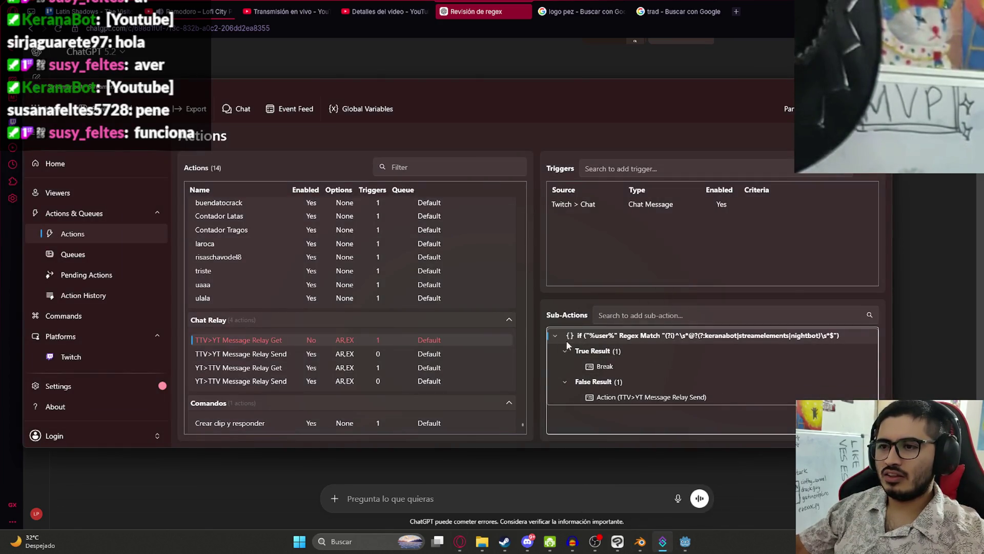
# Step: Set the If/Else Value to ^[[:space:]]*@?(keranabot|streamelements|nightbot)[[:space:]]*$ and enable TTV>YT Message Relay Get
pyautogui.rightClick(644, 338)
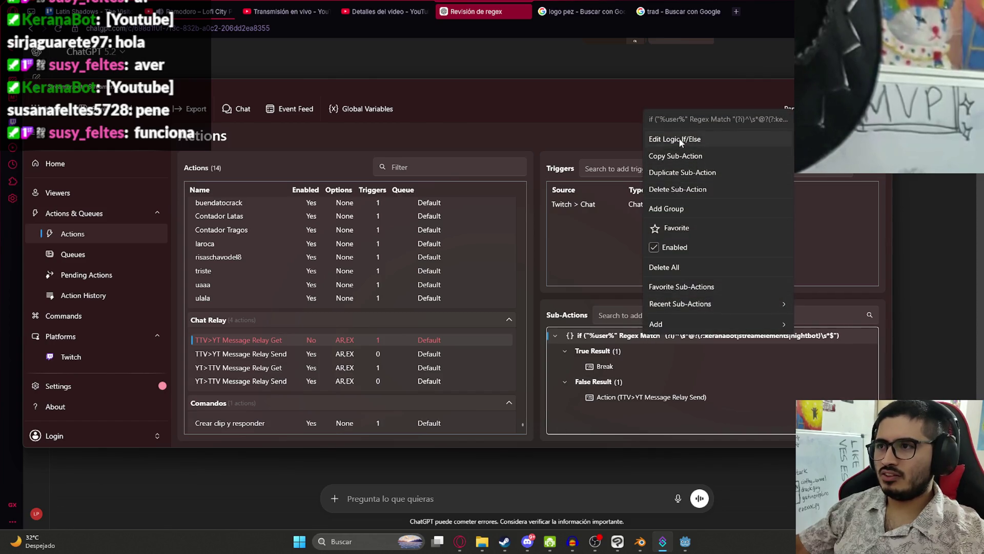
pyautogui.click(671, 136)
pyautogui.hotkey('ctrl', 'a')
pyautogui.write('^[[:space:]]*@?(keranabot|streamelements|nightbot)[[:space:]]*$')
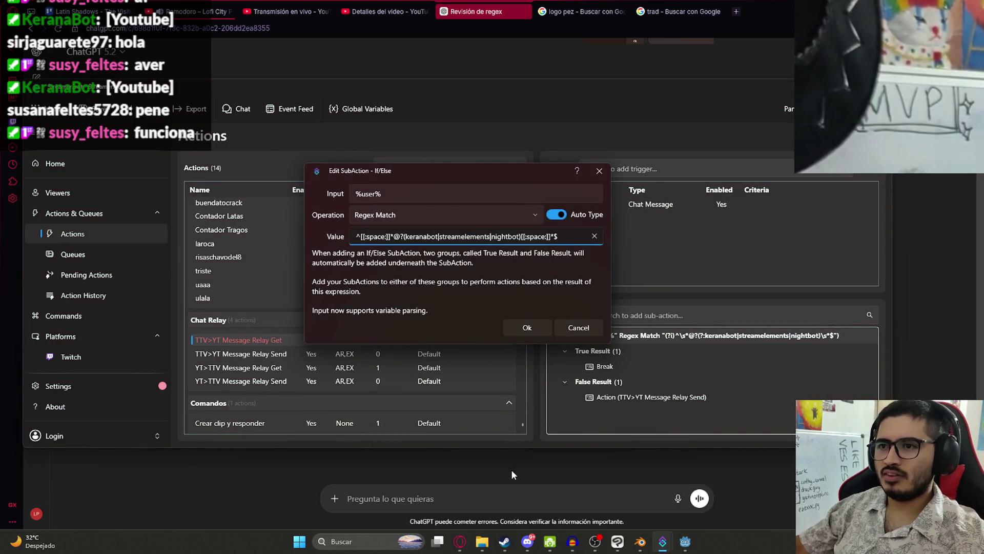
pyautogui.click(237, 497)
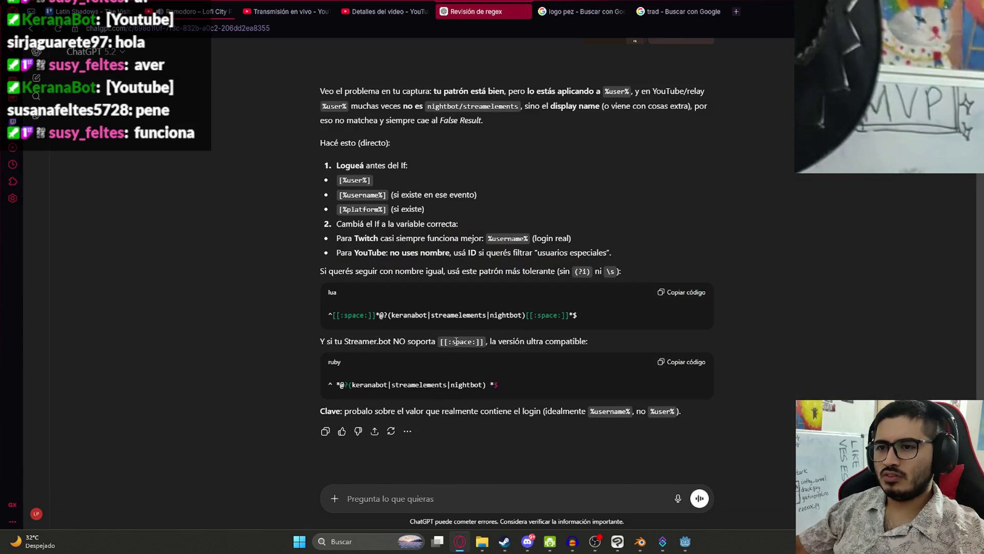
pyautogui.scroll(-1, 474, 347)
pyautogui.hotkey('alt', 'Tab')
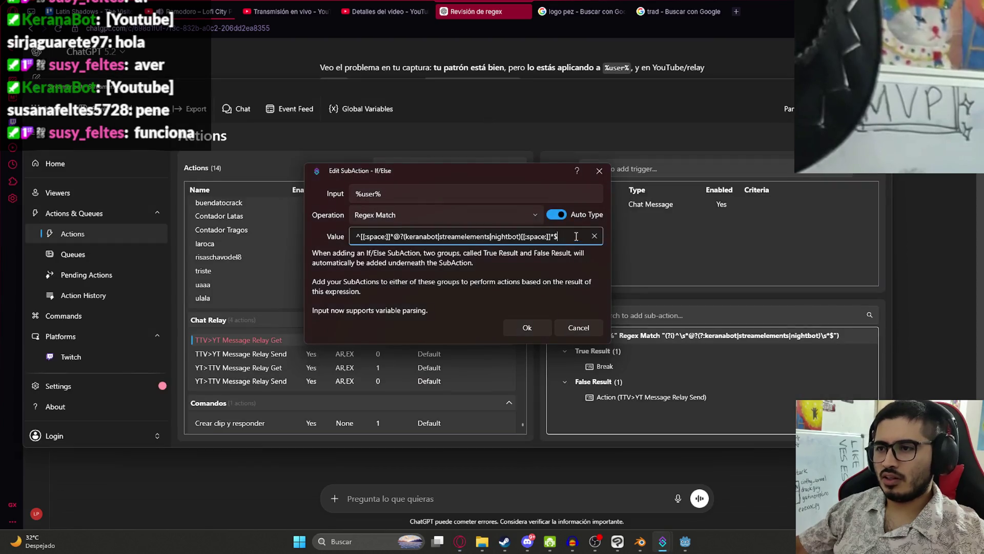
pyautogui.click(535, 327)
pyautogui.rightClick(382, 338)
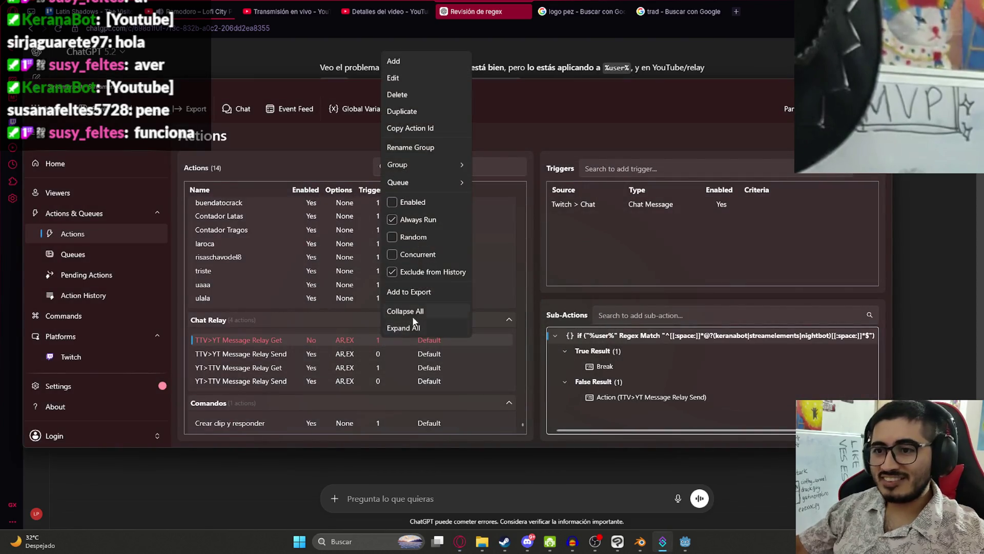
pyautogui.click(402, 201)
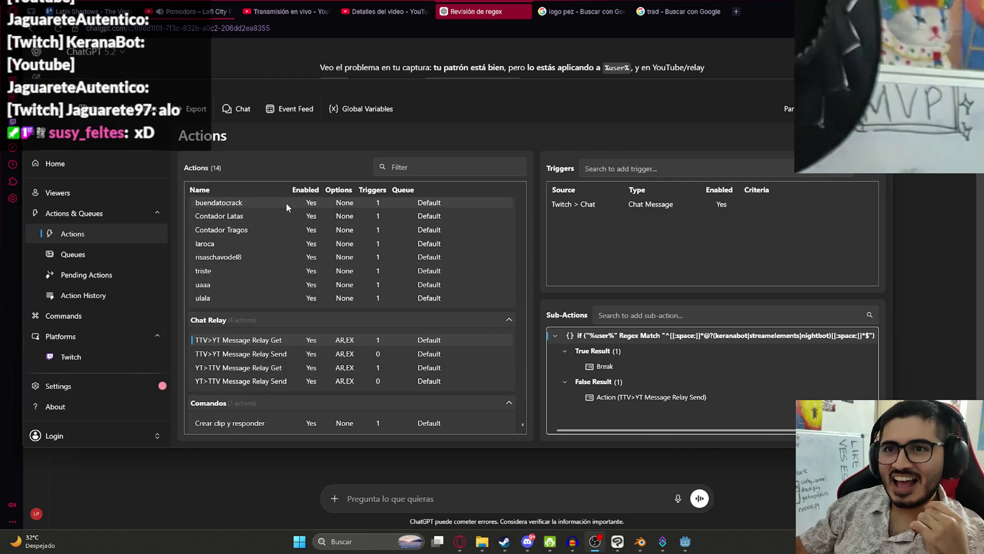
# Step: Disable TTV>YT Message Relay Get and reopen its If/Else condition
pyautogui.rightClick(322, 340)
pyautogui.click(338, 207)
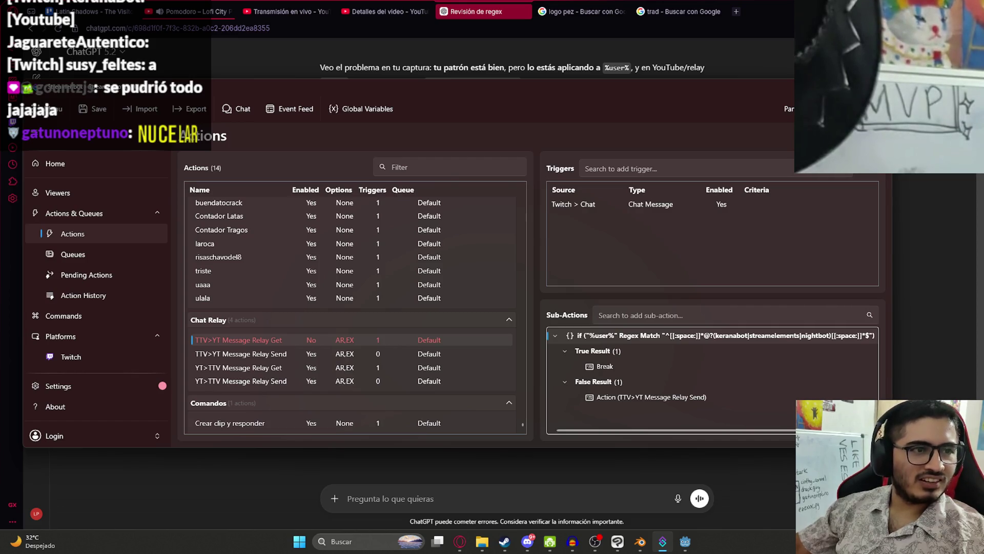
pyautogui.rightClick(618, 337)
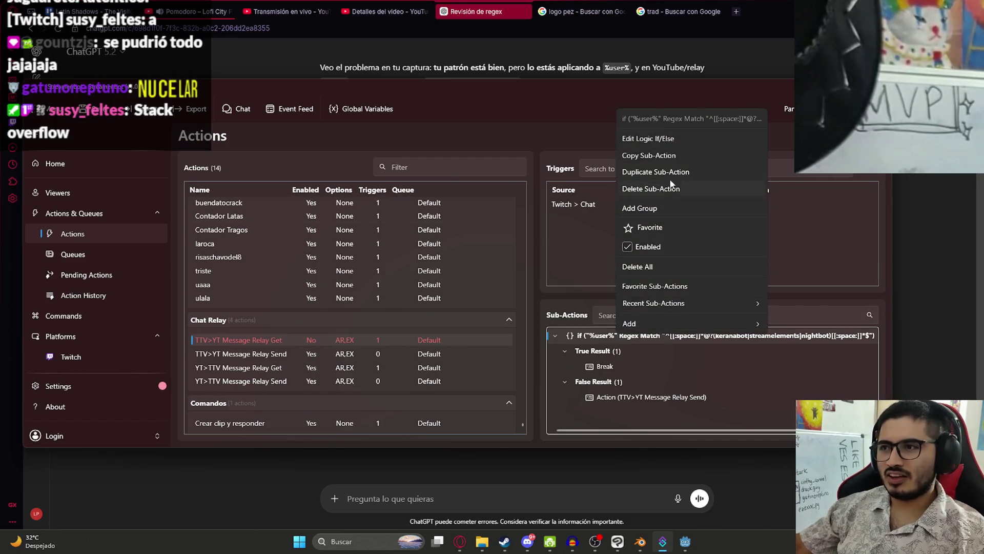
pyautogui.click(647, 142)
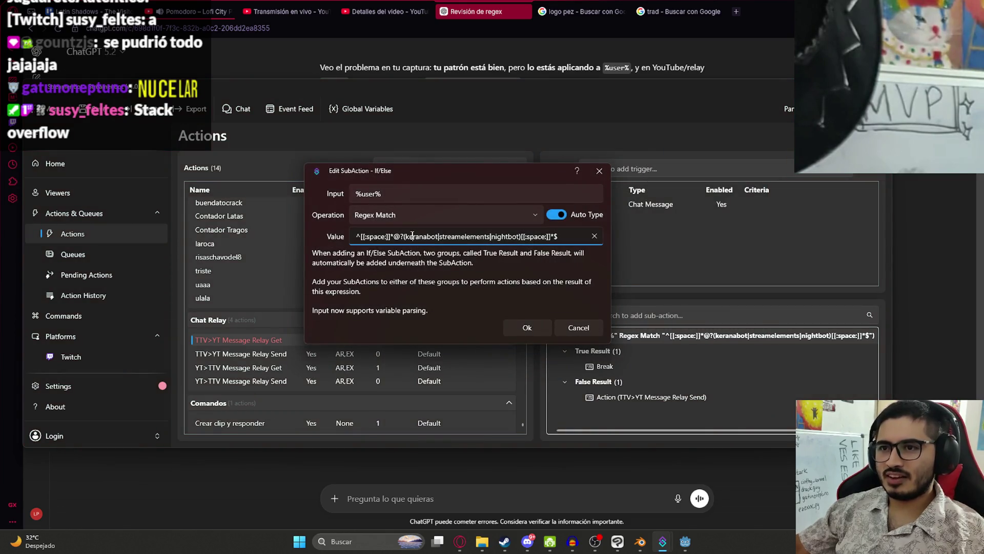
# Step: Check the keranabot regex and %user% input without changes, then open TTV>YT Message Relay Send
pyautogui.doubleClick(414, 237)
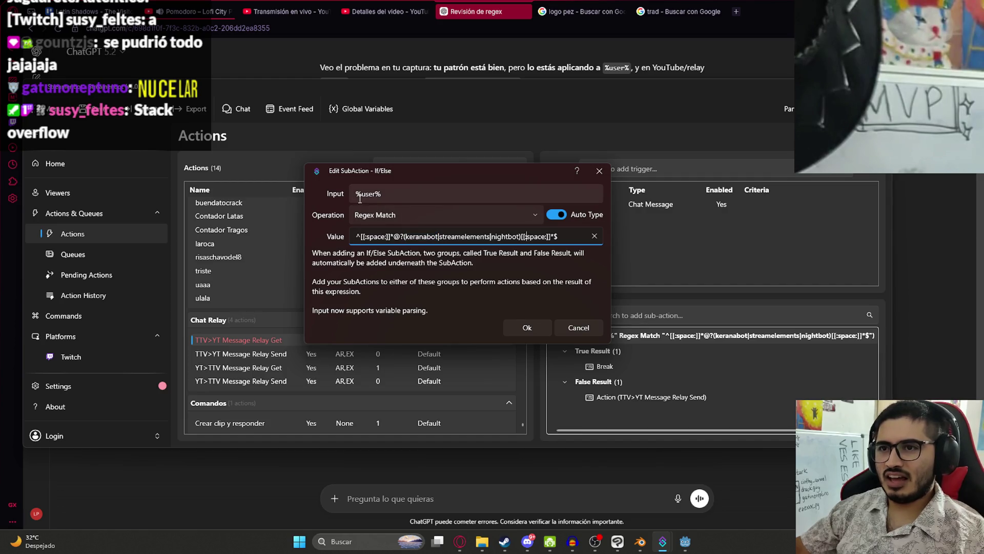
pyautogui.click(401, 194)
pyautogui.doubleClick(394, 195)
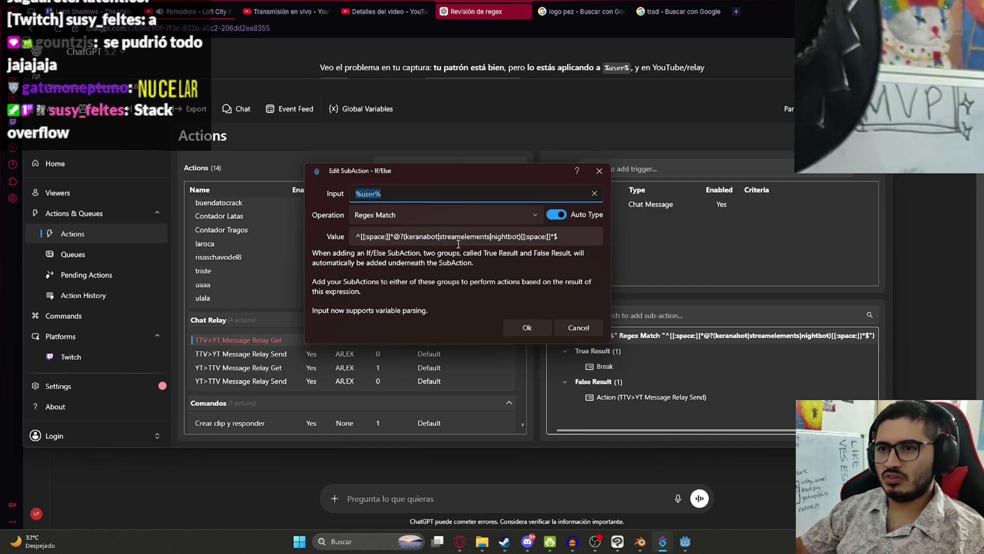
pyautogui.click(584, 328)
pyautogui.doubleClick(279, 355)
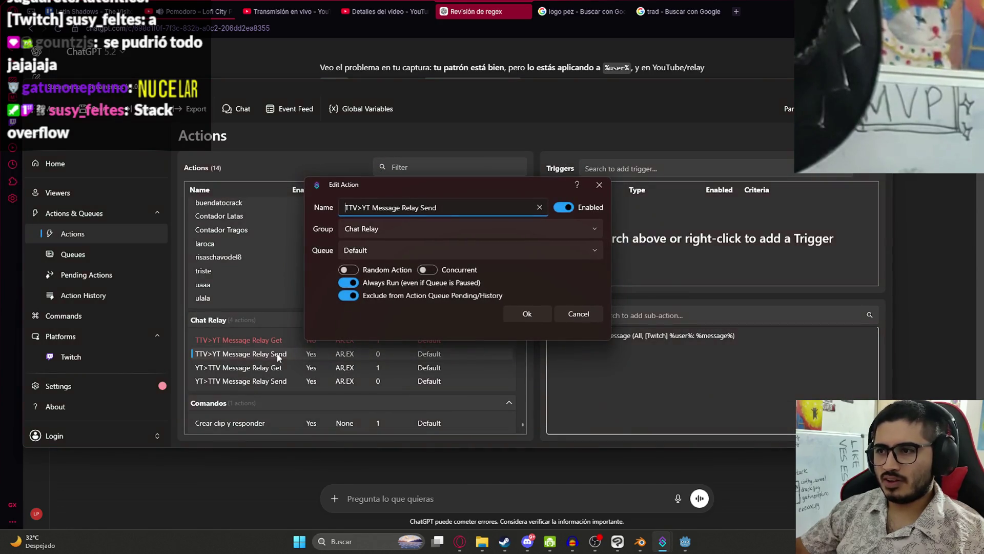
# Step: Close the Send settings and review the TTV>YT Message Relay Get action settings unchanged
pyautogui.click(587, 318)
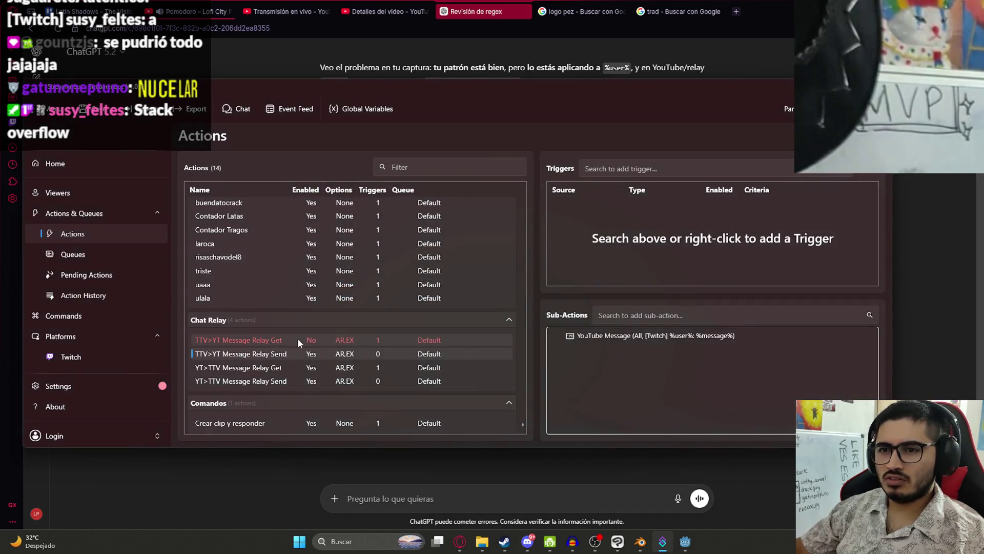
pyautogui.doubleClick(298, 338)
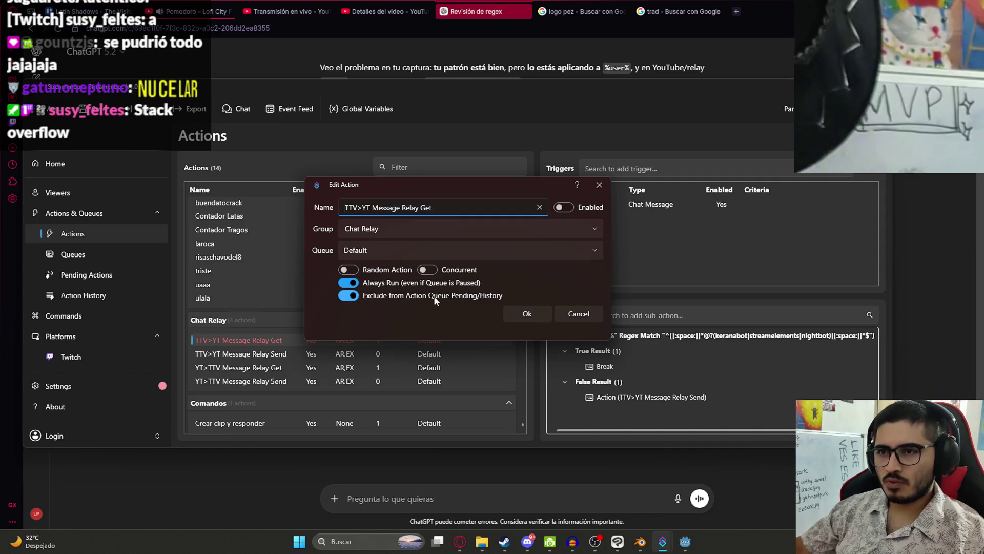
pyautogui.click(576, 317)
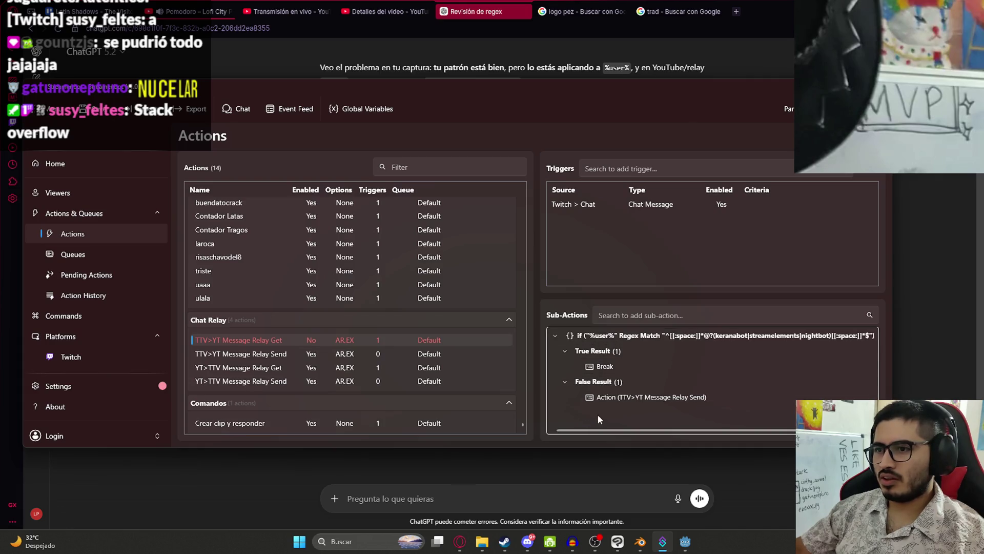
# Step: Open the Get action's If/Else bot-filter condition for editing
pyautogui.rightClick(671, 410)
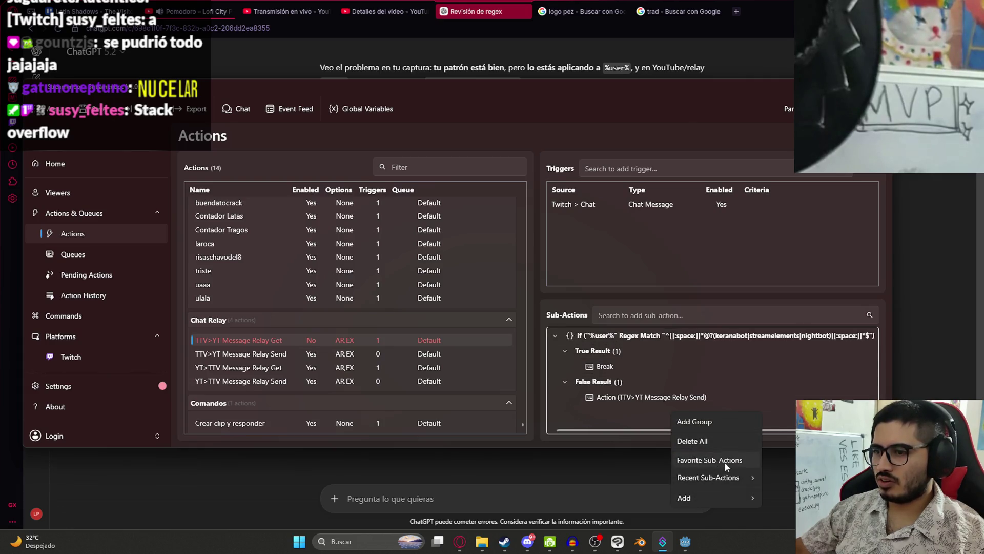
pyautogui.moveTo(716, 496)
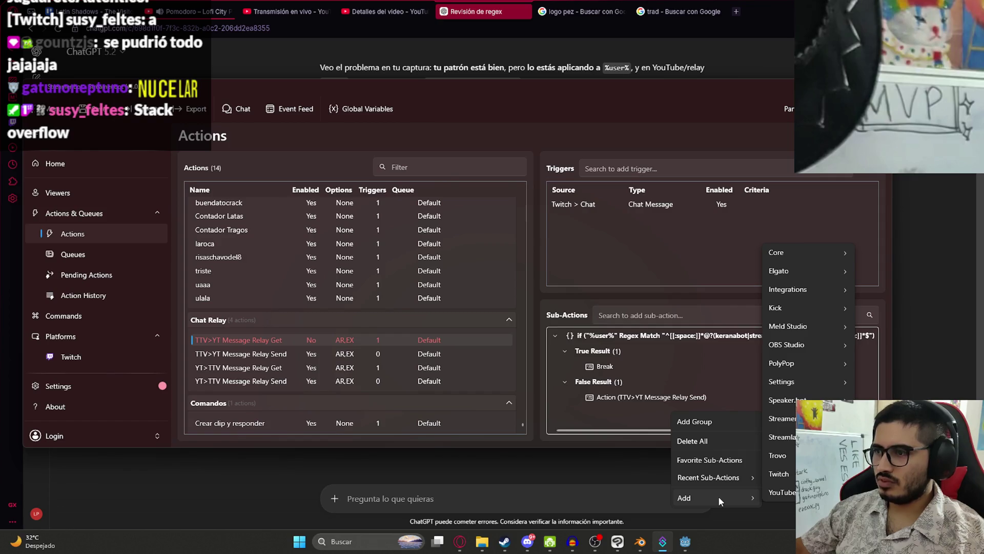
pyautogui.rightClick(658, 335)
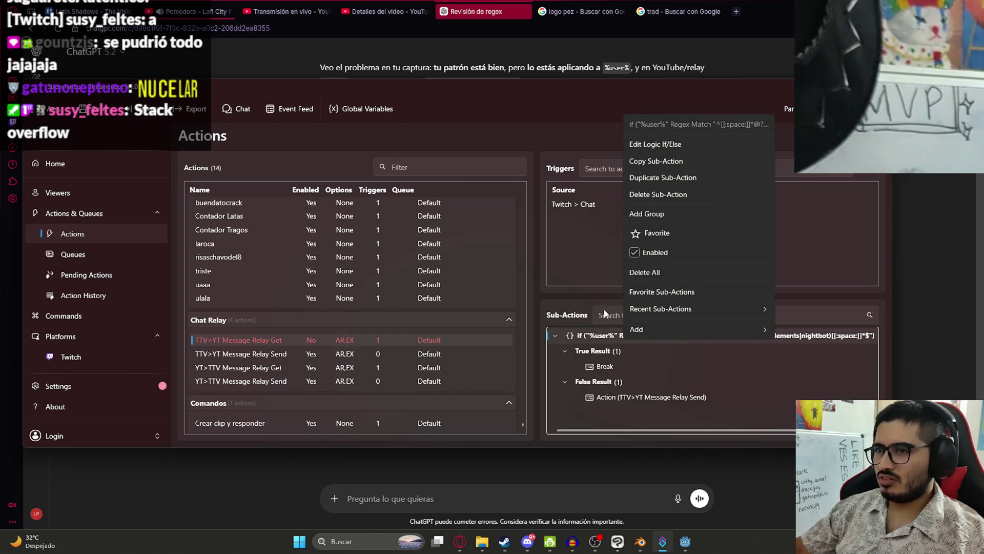
pyautogui.click(673, 149)
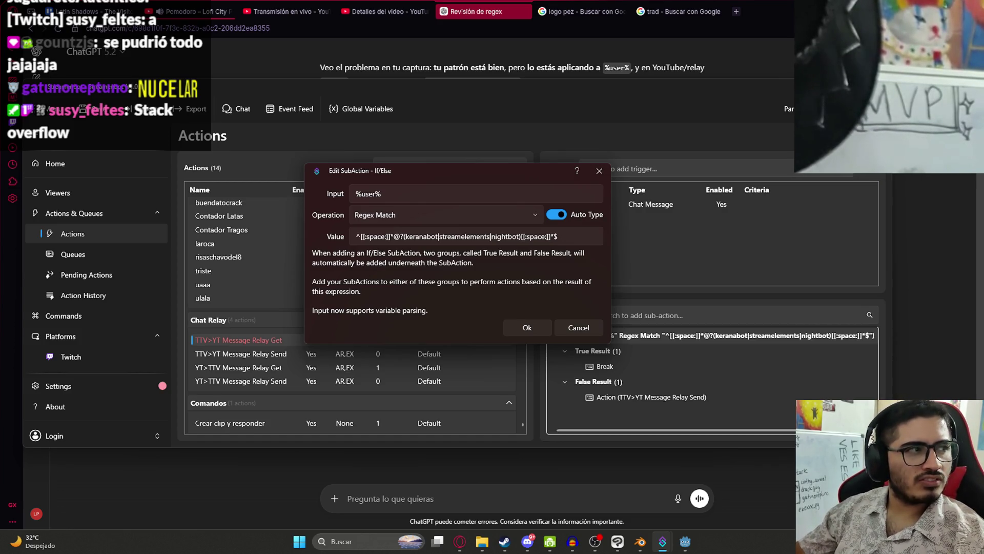
# Step: Close the condition editor, disable YT>TTV Message Relay Get and enable TTV>YT Message Relay Get
pyautogui.click(597, 329)
pyautogui.click(395, 367)
pyautogui.rightClick(395, 368)
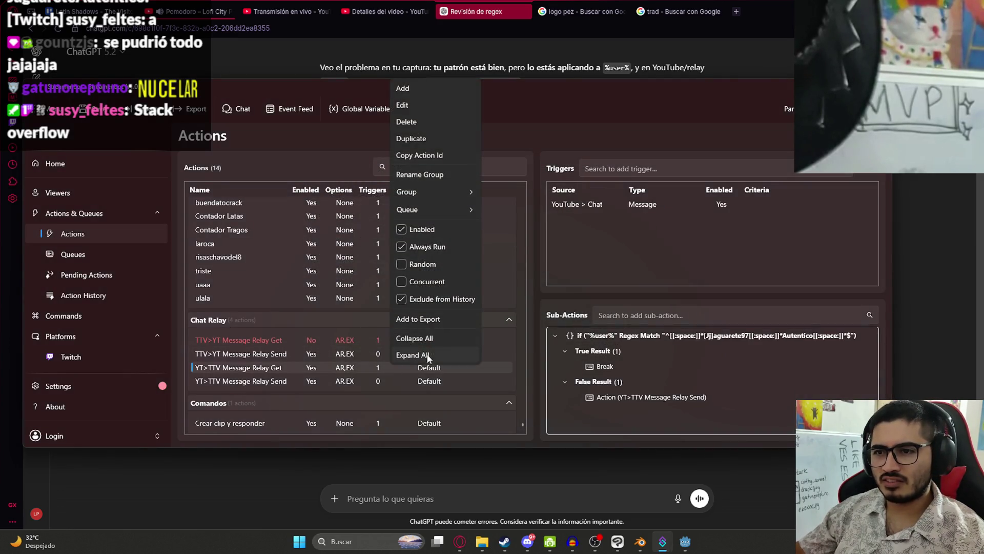
pyautogui.click(423, 231)
pyautogui.click(342, 340)
pyautogui.rightClick(342, 340)
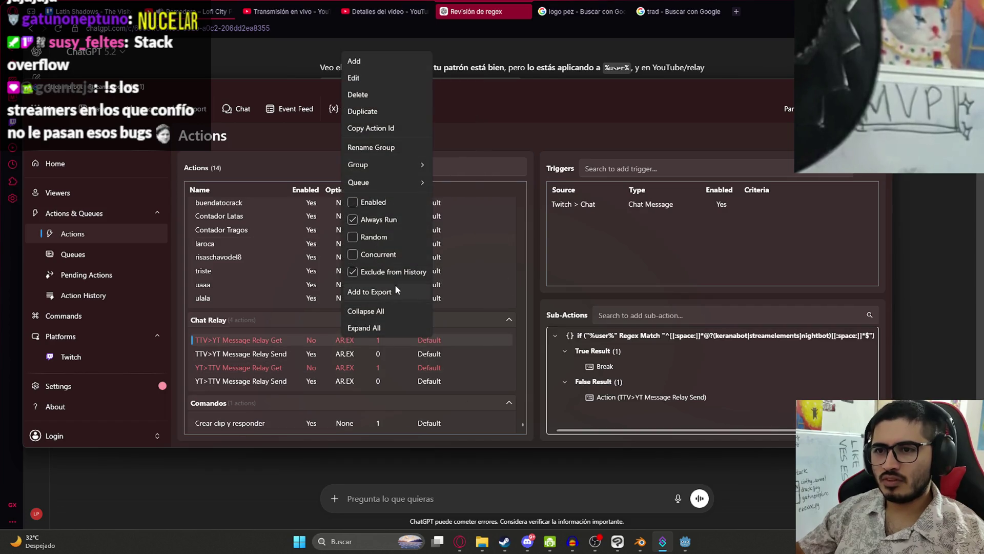
pyautogui.click(373, 202)
pyautogui.click(311, 365)
pyautogui.hotkey('alt', 'Tab')
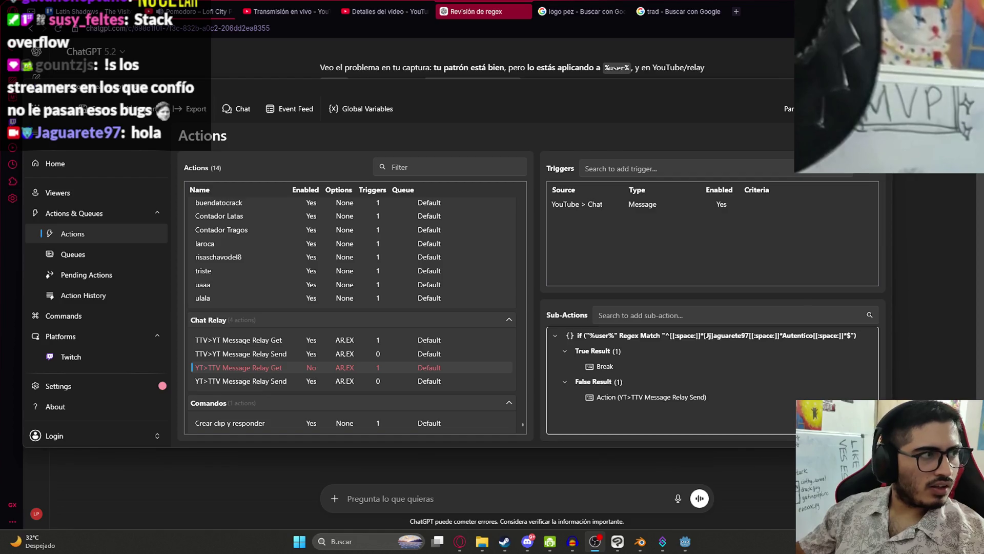
# Step: Re-enable YT>TTV Message Relay Get and disable TTV>YT Message Relay Get
pyautogui.rightClick(237, 368)
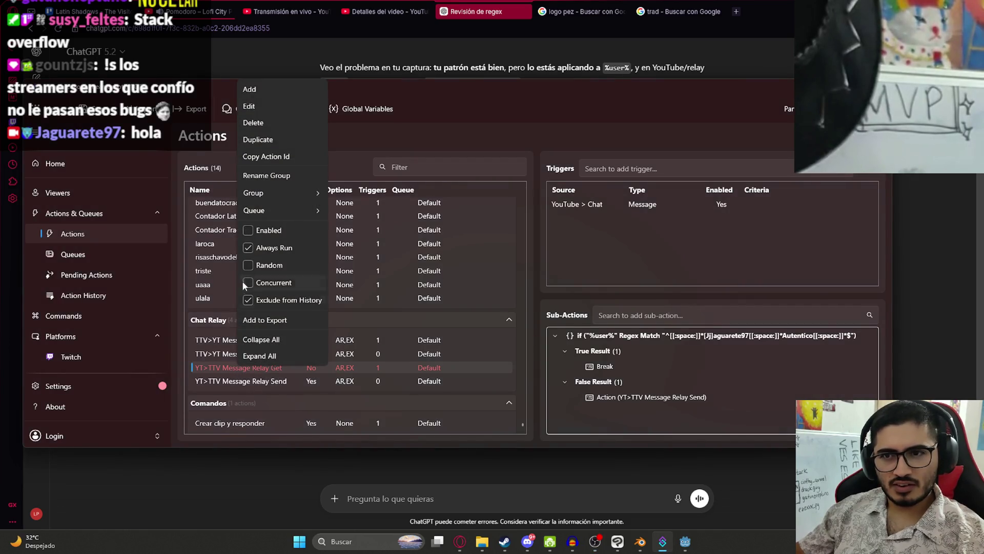
pyautogui.click(247, 229)
pyautogui.rightClick(323, 339)
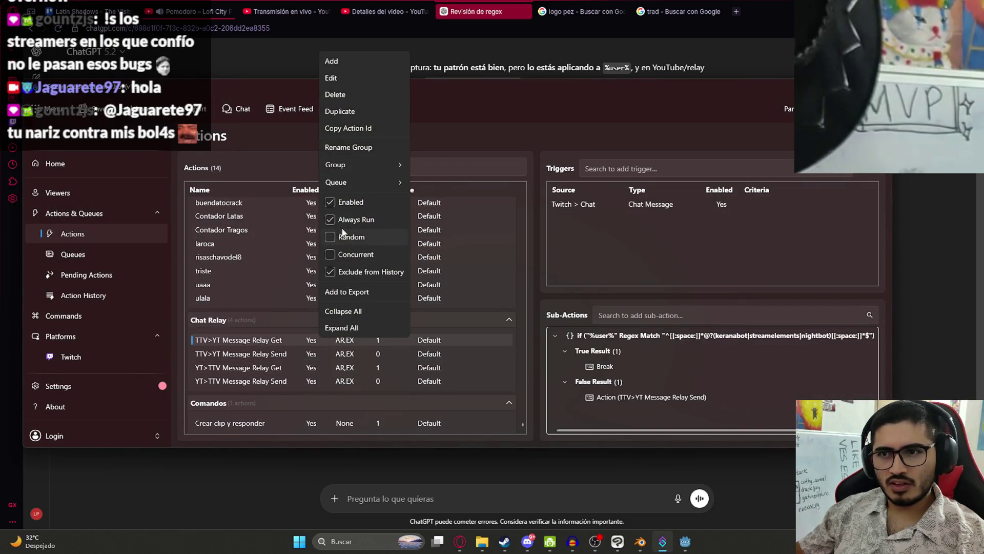
pyautogui.click(248, 359)
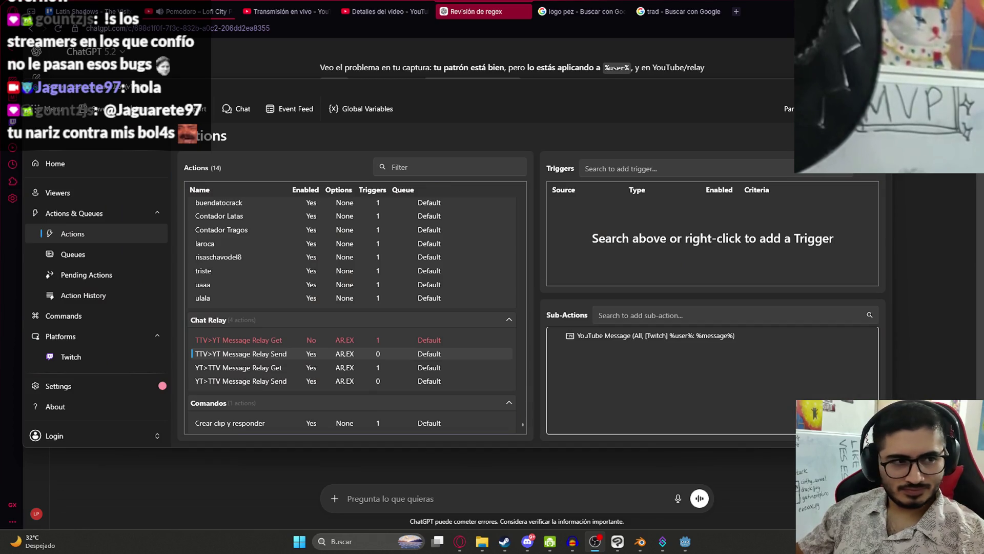
# Step: Move Streamer.bot aside to read ChatGPT's %username% and tolerant regex suggestions
pyautogui.click(578, 393)
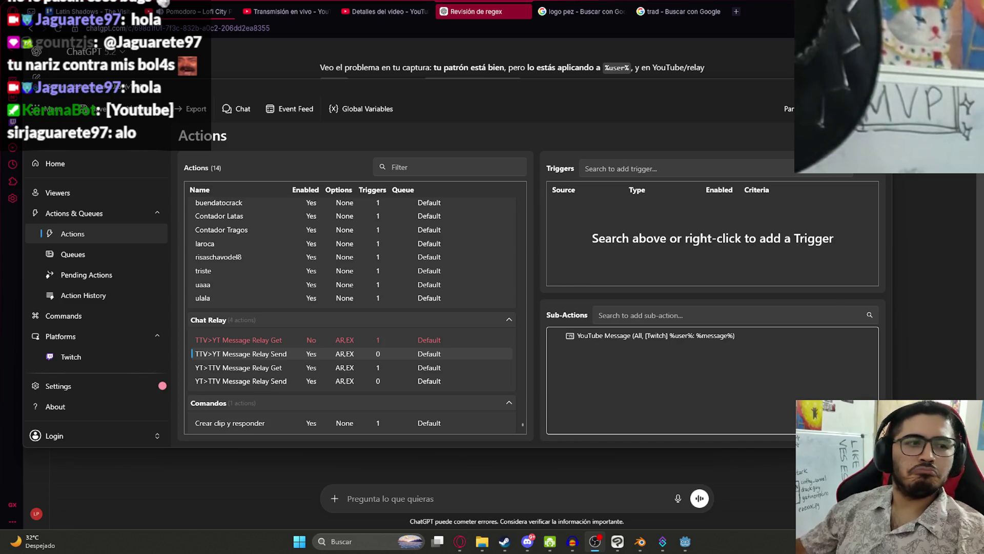
pyautogui.hotkey('alt', 'Tab')
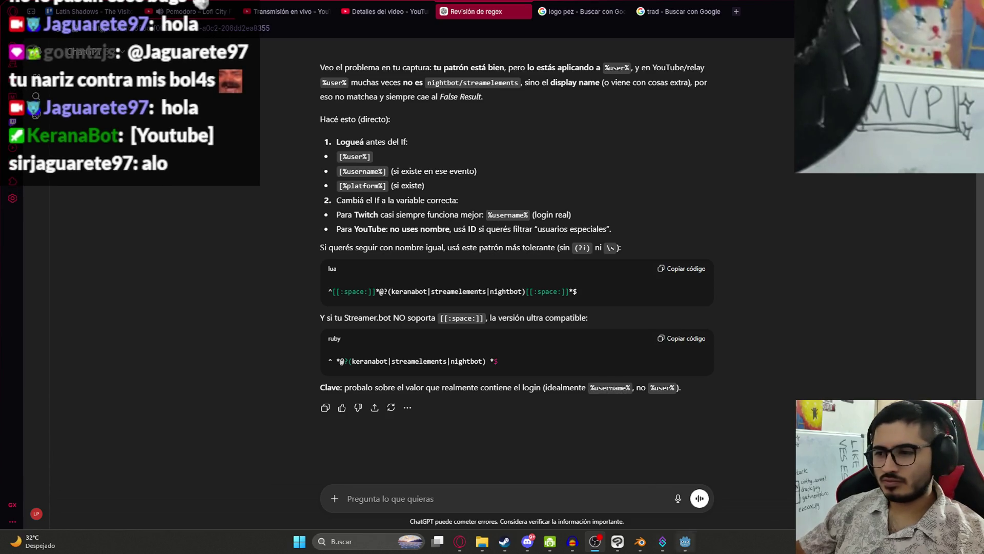
# Step: Switch to the Godot editor showing the LevelLake scene with ItemInspectable
pyautogui.click(685, 541)
pyautogui.scroll(-3, 594, 220)
# Step: Frame ItemInspectable and tilt it about -29° around X
pyautogui.moveTo(531, 218)
pyautogui.mouseDown()
pyautogui.moveTo(481, 204)
pyautogui.moveTo(104, 242)
pyautogui.mouseUp()
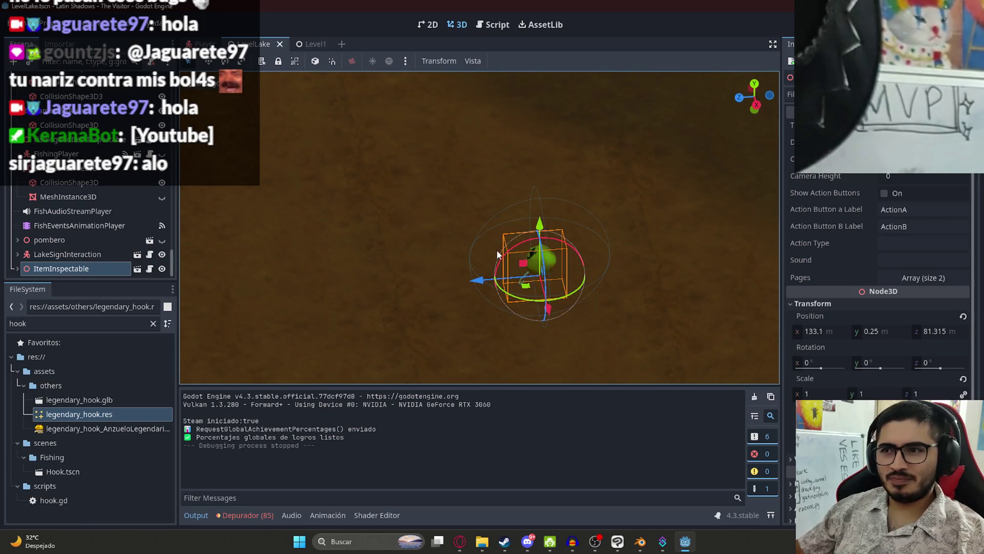
pyautogui.scroll(3, 564, 267)
pyautogui.press('f')
pyautogui.moveTo(503, 210); pyautogui.dragTo(520, 220)
pyautogui.scroll(-10, 508, 254)
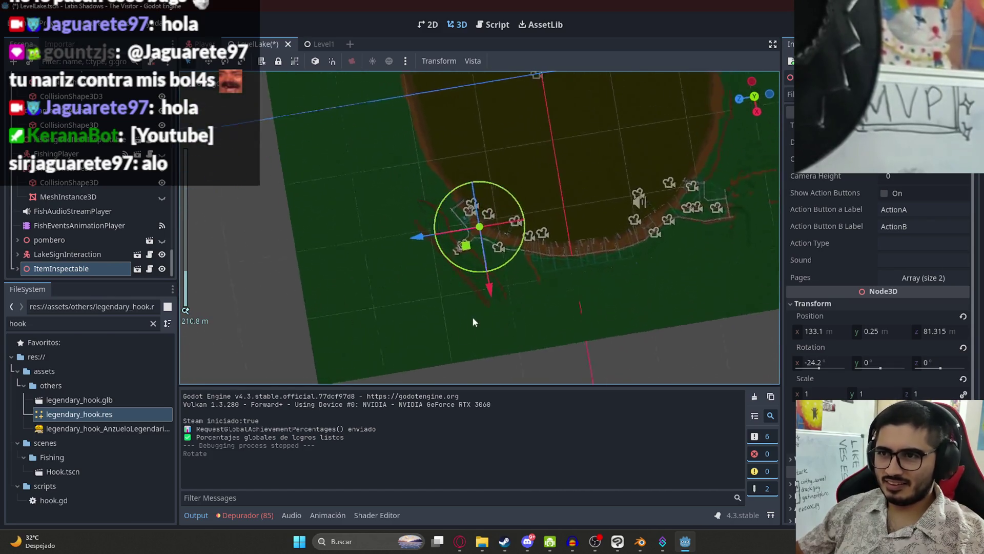
# Step: Move ItemInspectable onto the dirt path, sink it slightly into the ground, and run LevelLake
pyautogui.moveTo(463, 241); pyautogui.dragTo(703, 282)
pyautogui.scroll(10, 510, 217)
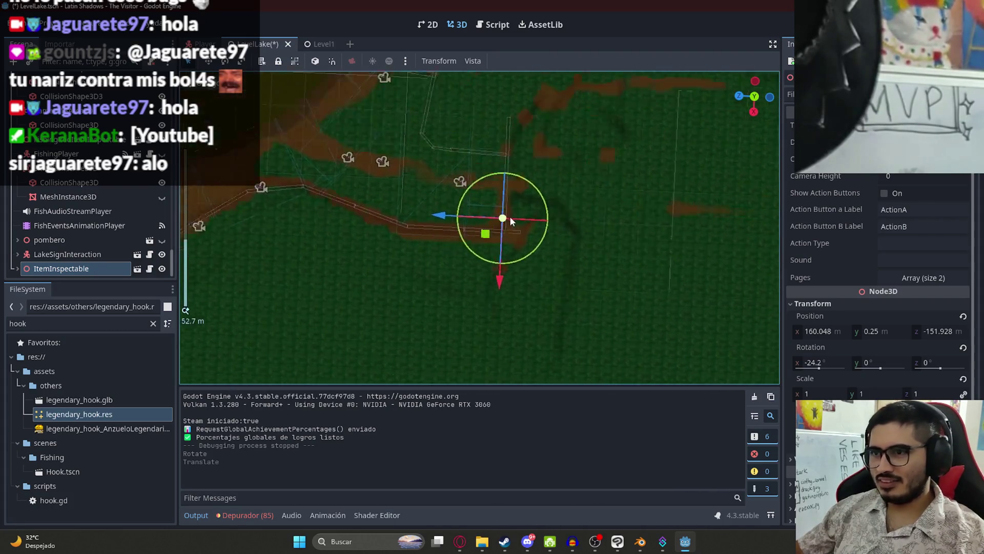
pyautogui.moveTo(511, 220); pyautogui.dragTo(528, 211)
pyautogui.scroll(9, 512, 225)
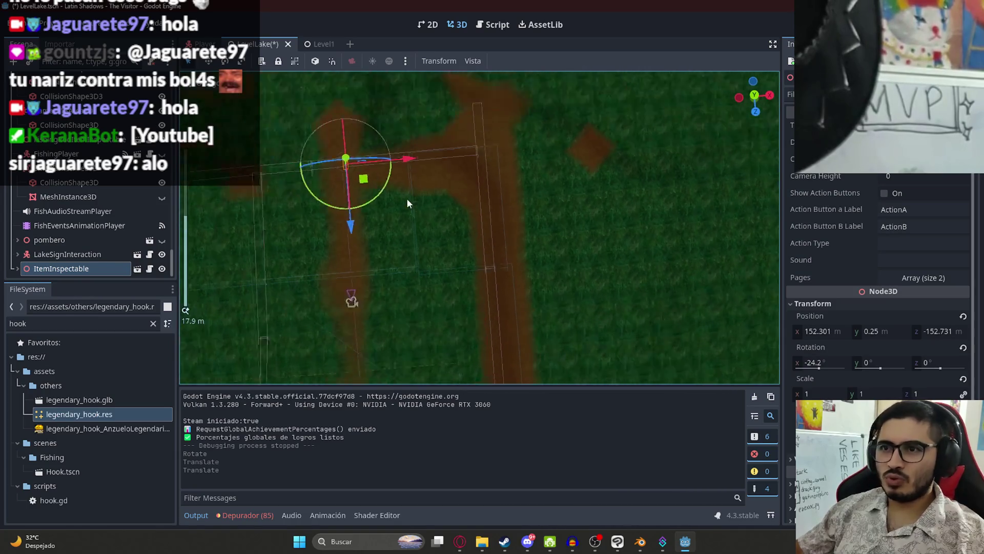
pyautogui.scroll(9, 613, 241)
pyautogui.moveTo(538, 172); pyautogui.dragTo(553, 202)
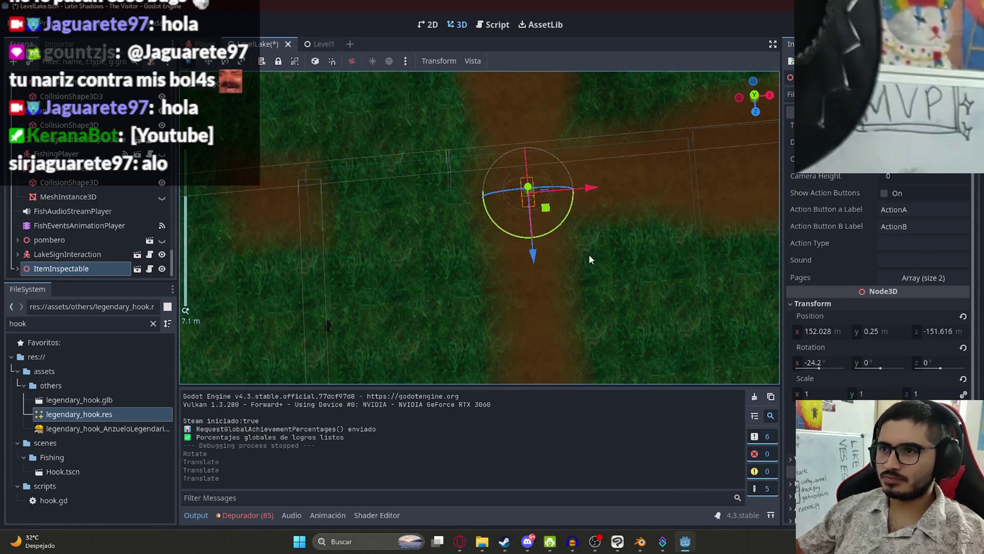
pyautogui.scroll(5, 589, 259)
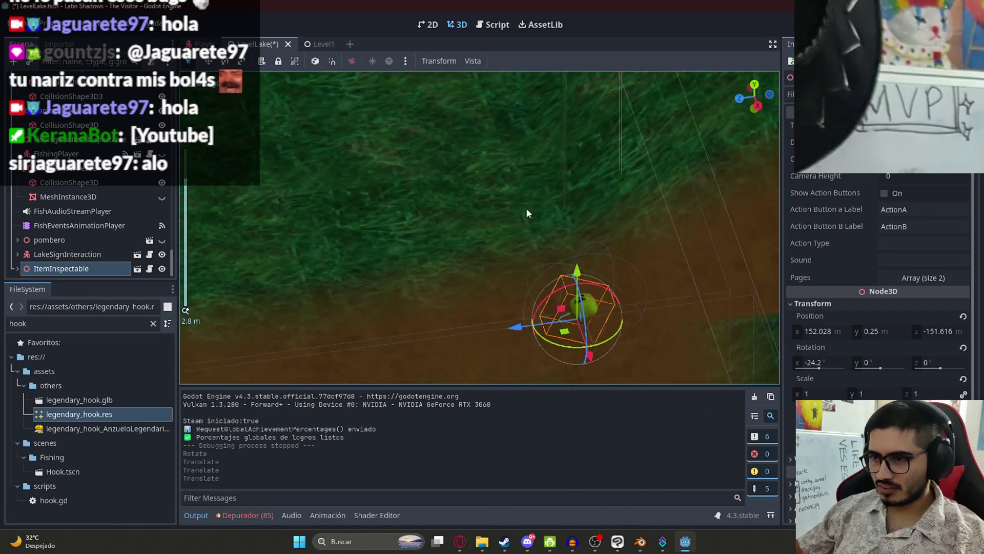
pyautogui.scroll(5, 549, 205)
pyautogui.moveTo(609, 189)
pyautogui.mouseDown()
pyautogui.moveTo(610, 225)
pyautogui.moveTo(505, 238)
pyautogui.moveTo(518, 244)
pyautogui.moveTo(518, 235)
pyautogui.mouseUp()
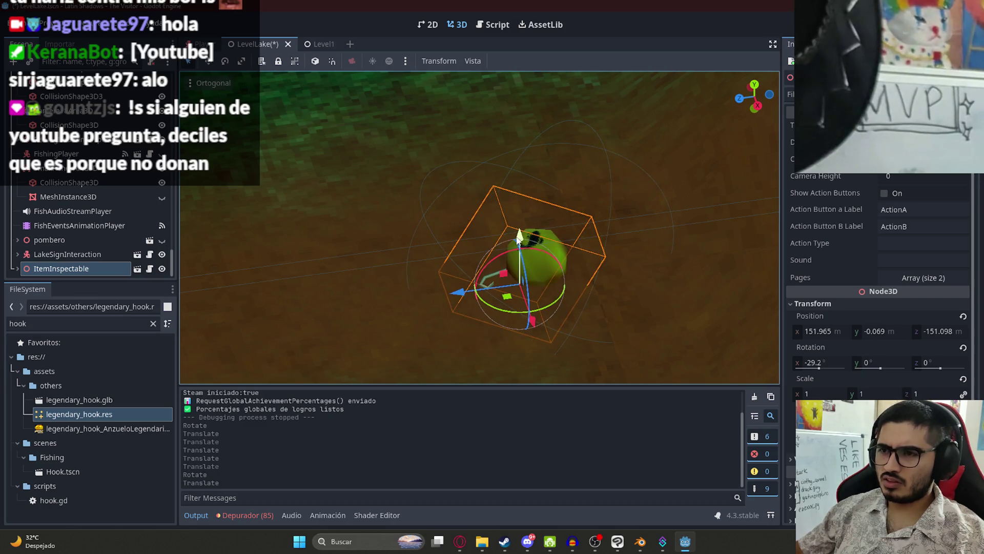
pyautogui.rightClick(250, 41)
pyautogui.click(309, 124)
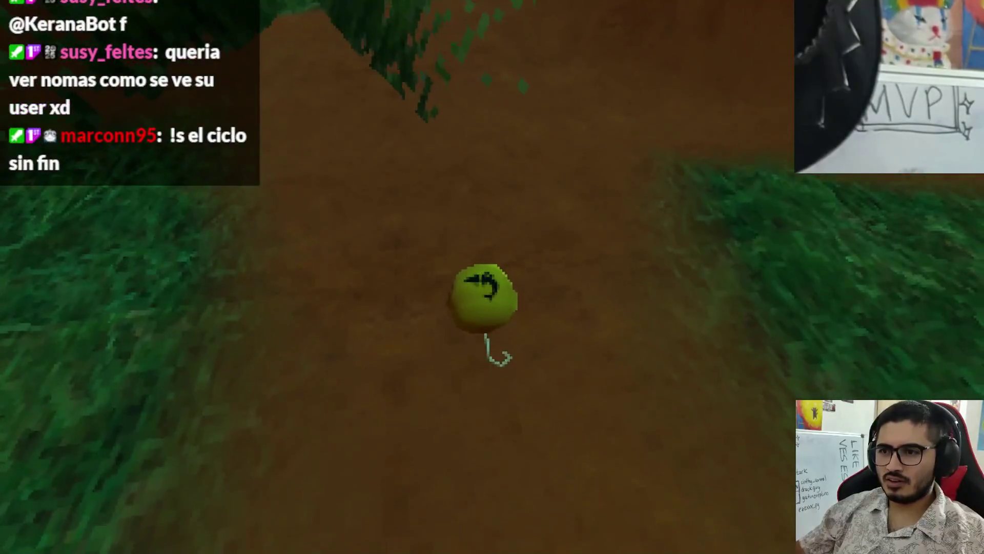
# Step: Inspect the moved hook to see the 'Anzuelo Legendario' caption, then dismiss the close-up
pyautogui.press('e')
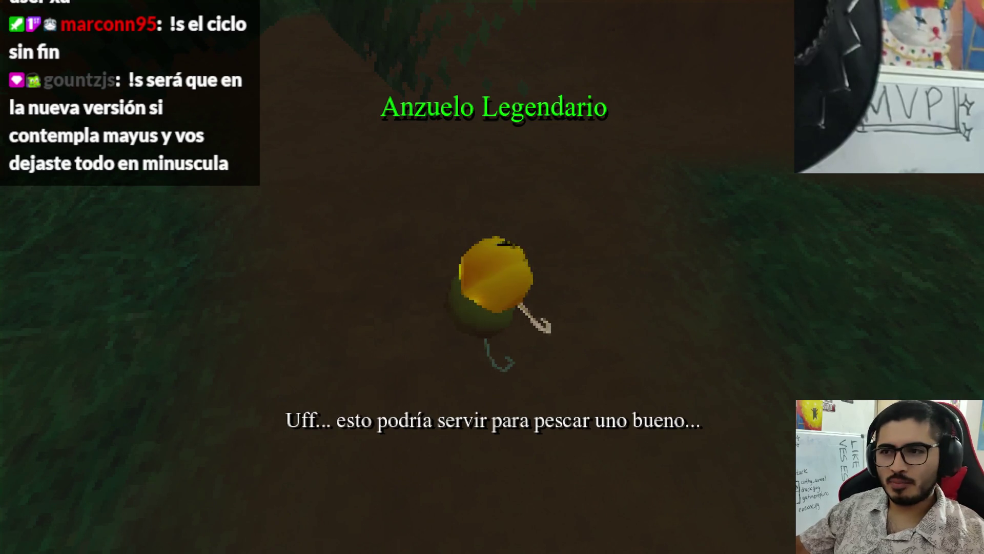
pyautogui.press('space')
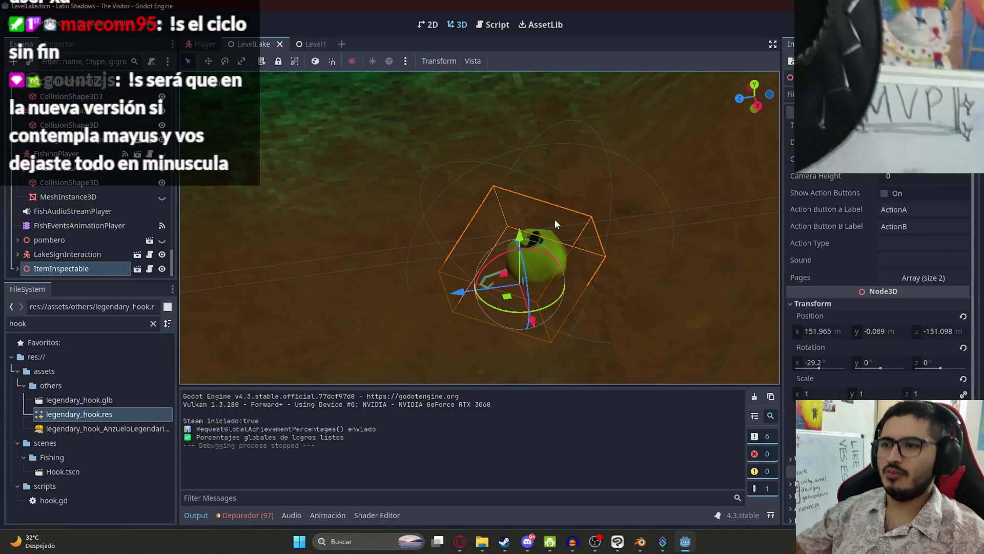
# Step: Open the If/Else bot filter of TTV>YT Message Relay Get for editing
pyautogui.click(651, 542)
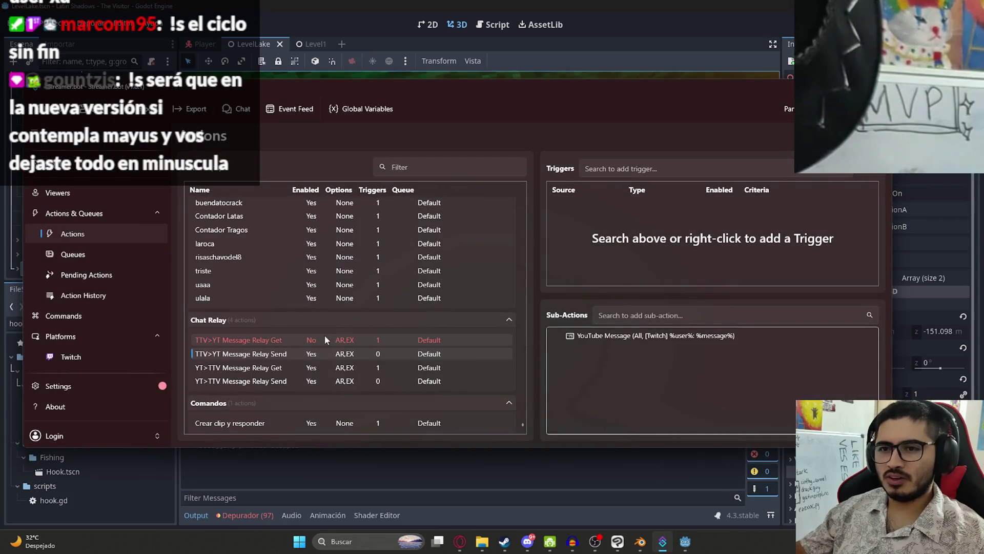
pyautogui.click(275, 368)
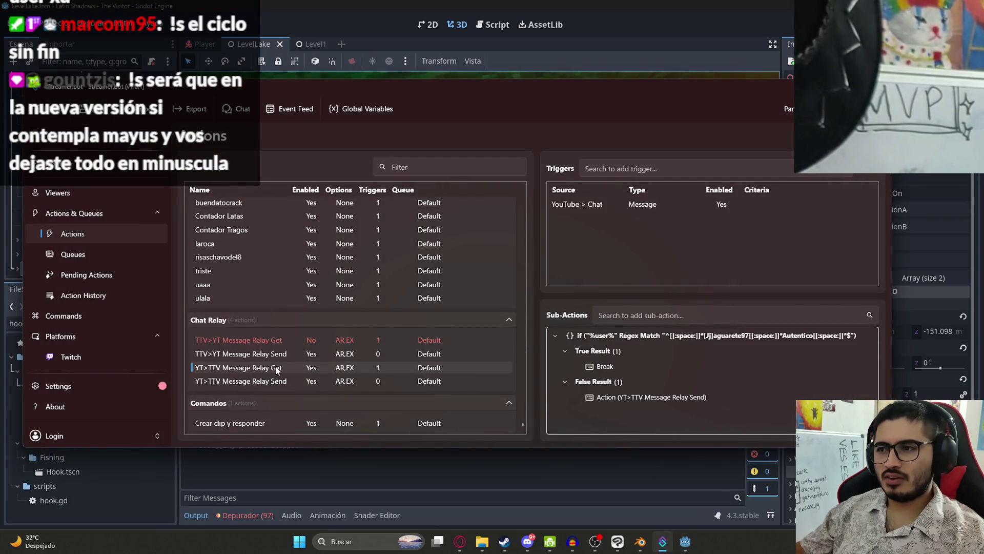
pyautogui.click(284, 340)
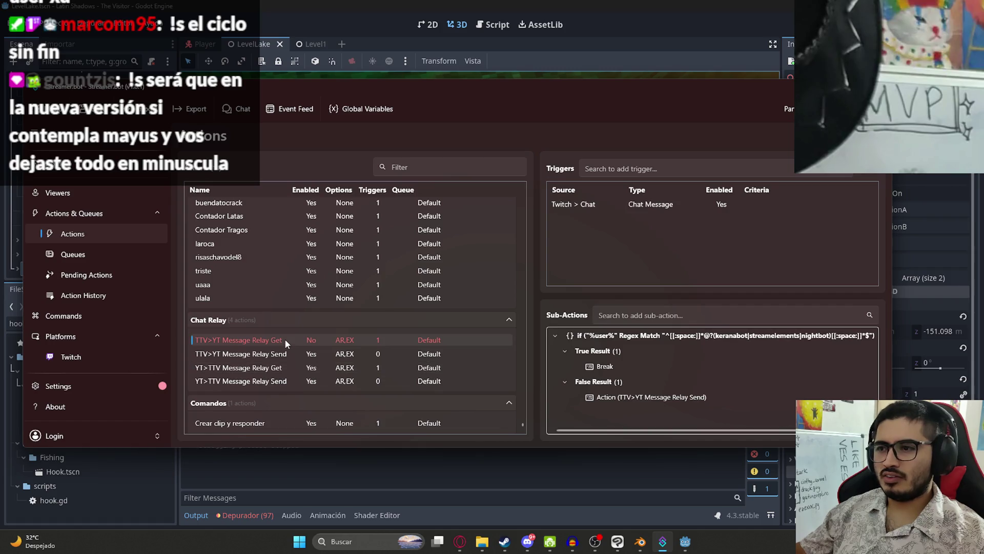
pyautogui.rightClick(628, 335)
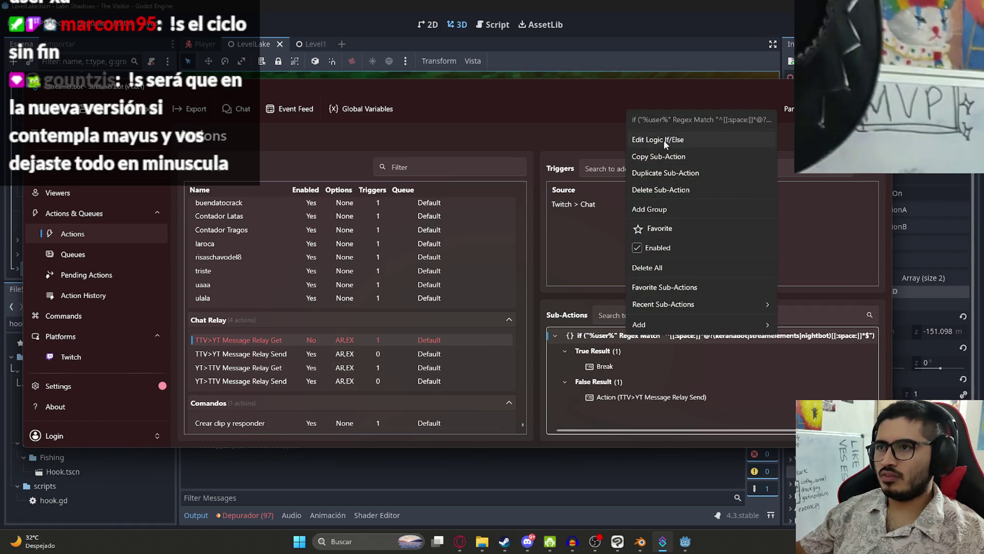
pyautogui.click(663, 137)
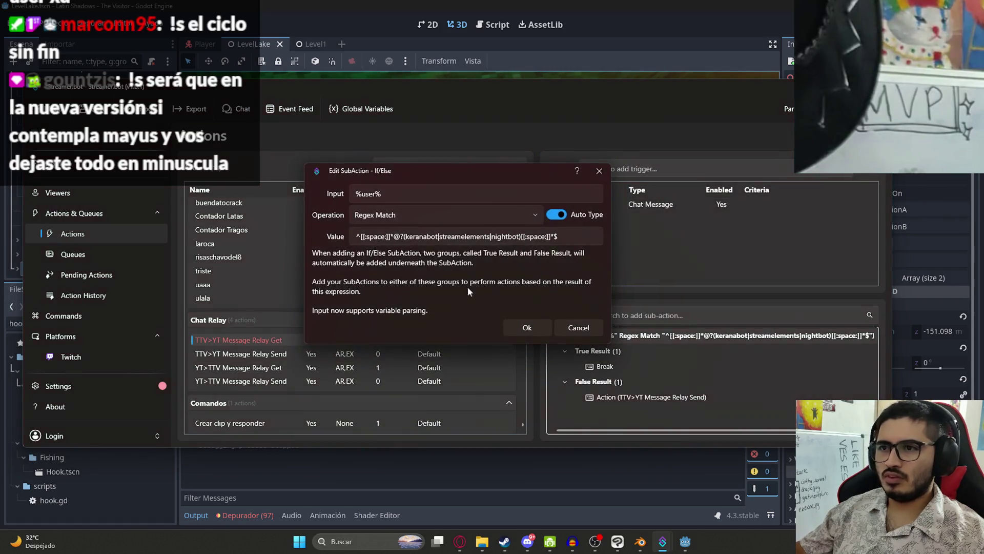
# Step: Change keranabot to KeranaBot in the regex value and save the condition
pyautogui.click(409, 236)
pyautogui.press('BackSpace')
pyautogui.write('K')
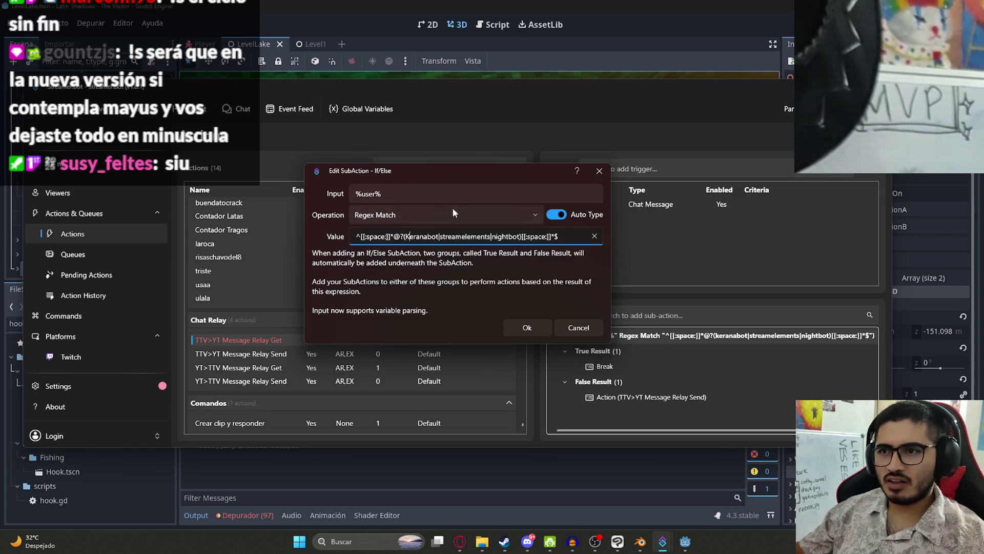
pyautogui.click(429, 236)
pyautogui.press('BackSpace')
pyautogui.write('B')
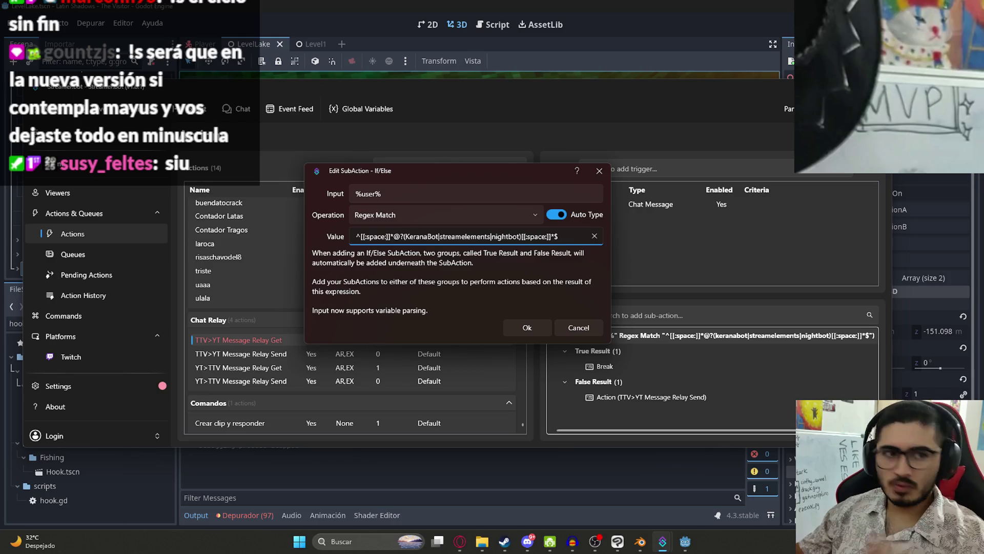
pyautogui.click(527, 327)
pyautogui.rightClick(343, 338)
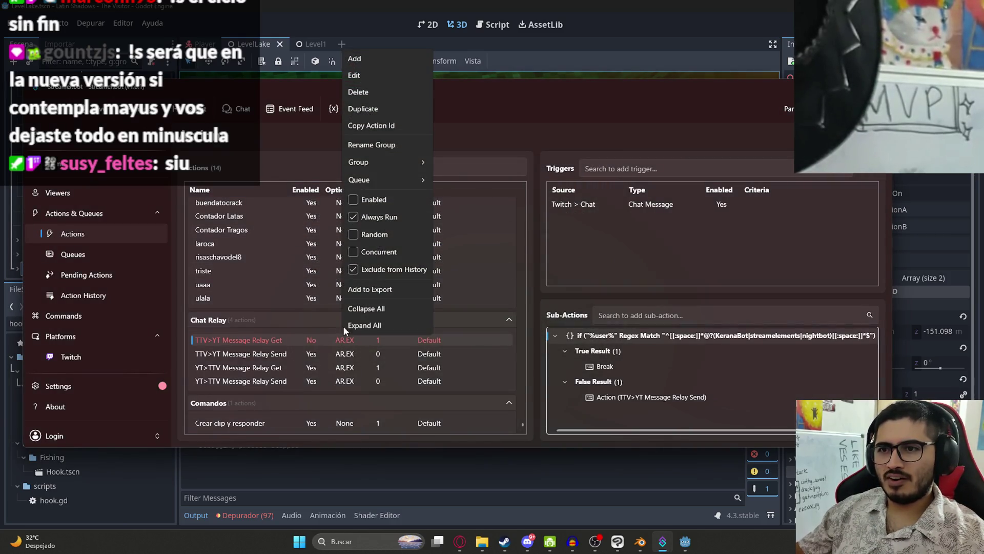
pyautogui.click(356, 204)
pyautogui.rightClick(318, 343)
pyautogui.rightClick(319, 343)
pyautogui.rightClick(304, 340)
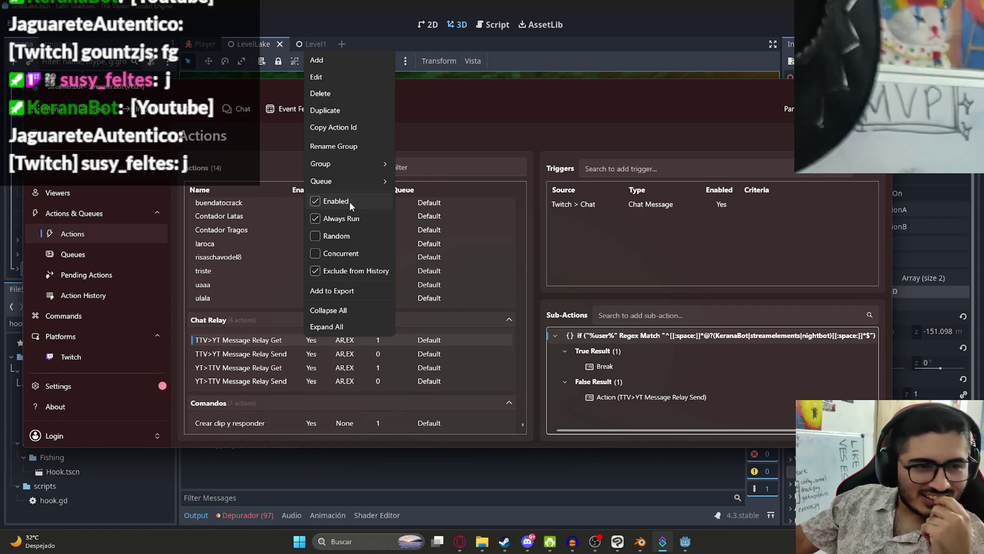
pyautogui.click(350, 201)
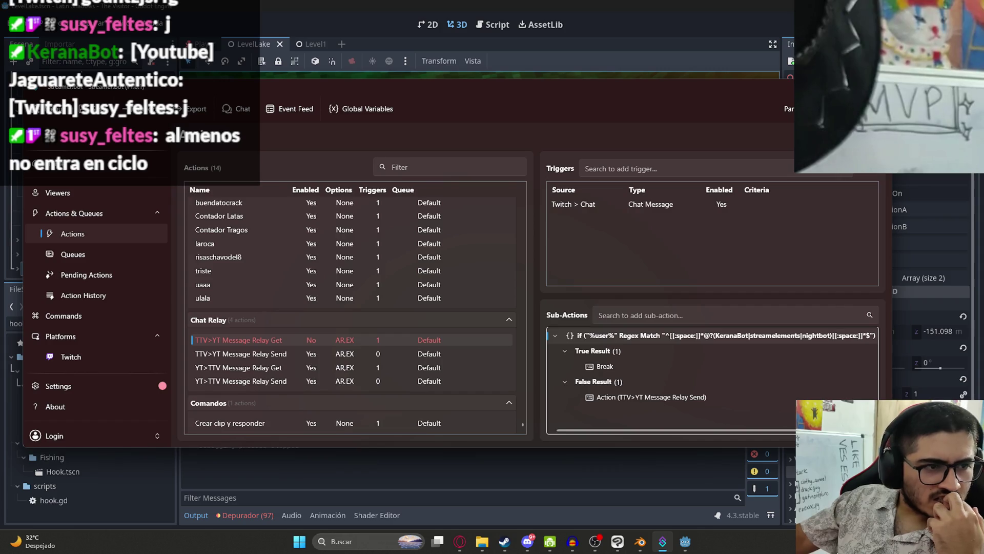
pyautogui.click(325, 368)
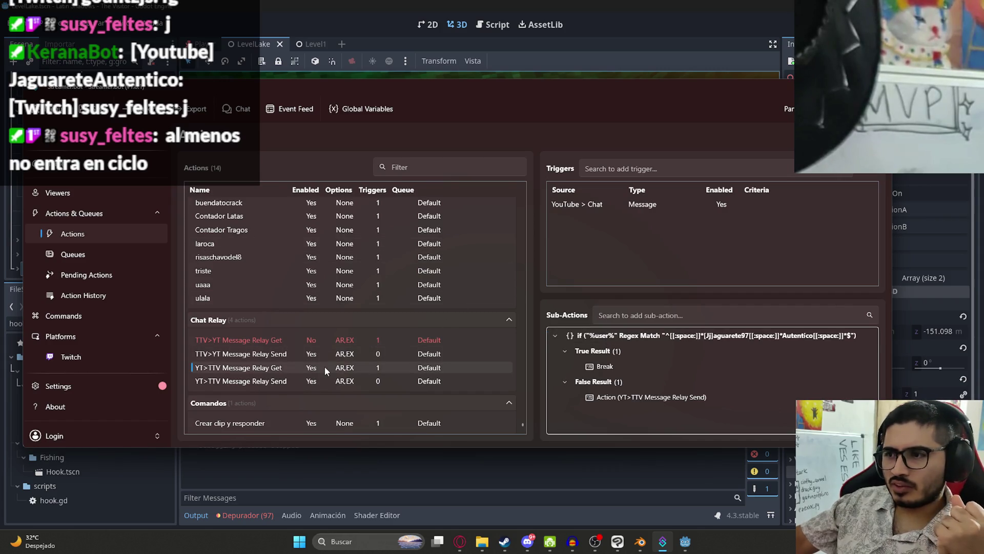
# Step: Open the If/Else condition of YT>TTV Message Relay Get for editing
pyautogui.rightClick(325, 368)
pyautogui.click(349, 106)
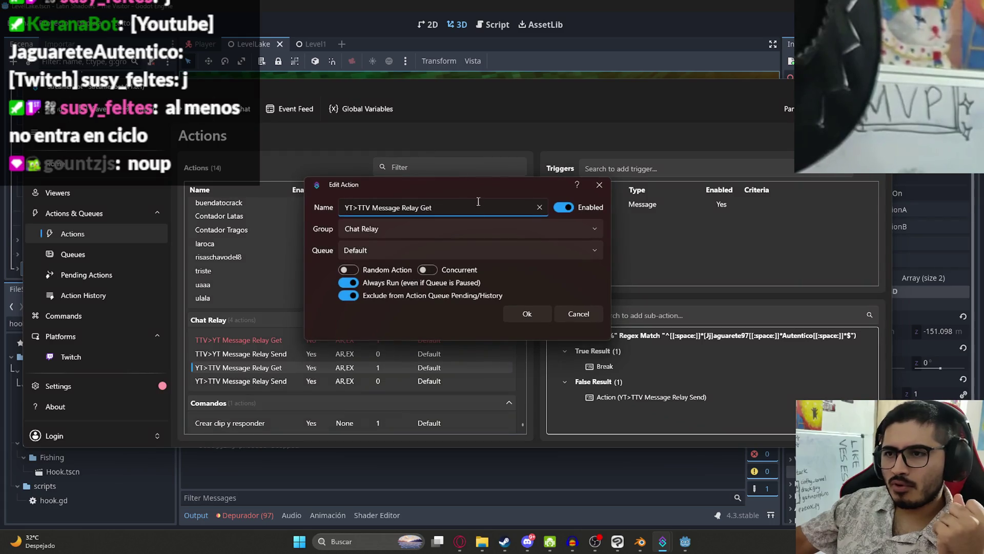
pyautogui.click(575, 315)
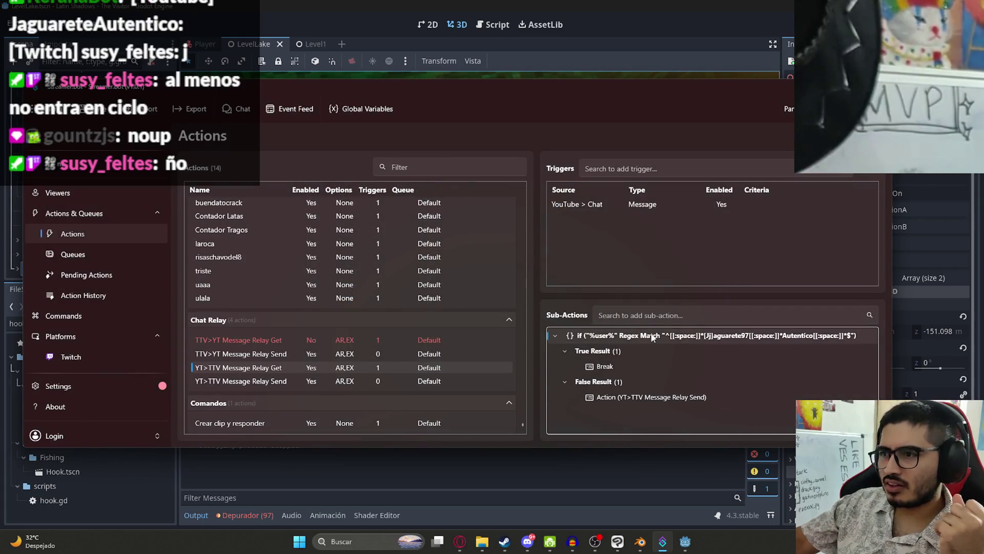
pyautogui.rightClick(654, 337)
pyautogui.click(692, 138)
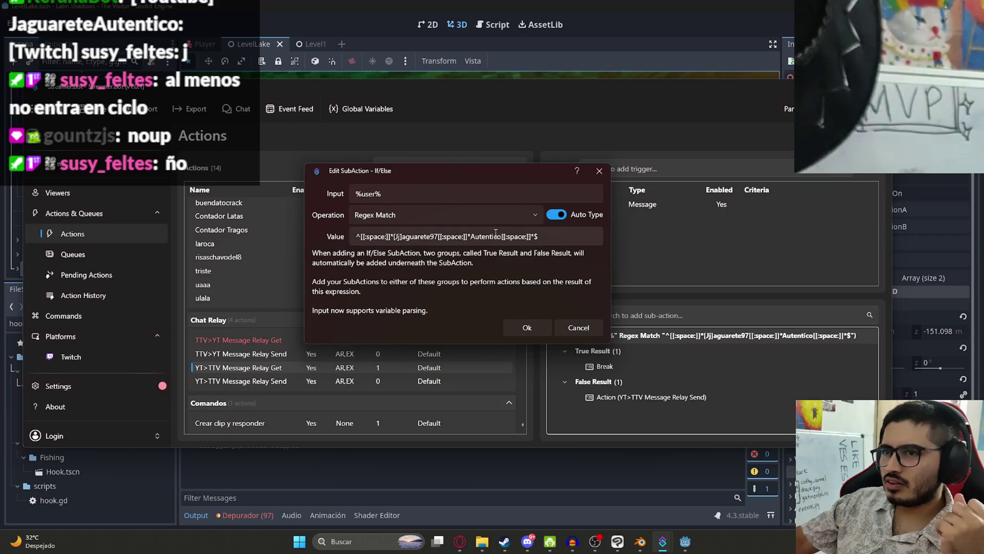
# Step: Replace the regex's username pattern with the relay account's plain username and confirm
pyautogui.click(427, 236)
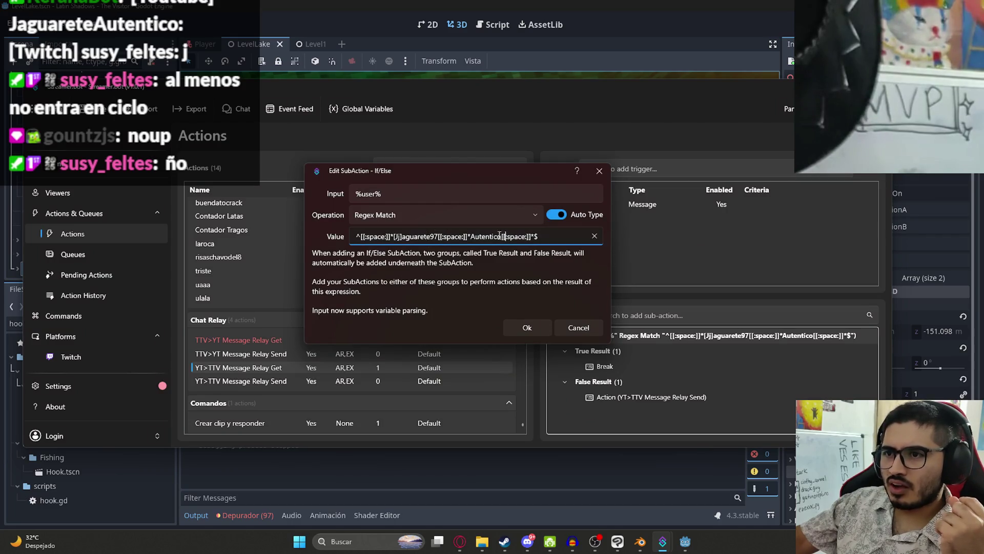
pyautogui.doubleClick(478, 237)
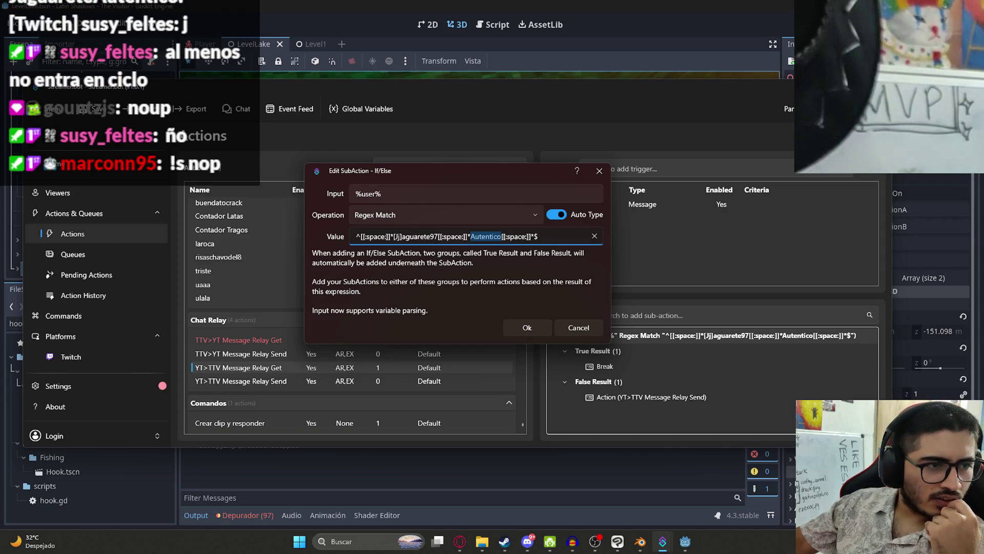
pyautogui.hotkey('alt', 'Tab')
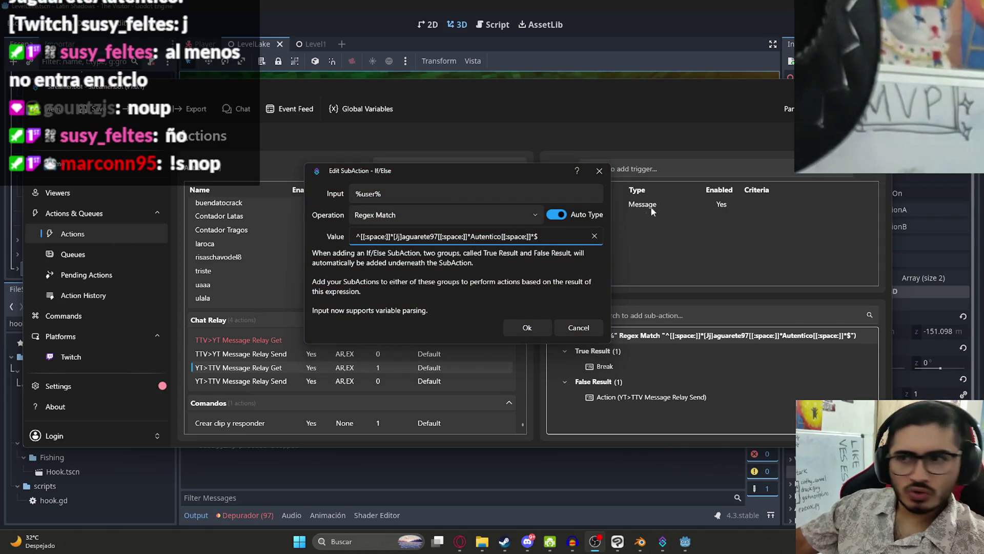
pyautogui.doubleClick(474, 229)
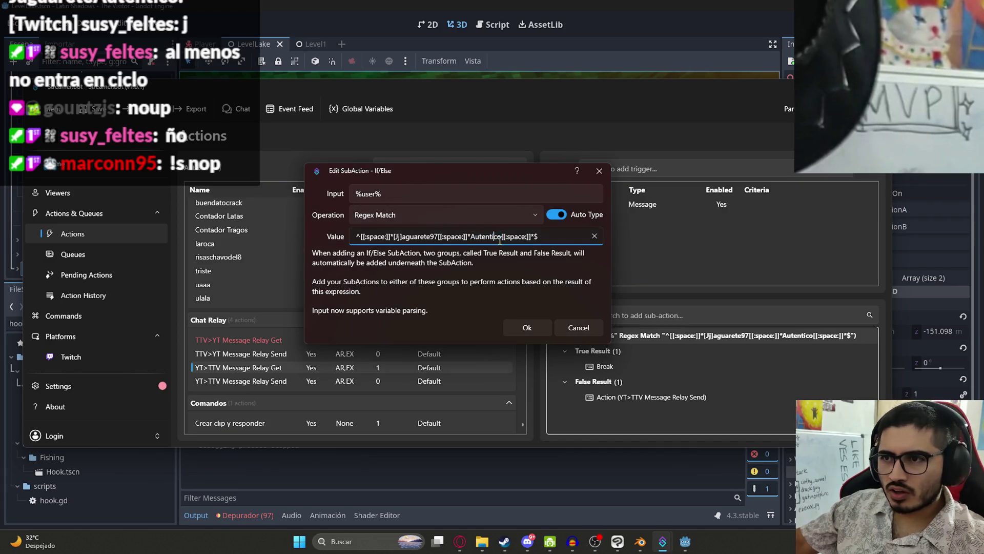
pyautogui.moveTo(502, 236); pyautogui.dragTo(396, 236)
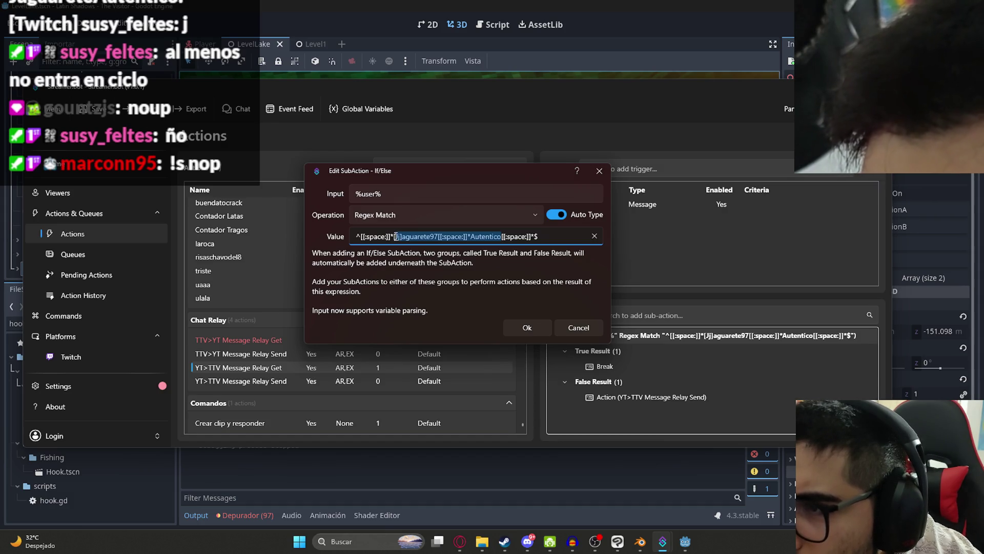
pyautogui.write('JaguareteAutentico')
pyautogui.hotkey('ctrl', 'z')
pyautogui.moveTo(394, 236); pyautogui.dragTo(500, 238)
pyautogui.write('JaguareteAutentico')
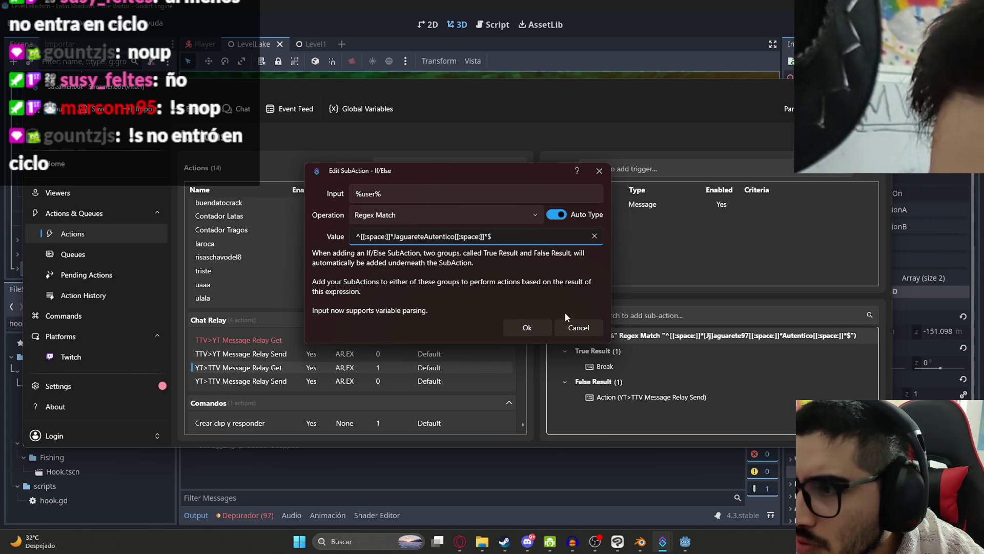
pyautogui.press('Return')
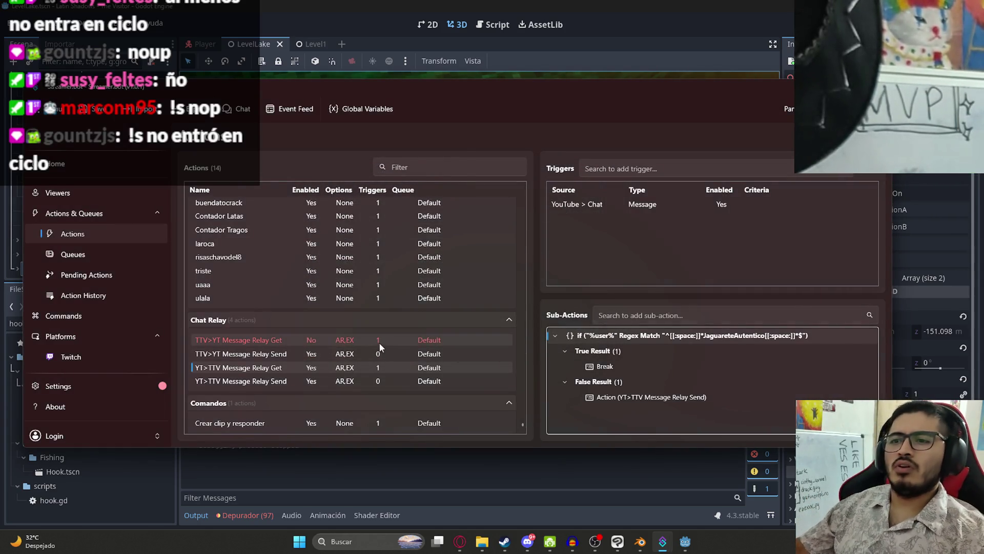
# Step: Re-enable the TTV>YT Message Relay Get action in the Chat Relay group
pyautogui.rightClick(377, 340)
pyautogui.click(405, 203)
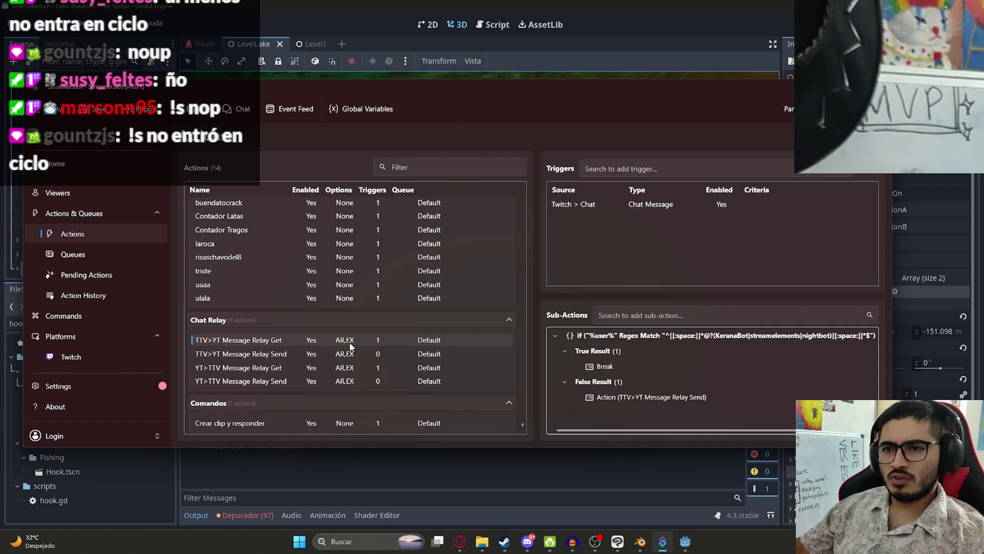
pyautogui.hotkey('alt', 'Tab')
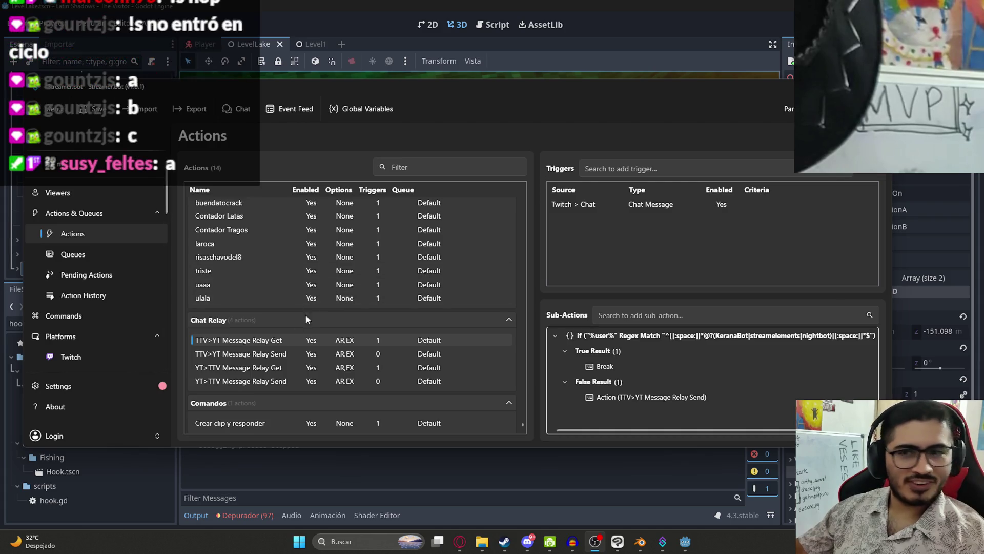
pyautogui.rightClick(367, 328)
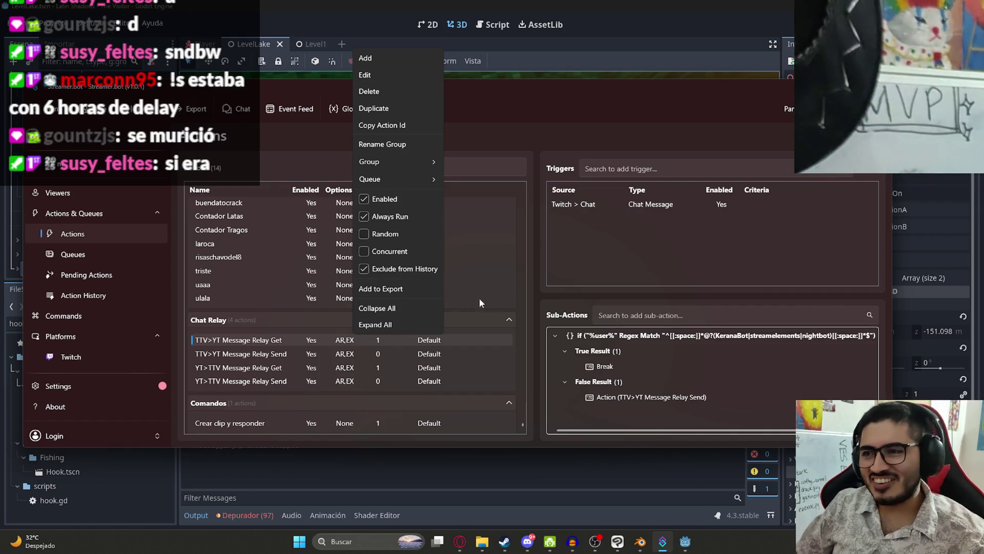
pyautogui.click(531, 294)
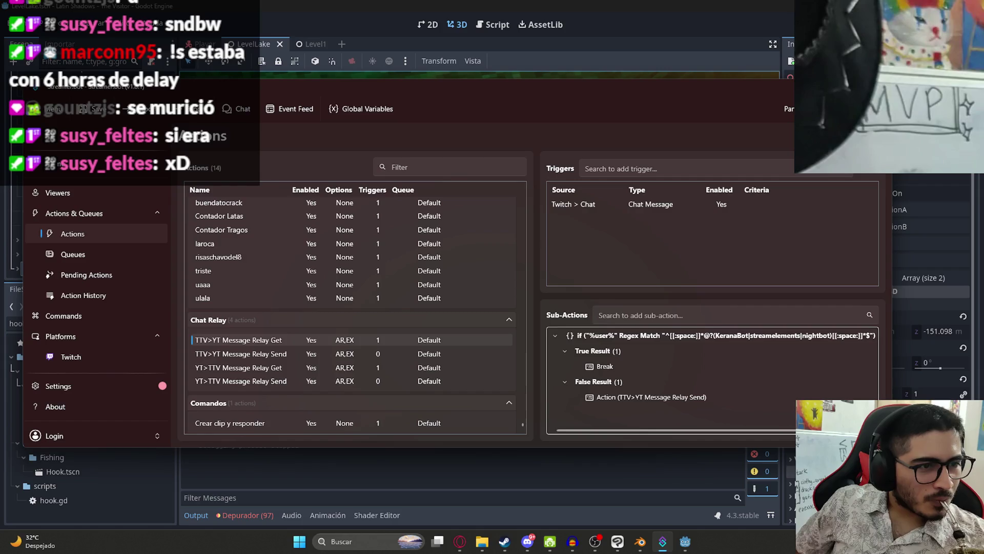
pyautogui.hotkey('alt', 'Tab')
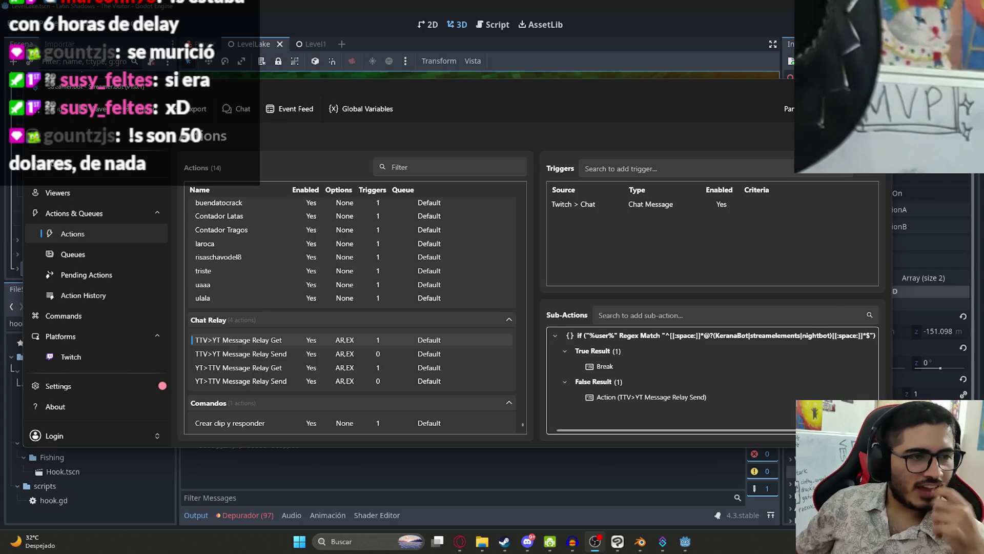
pyautogui.click(219, 369)
pyautogui.rightClick(219, 370)
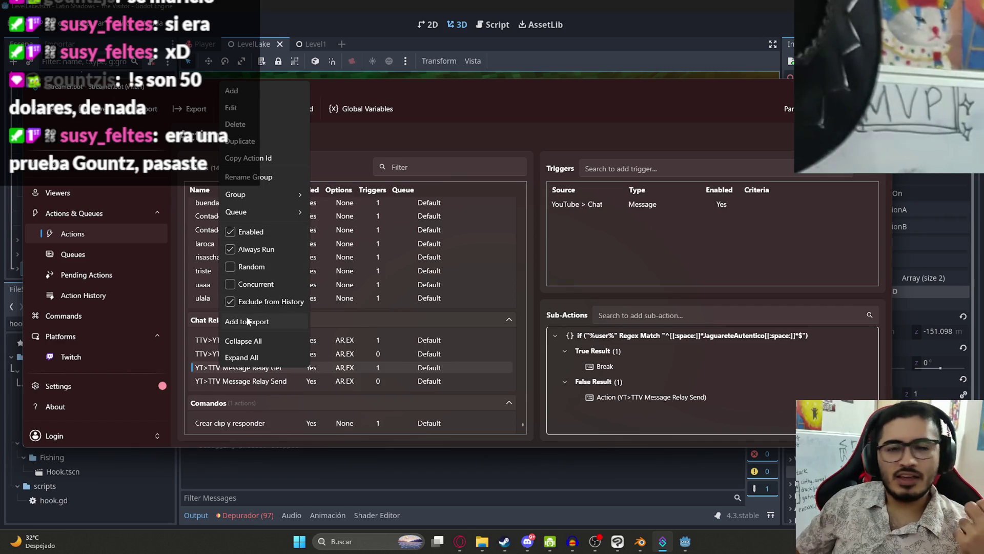
pyautogui.click(359, 361)
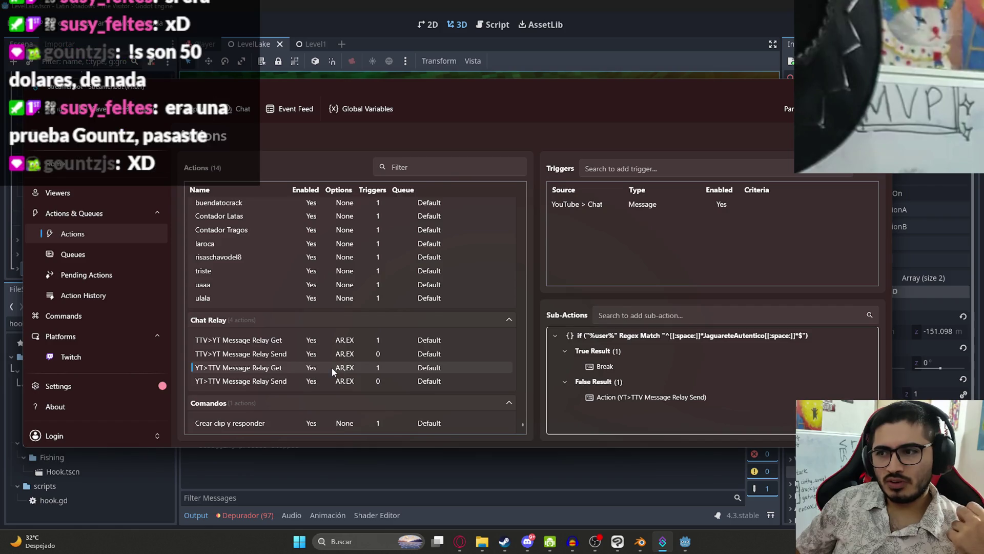
pyautogui.rightClick(290, 368)
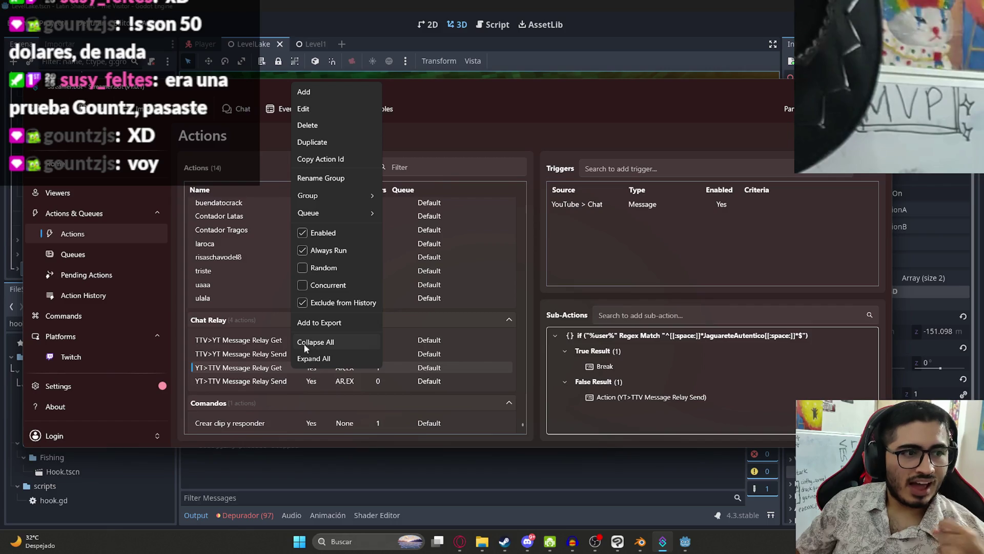
pyautogui.press('Escape')
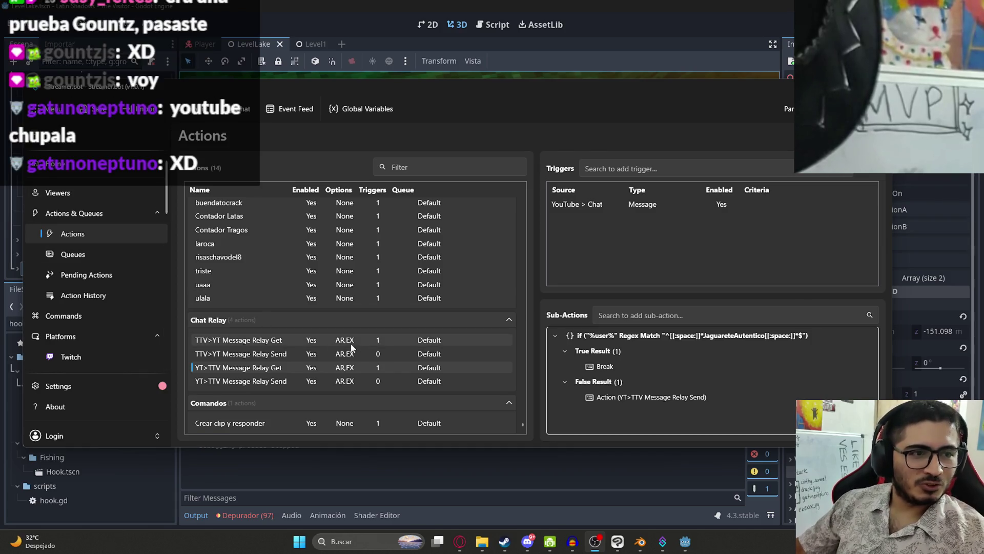
pyautogui.rightClick(336, 369)
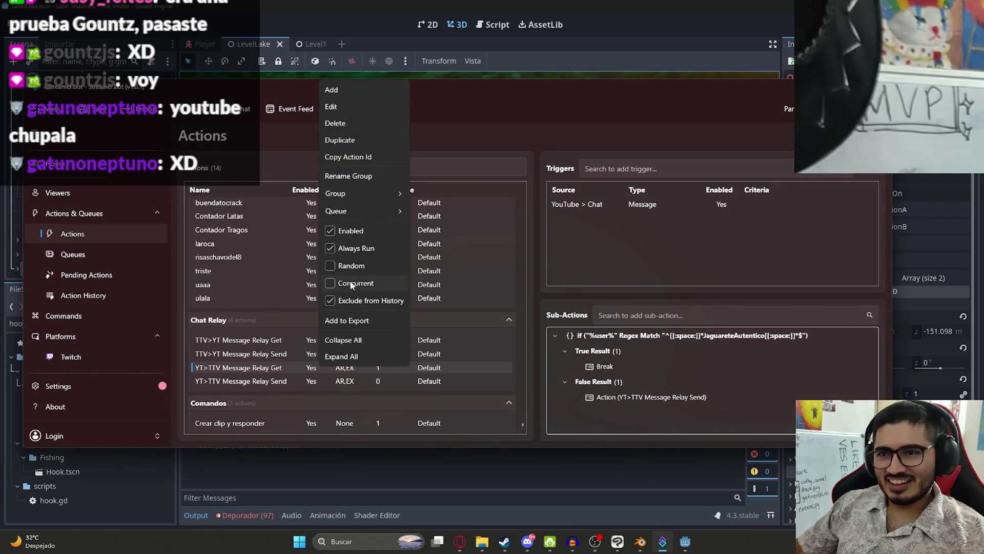
pyautogui.rightClick(630, 332)
pyautogui.click(623, 334)
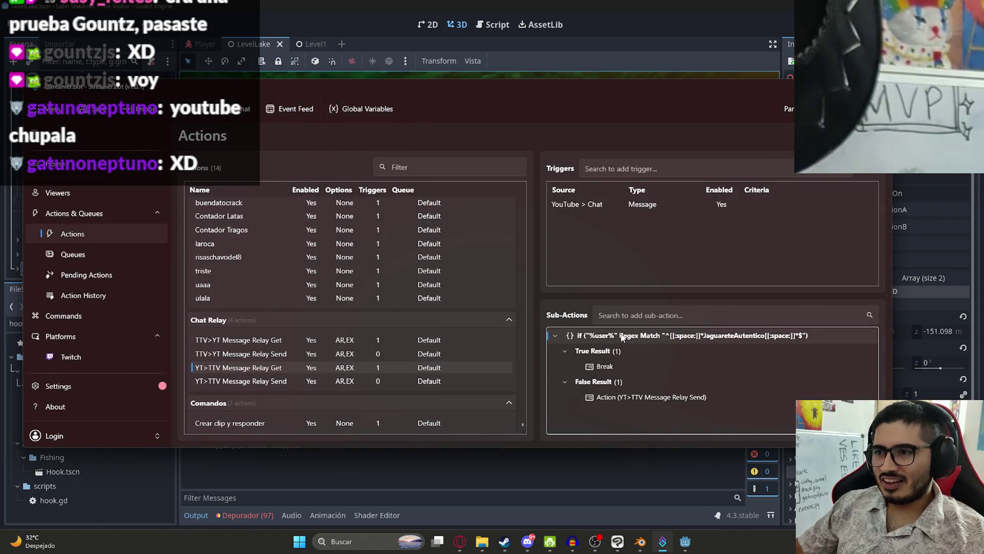
pyautogui.rightClick(622, 333)
pyautogui.click(652, 138)
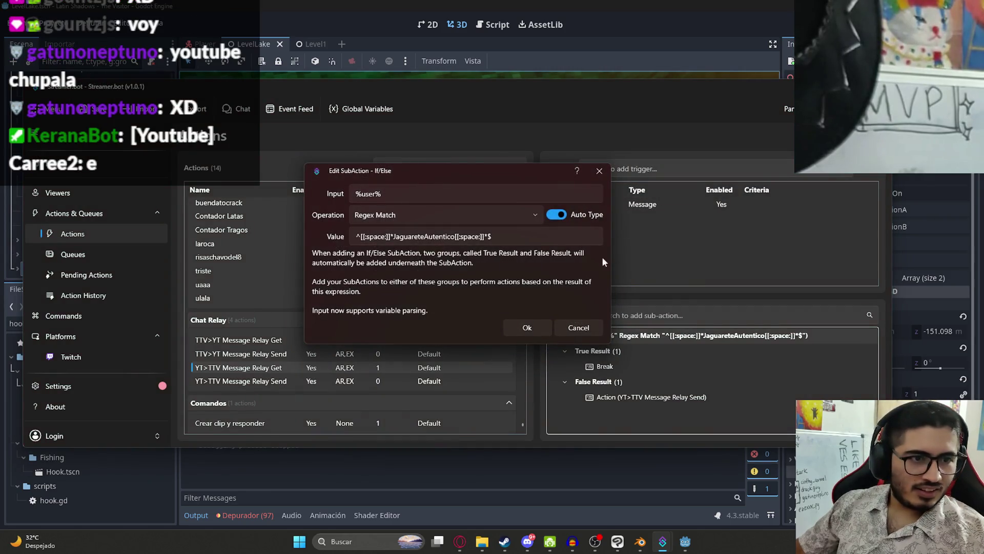
pyautogui.click(579, 328)
pyautogui.click(282, 340)
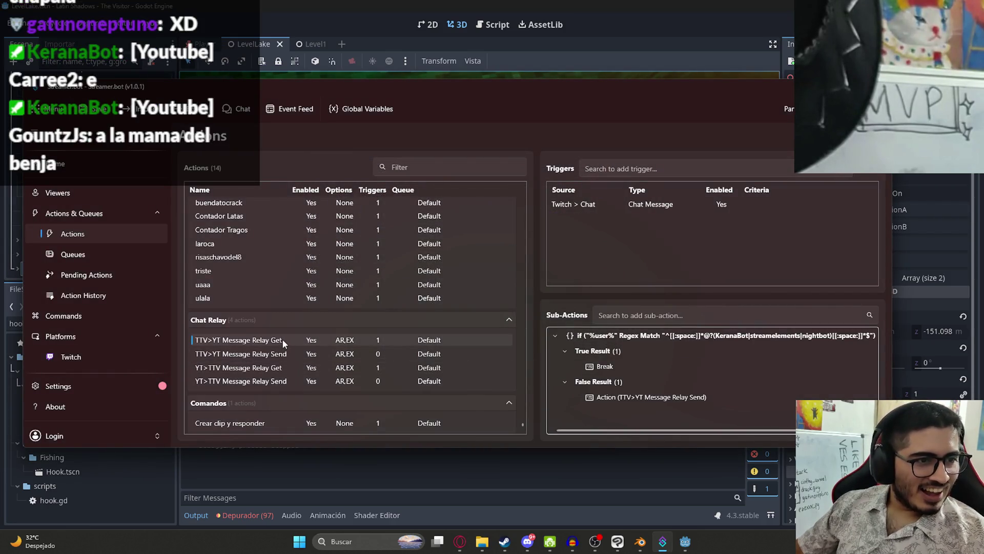
# Step: Open the If/Else bot filter of TTV>YT Message Relay Get for editing
pyautogui.rightClick(282, 340)
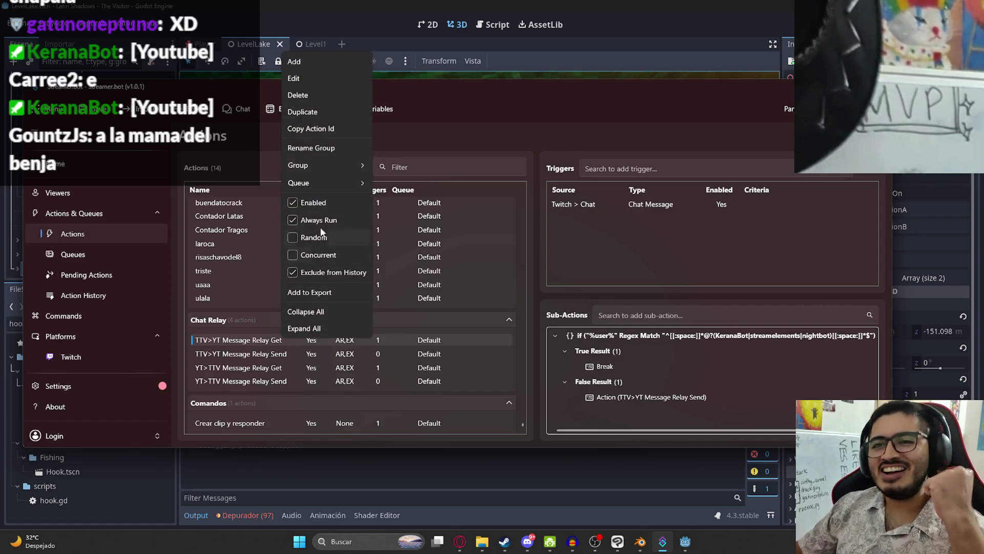
pyautogui.click(312, 76)
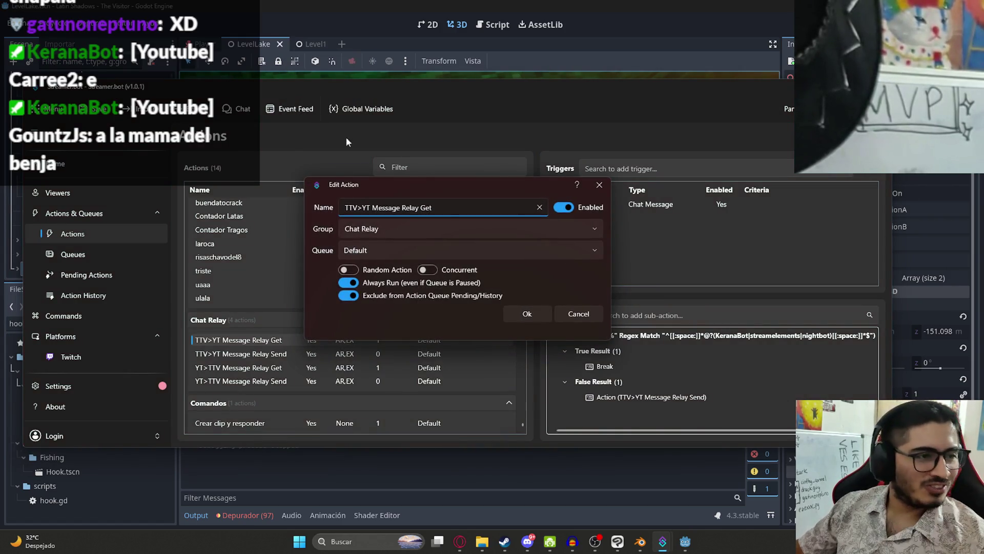
pyautogui.click(579, 313)
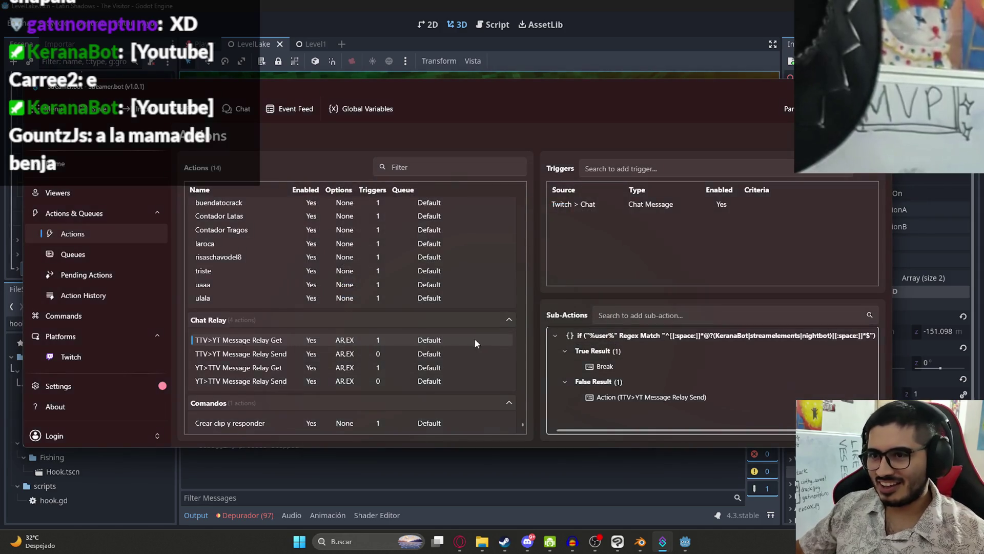
pyautogui.rightClick(699, 336)
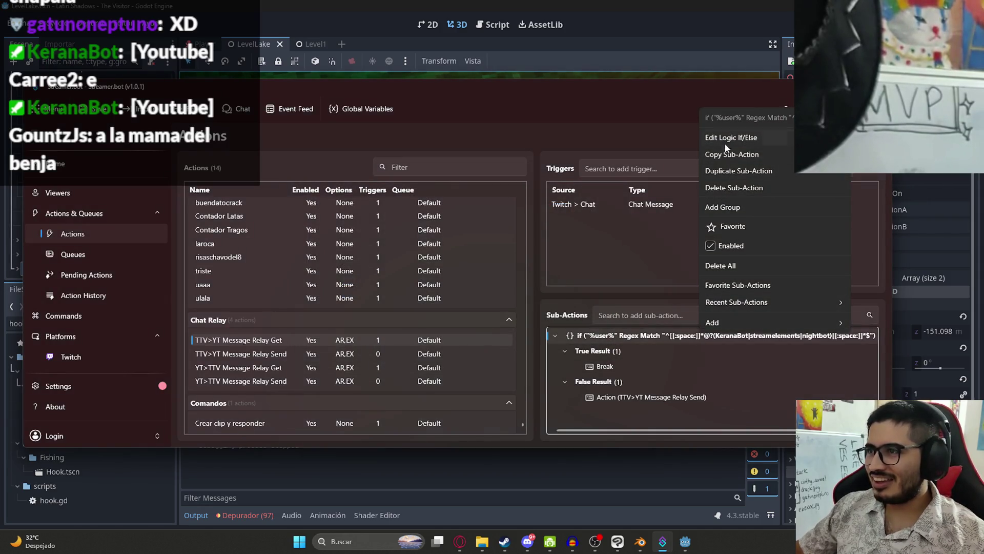
pyautogui.click(723, 135)
# Step: Capitalize StreamElements and Nightbot in the regex, confirm, and return to Godot
pyautogui.doubleClick(472, 236)
pyautogui.write('StreamElements')
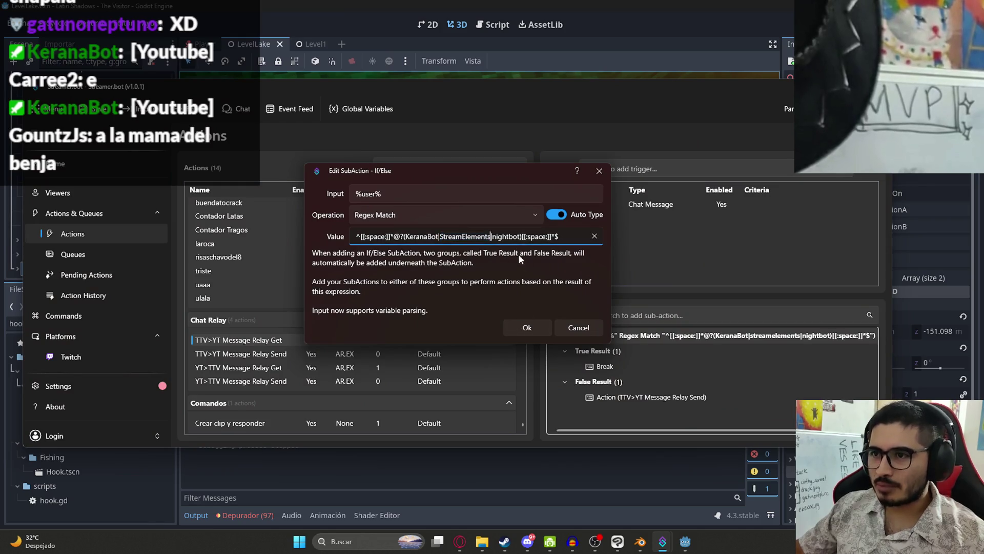
pyautogui.doubleClick(506, 237)
pyautogui.write('Night')
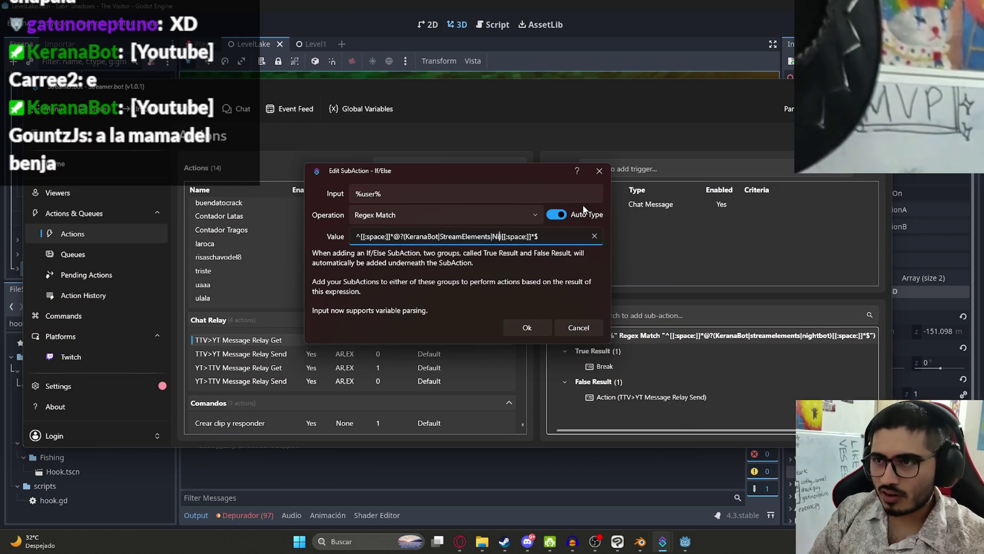
pyautogui.write('bot')
pyautogui.press('Return')
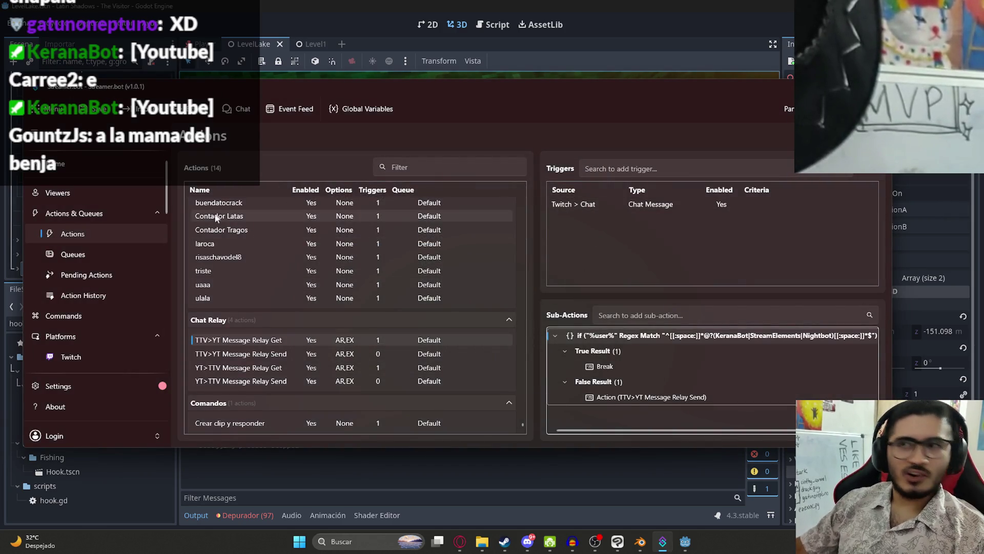
pyautogui.click(488, 60)
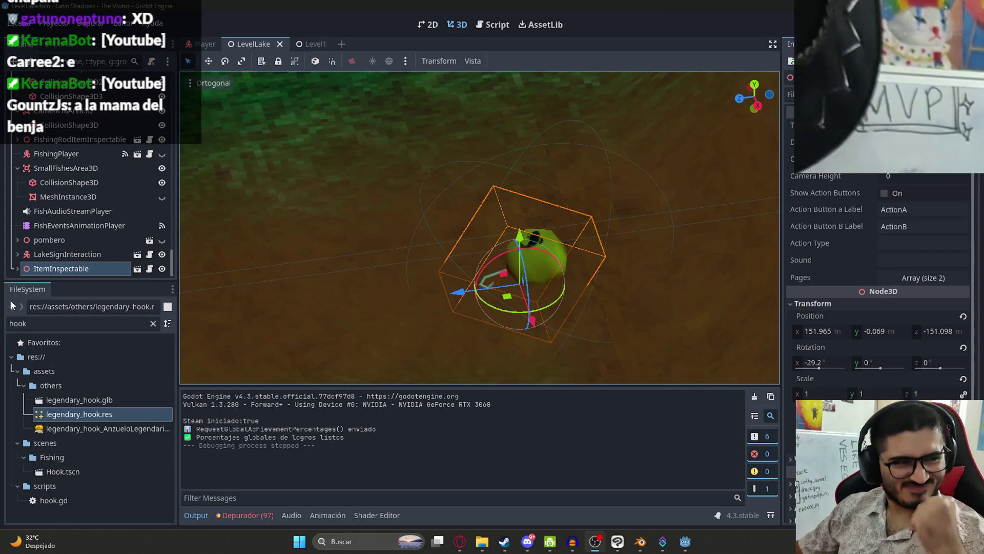
# Step: Open the latin_shadows_translations spreadsheet in a new browser tab via the address-bar suggestion
pyautogui.moveTo(294, 267); pyautogui.dragTo(401, 232)
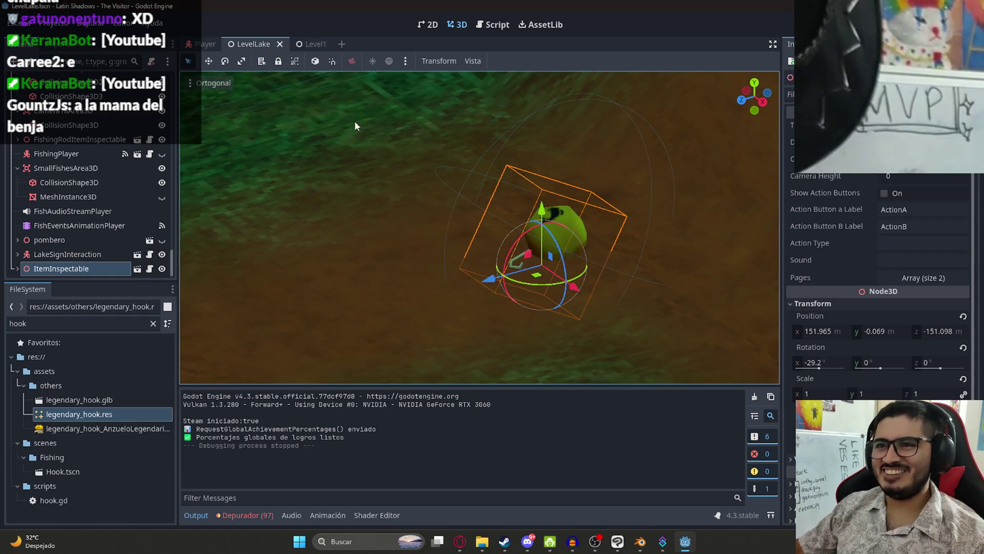
pyautogui.scroll(-5, 358, 124)
pyautogui.click(461, 540)
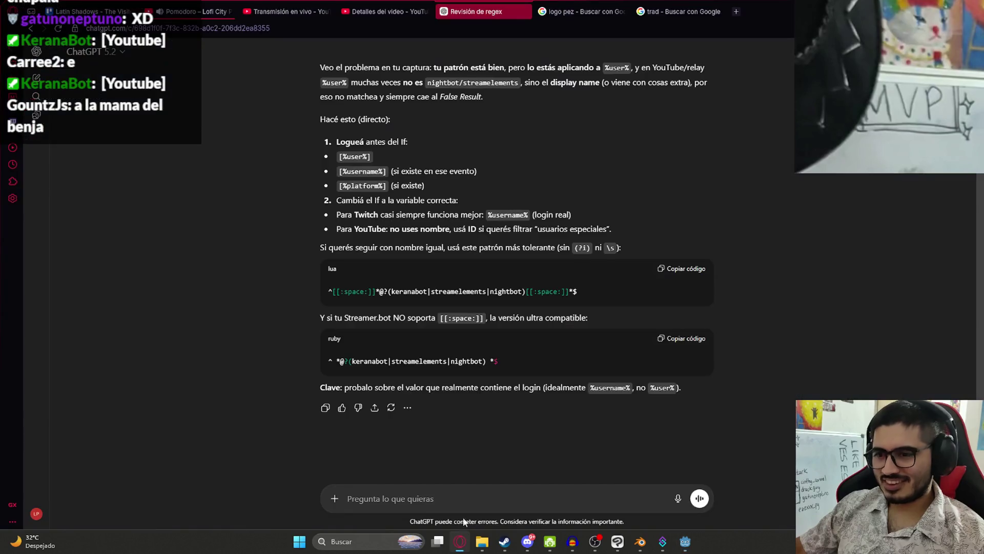
pyautogui.click(736, 16)
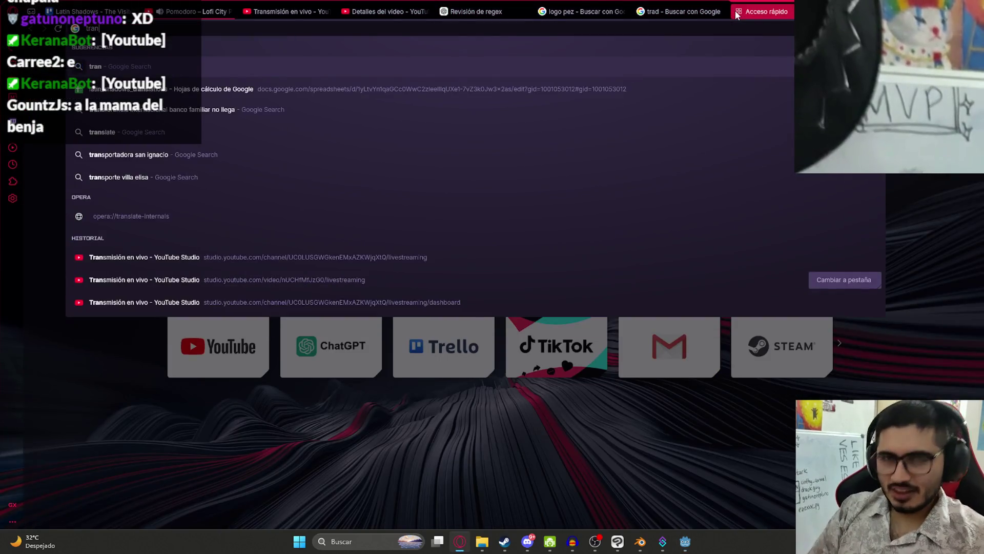
pyautogui.press('Down')
pyautogui.press('Return')
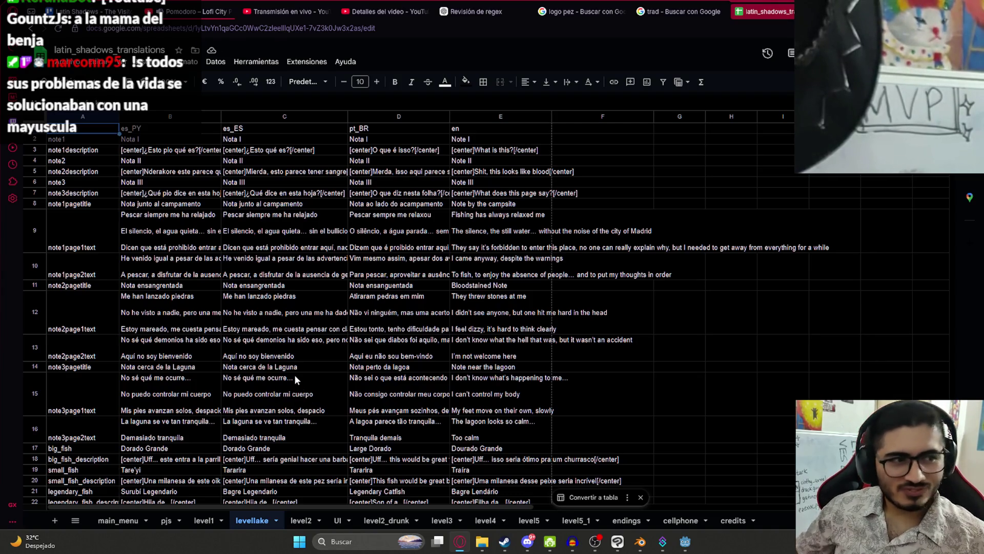
# Step: Review the es_PY and es_ES used_cigar_description translations on the level1 sheet
pyautogui.scroll(-2, 256, 462)
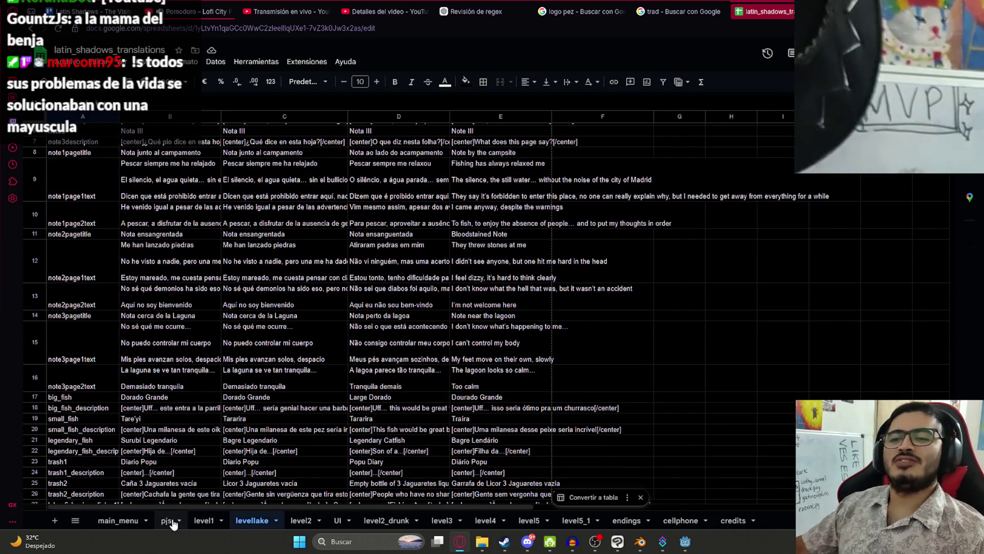
pyautogui.click(167, 521)
pyautogui.click(198, 522)
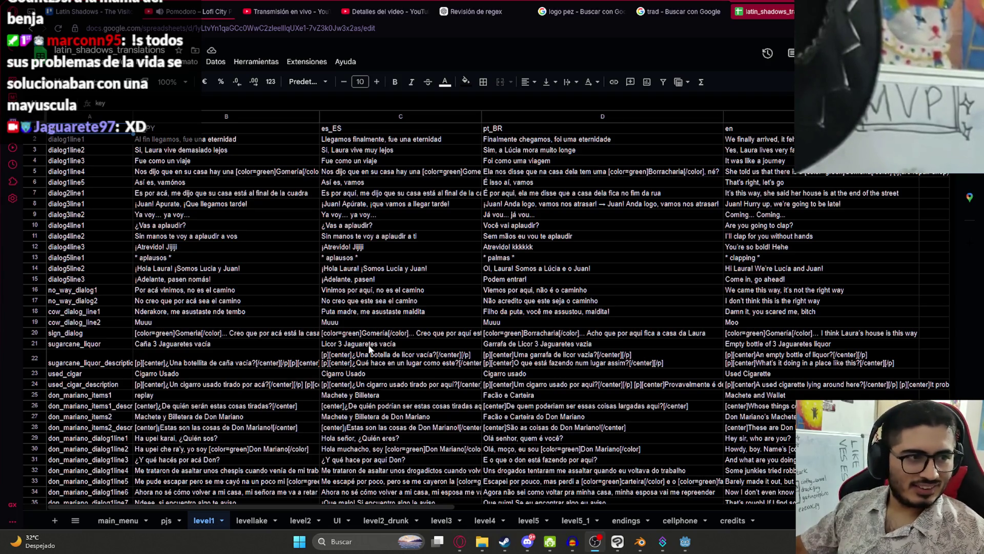
pyautogui.click(309, 386)
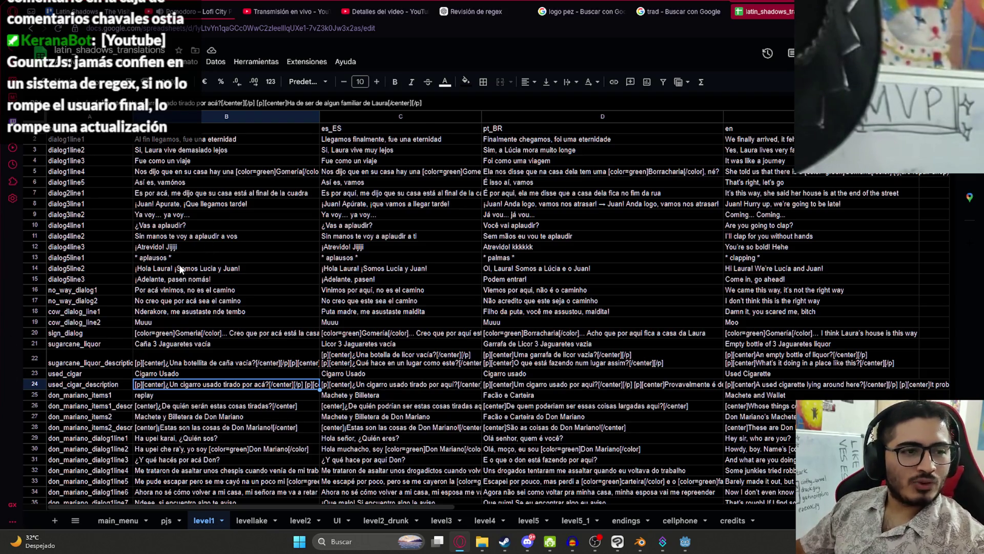
pyautogui.click(387, 267)
pyautogui.click(366, 386)
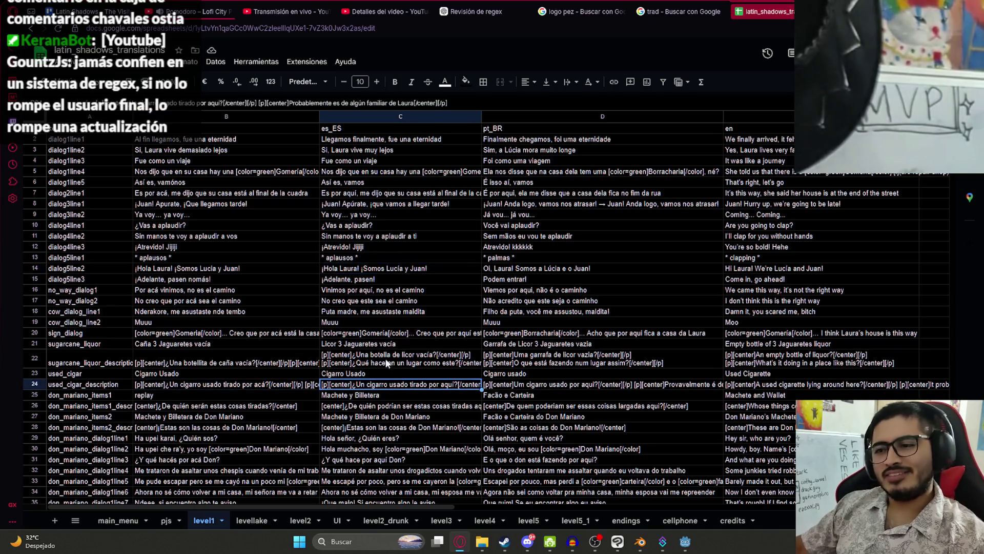
pyautogui.click(657, 551)
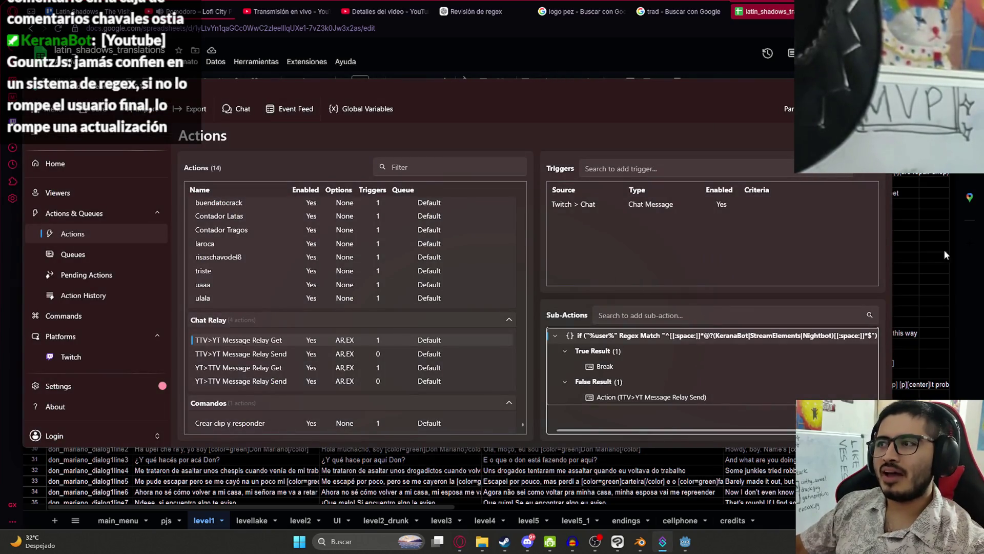
# Step: Narrow the Streamer.bot window, shift it right, and bring the level1 sheet forward
pyautogui.moveTo(889, 264); pyautogui.dragTo(748, 264)
pyautogui.moveTo(457, 80); pyautogui.dragTo(626, 82)
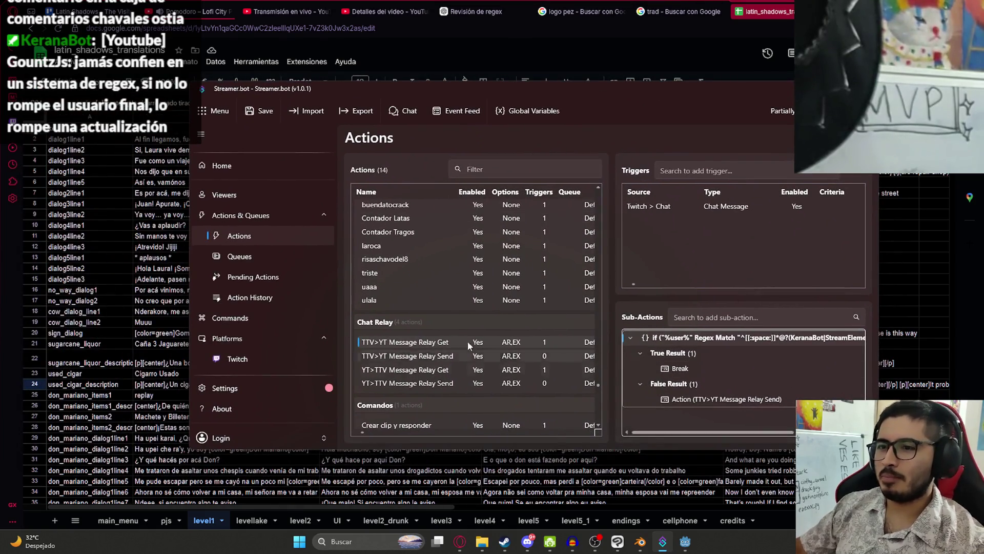
pyautogui.click(447, 480)
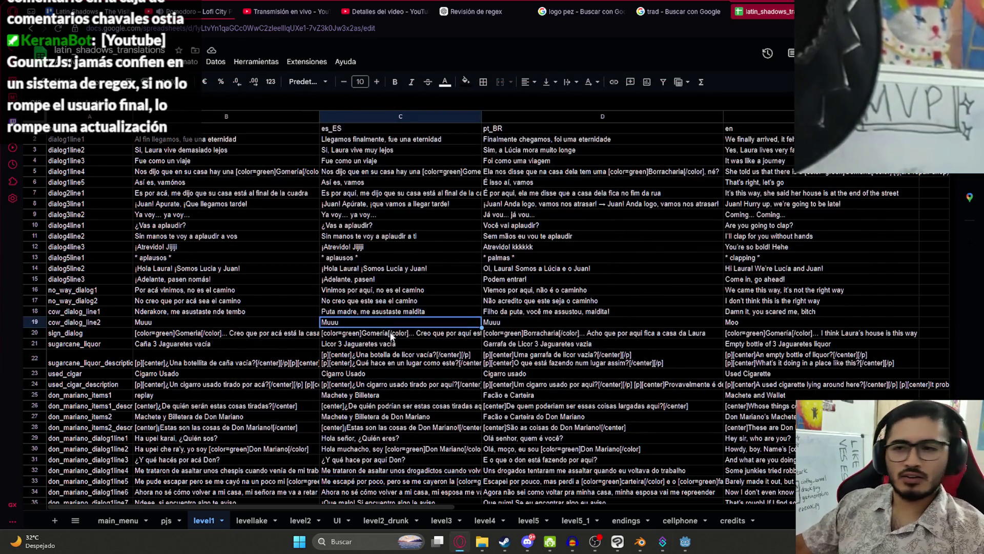
pyautogui.click(148, 312)
pyautogui.scroll(-10, 102, 324)
pyautogui.scroll(10, 130, 330)
pyautogui.click(88, 249)
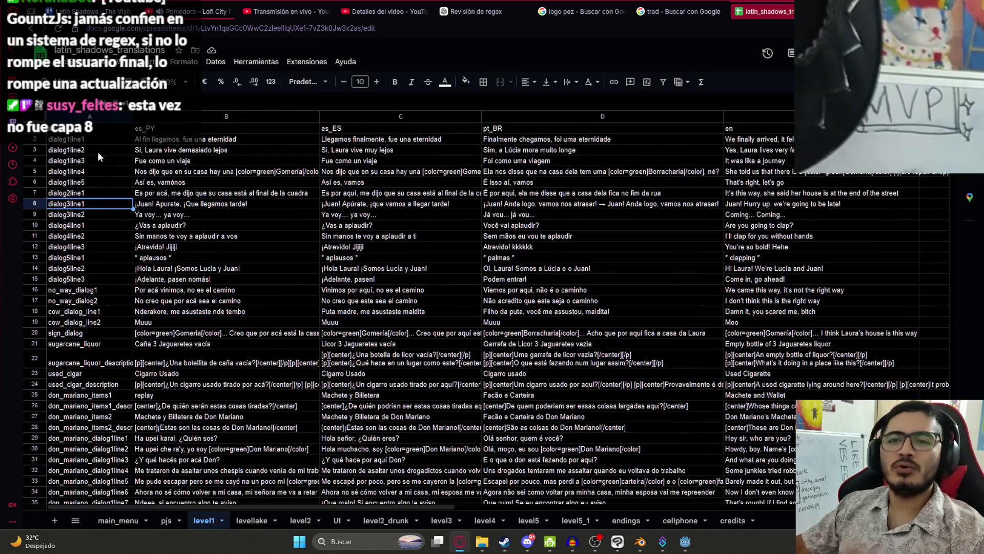
pyautogui.click(110, 143)
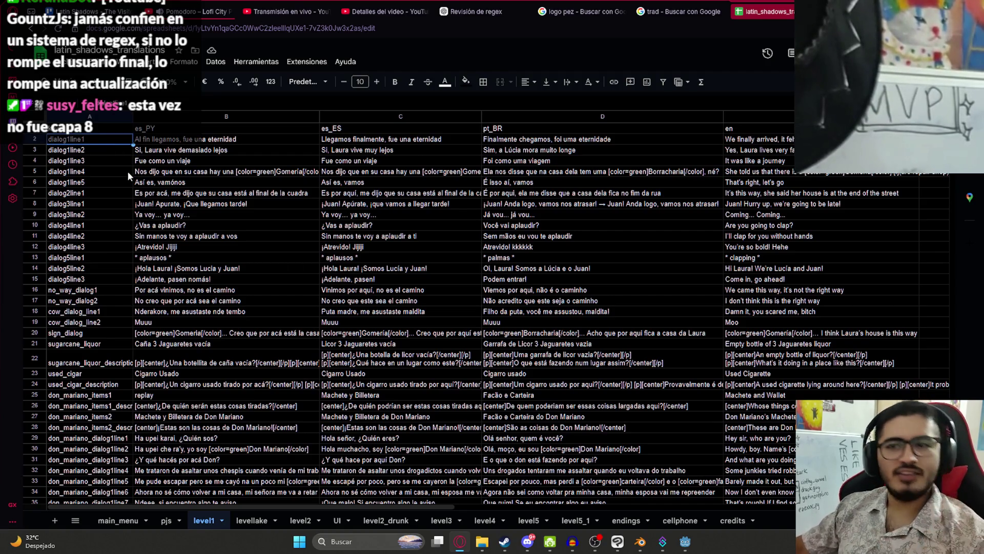
pyautogui.click(99, 149)
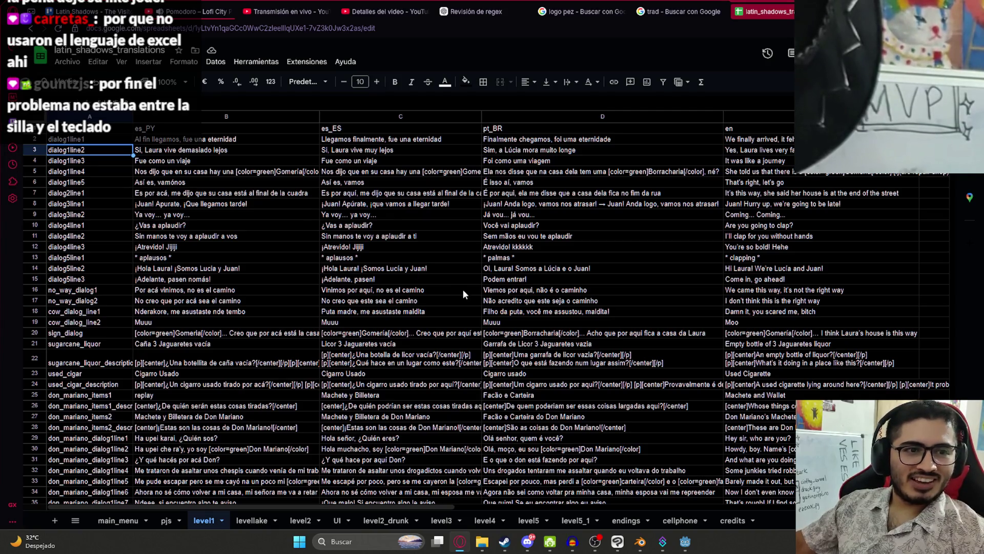
pyautogui.click(435, 290)
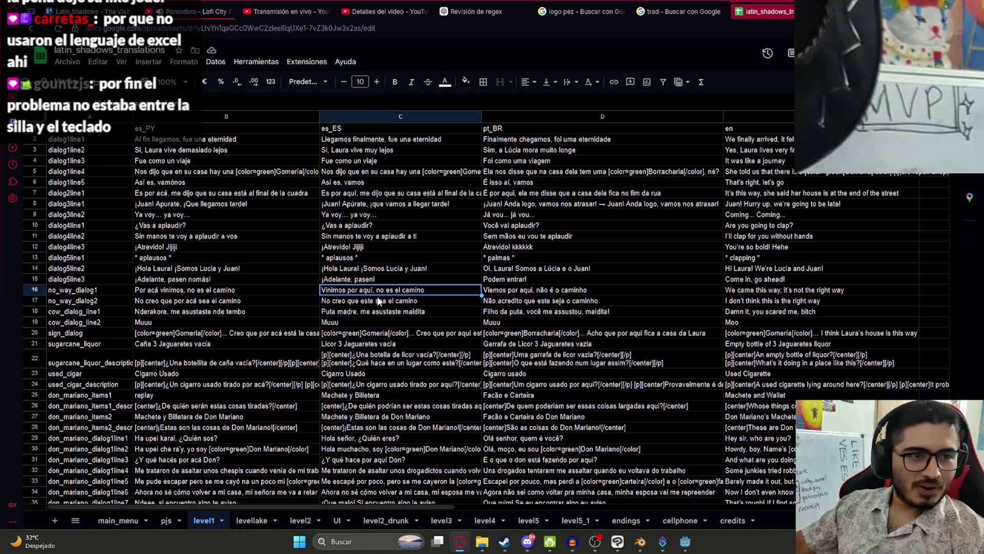
pyautogui.scroll(-10, 379, 301)
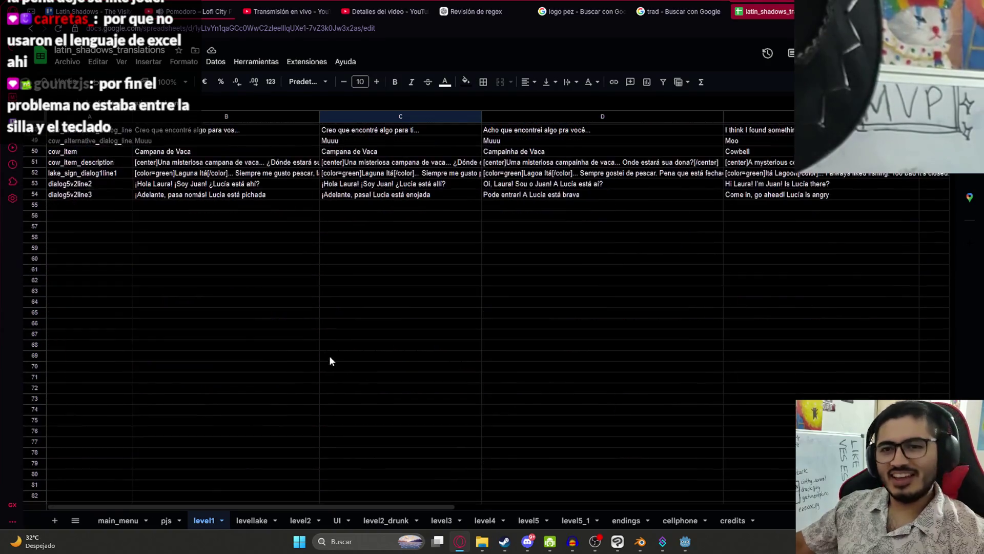
pyautogui.scroll(5, 247, 482)
pyautogui.click(251, 520)
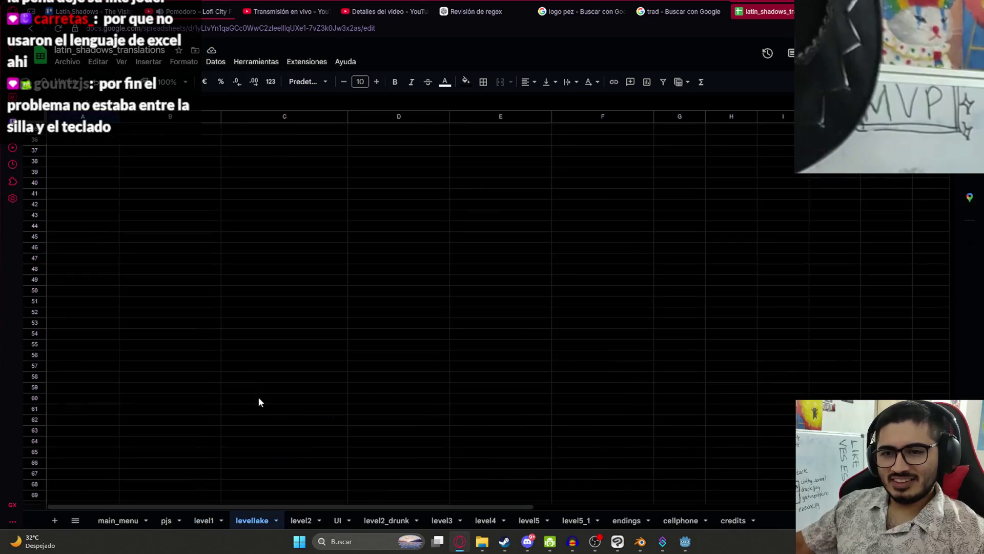
pyautogui.click(89, 373)
pyautogui.click(88, 362)
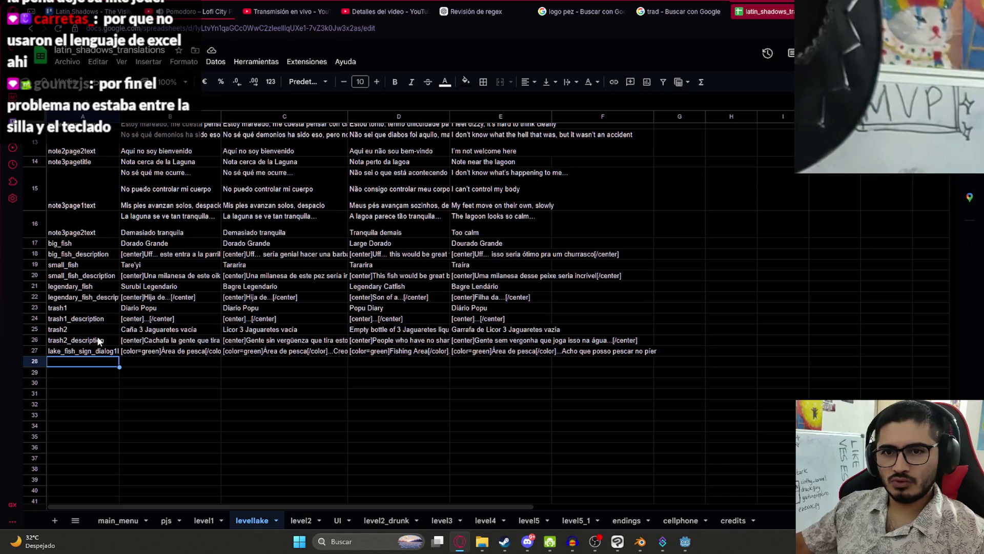
pyautogui.scroll(2, 99, 340)
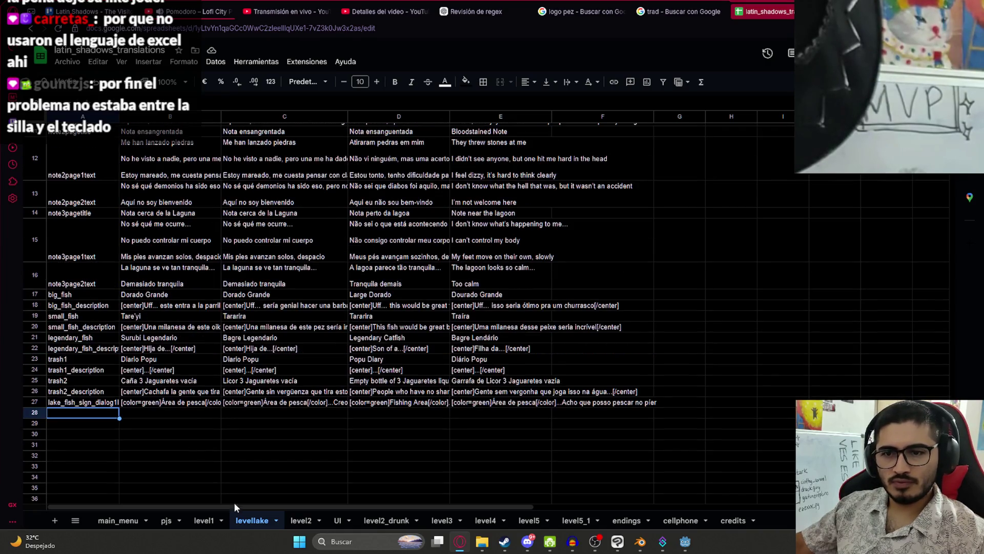
pyautogui.click(191, 520)
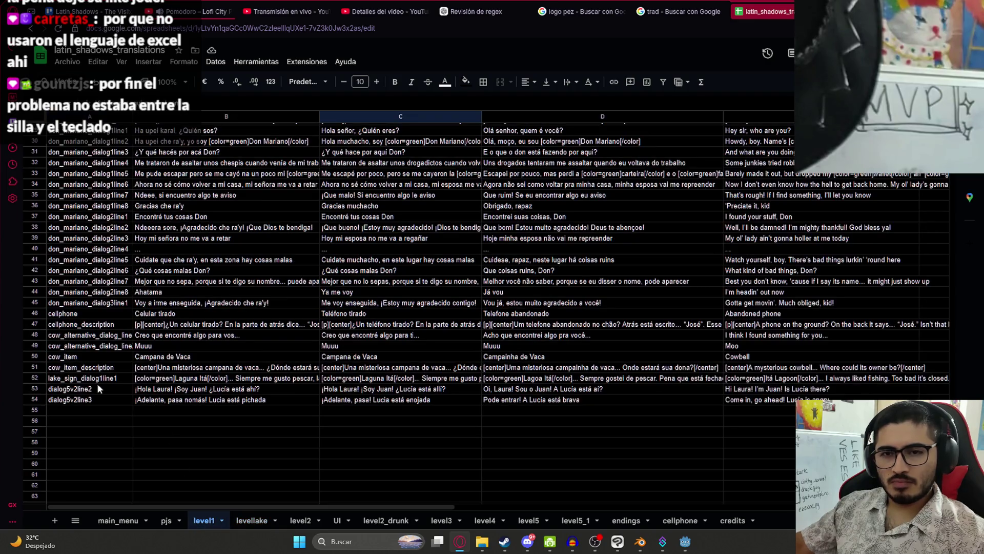
pyautogui.scroll(5, 99, 346)
pyautogui.click(106, 304)
pyautogui.scroll(5, 106, 290)
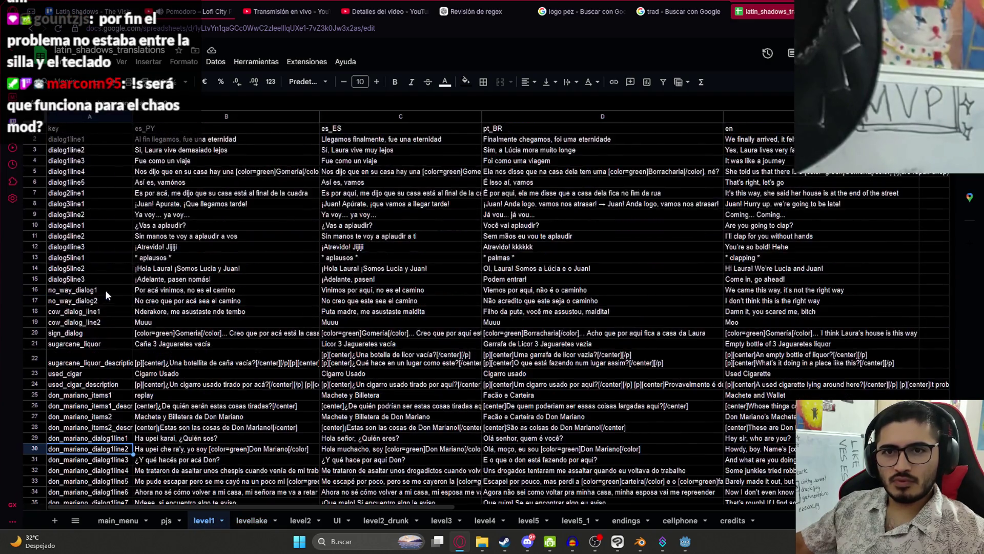
pyautogui.hotkey('ctrl', 'f')
pyautogui.scroll(-2, 105, 290)
pyautogui.write('inspect')
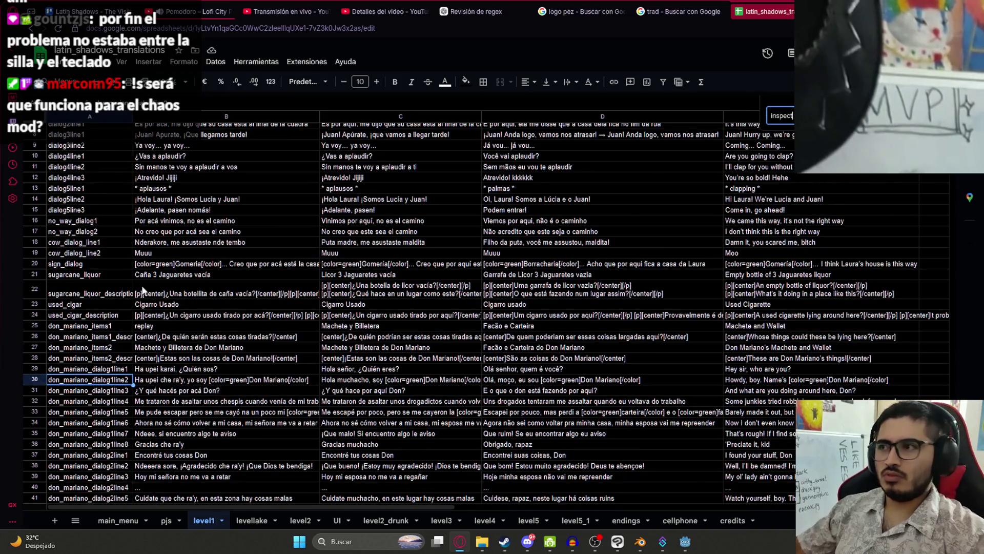
pyautogui.press('BackSpace')
pyautogui.press('BackSpace')
pyautogui.press('BackSpace')
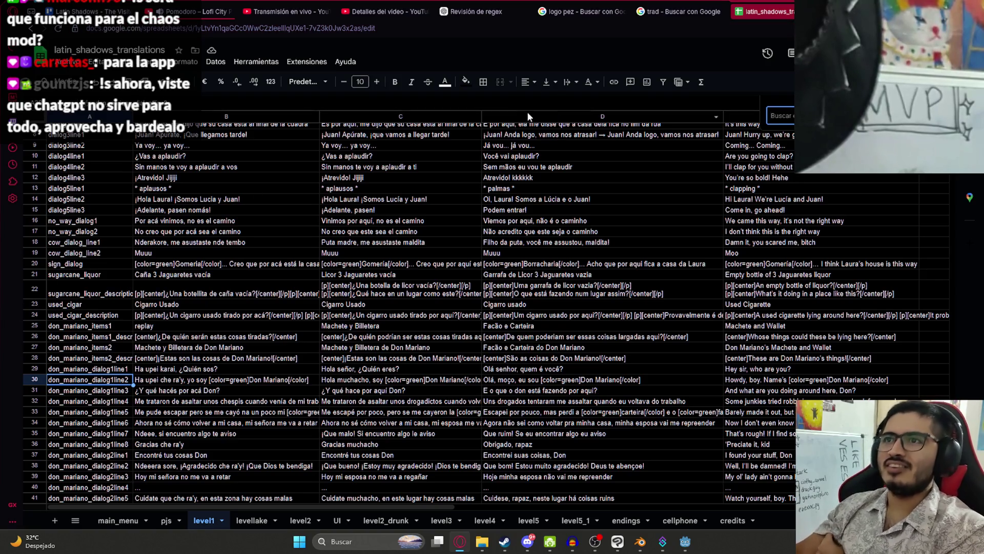
pyautogui.click(492, 12)
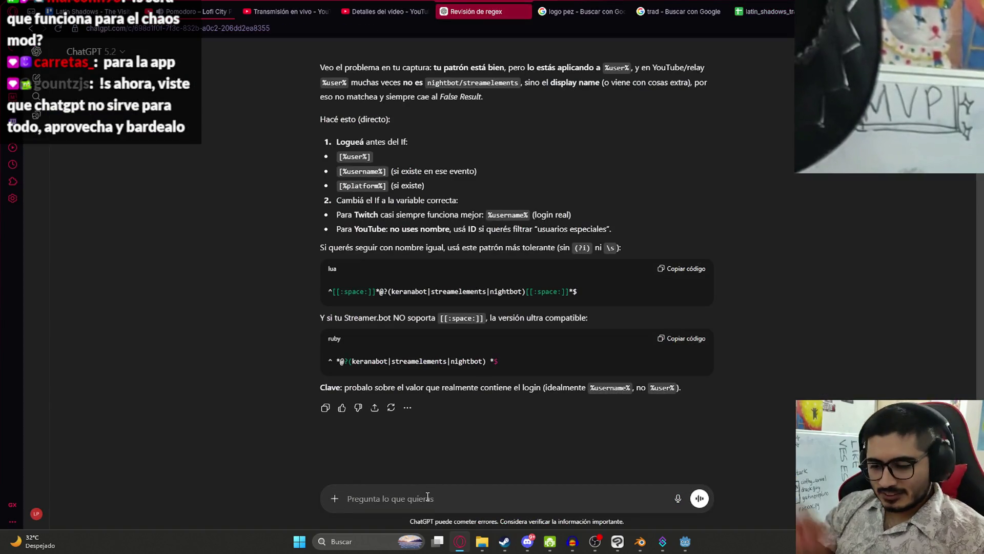
# Step: Type the unsent reply 'me soluciono un humano esto, no tu' in ChatGPT
pyautogui.write('me sou')
pyautogui.press('BackSpace')
pyautogui.write('luciono un huma')
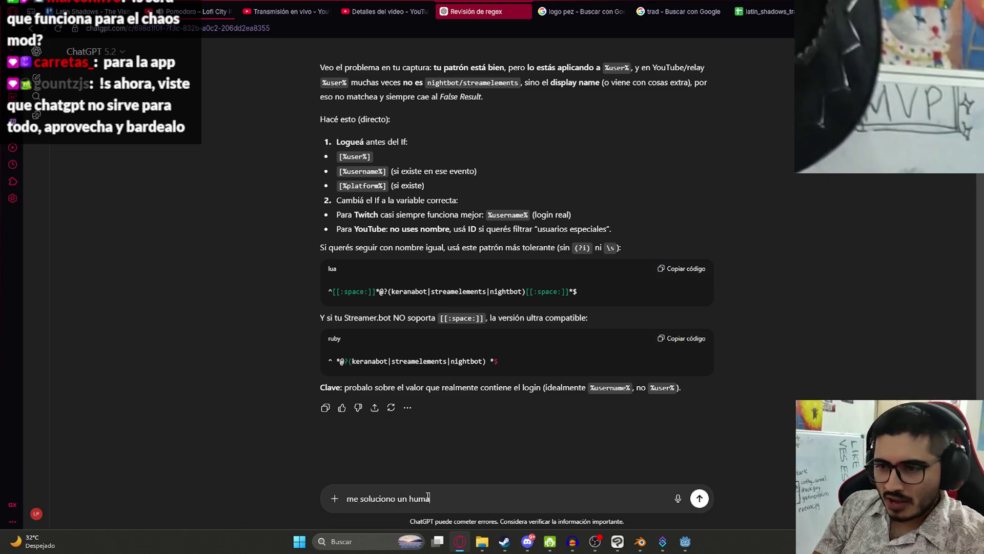
pyautogui.write('no esto, no')
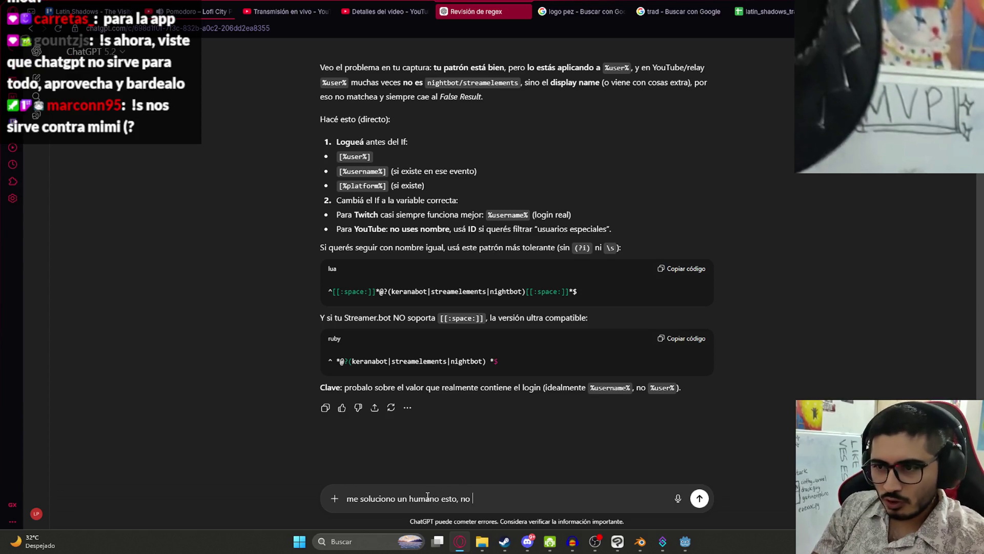